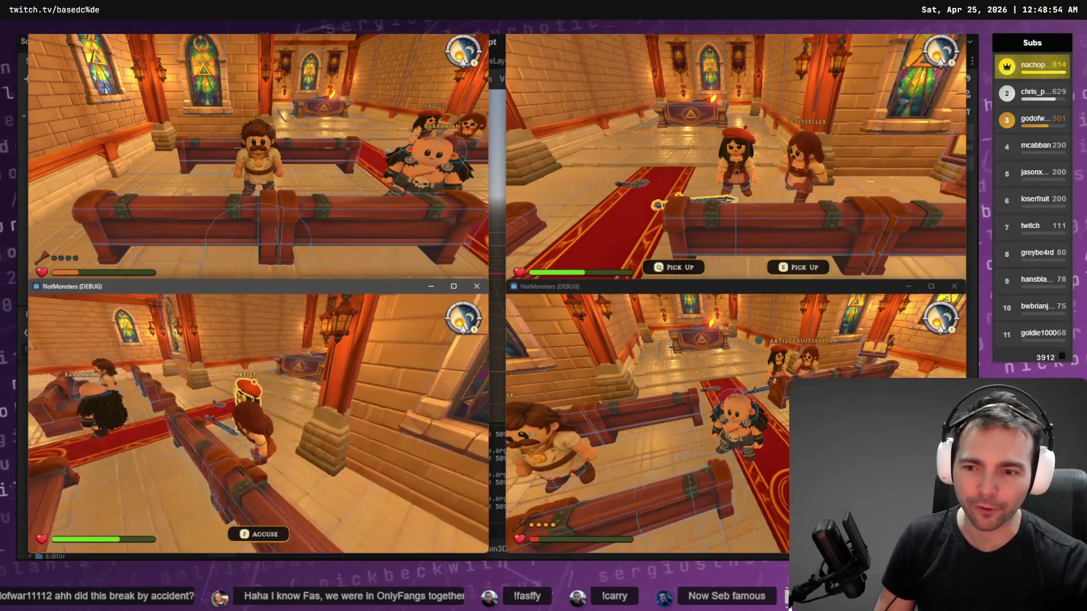
- Judge Player 2, the Artist, innocent, then begin judging another nearby villager
key(f)
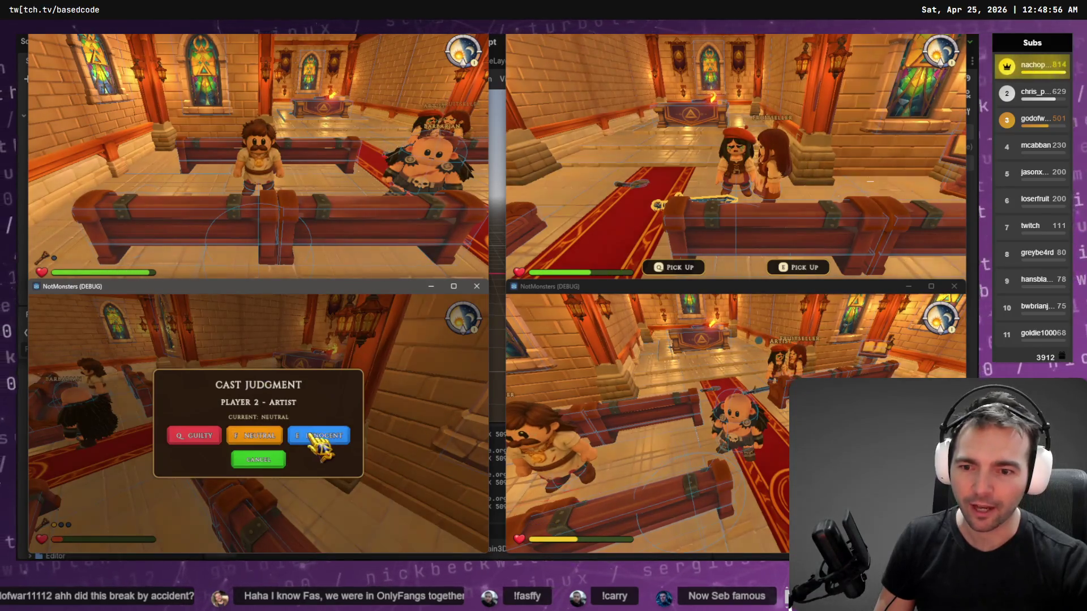
click(309, 435)
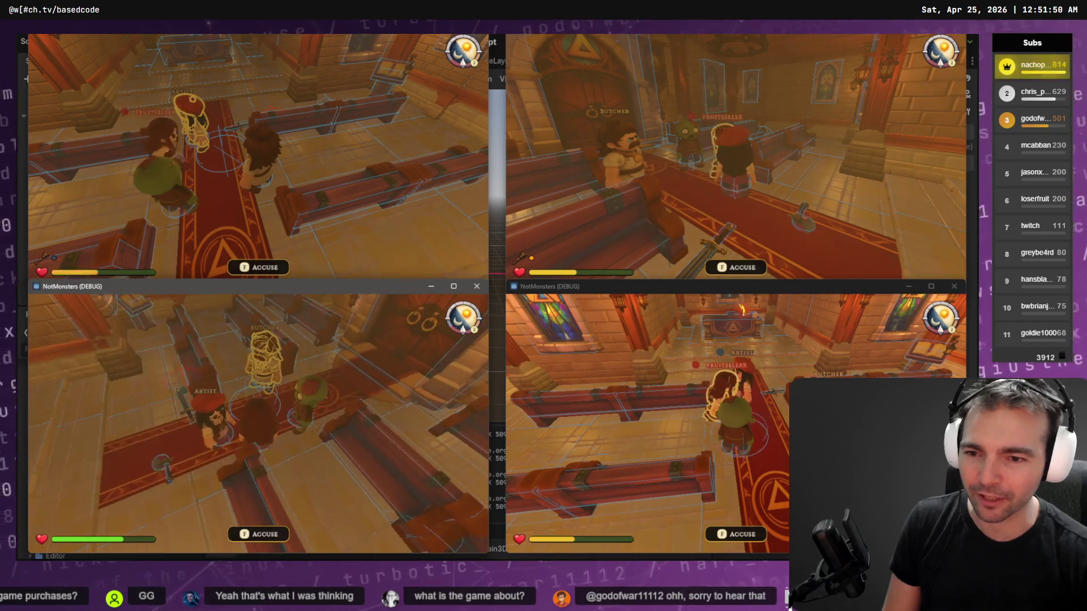
key(f)
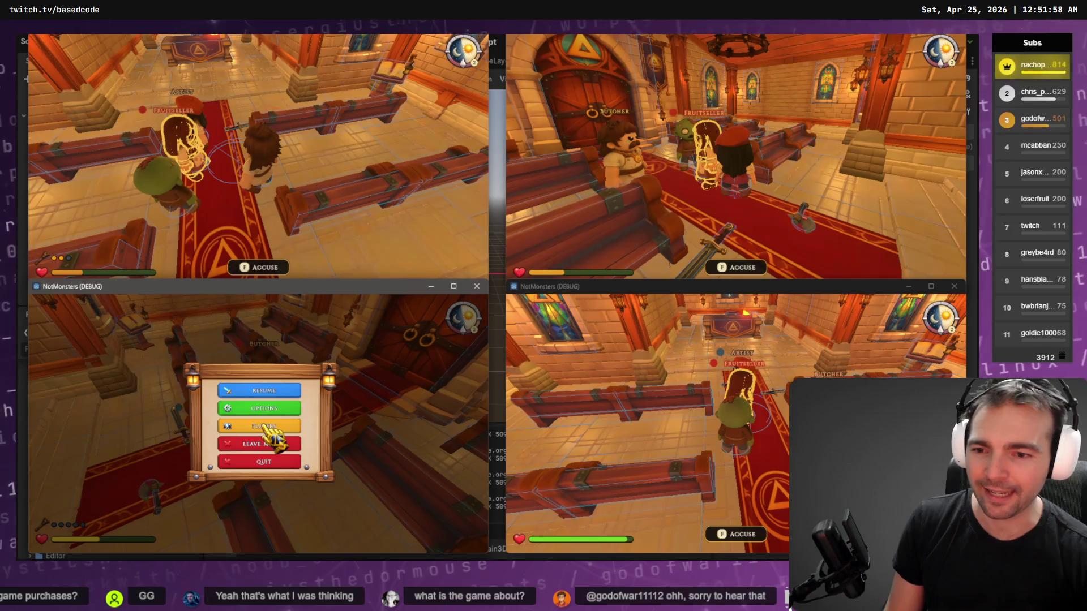
- Scroll up to check the pause menu and players list by the church
scroll(264, 431, up, 2)
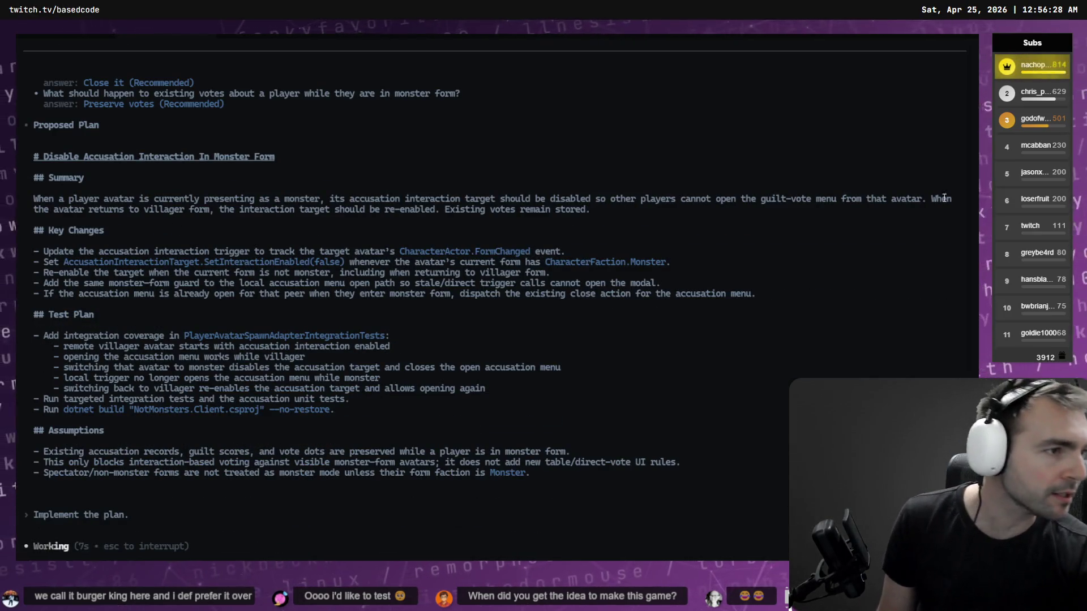
- Switch from Codex CLI to Fork to see the repository's pending changes
key(alt+Tab)
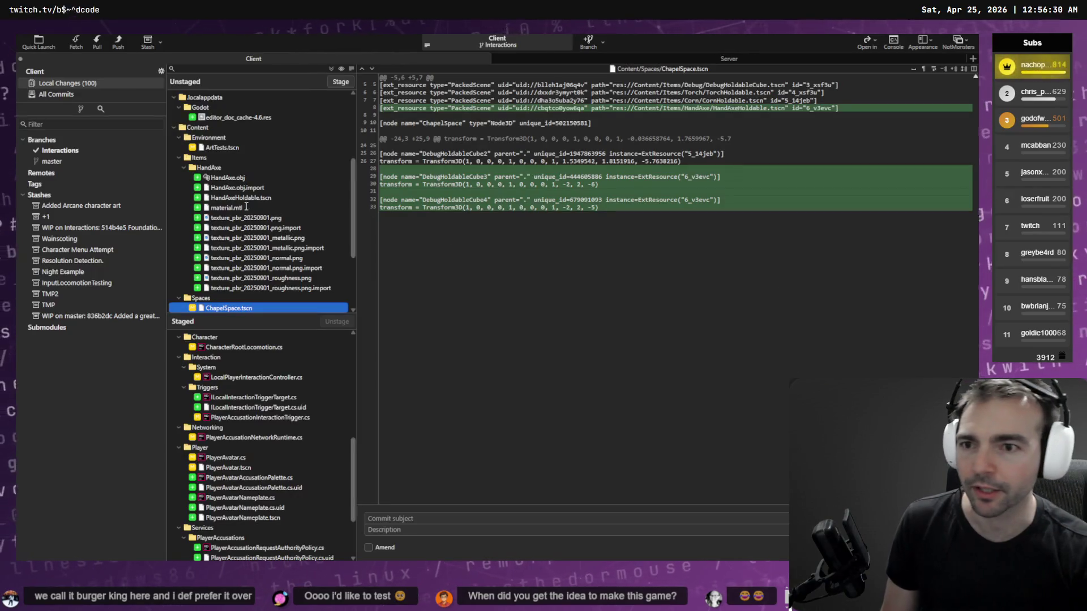
- Review the ArtTests.tscn, runtime Player and palette unit test diffs
click(224, 148)
scroll(239, 223, down, 3)
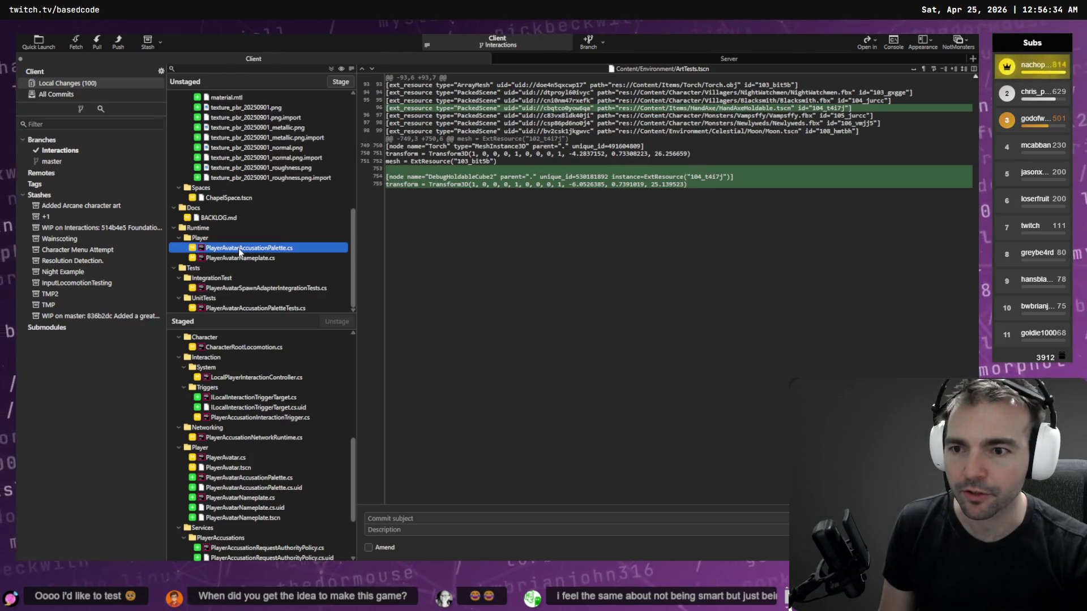
click(218, 238)
key(Down)
key(Down)
key(Down)
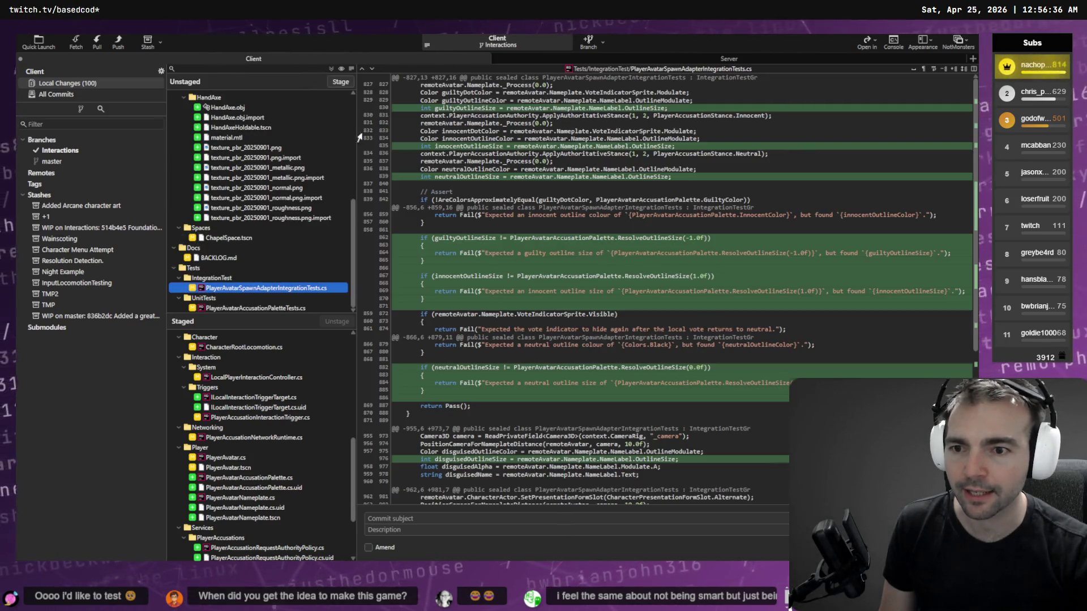
key(Down)
key(Down)
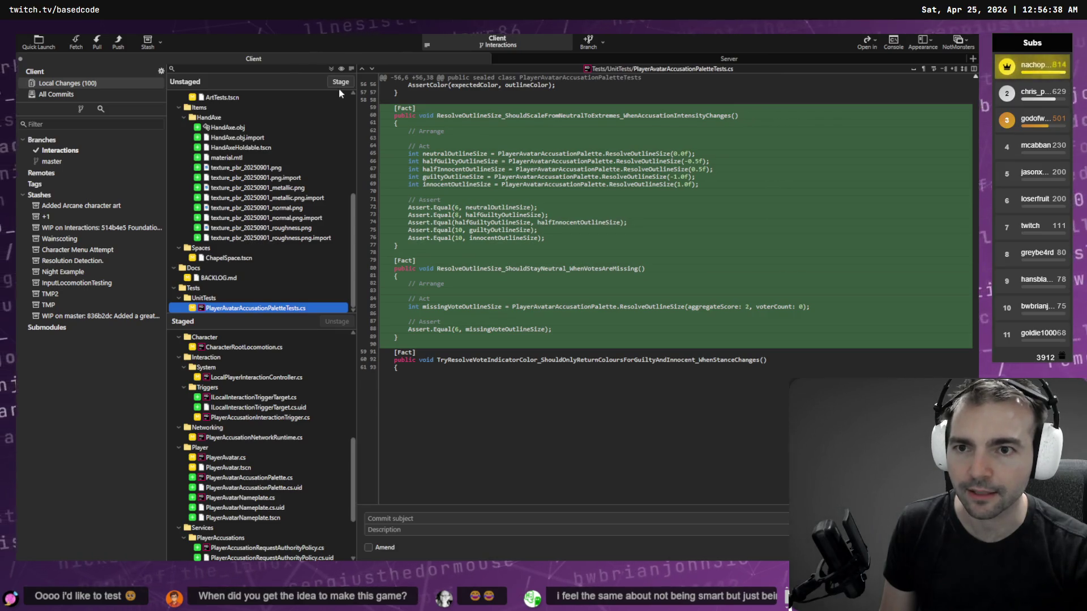
scroll(281, 396, up, 8)
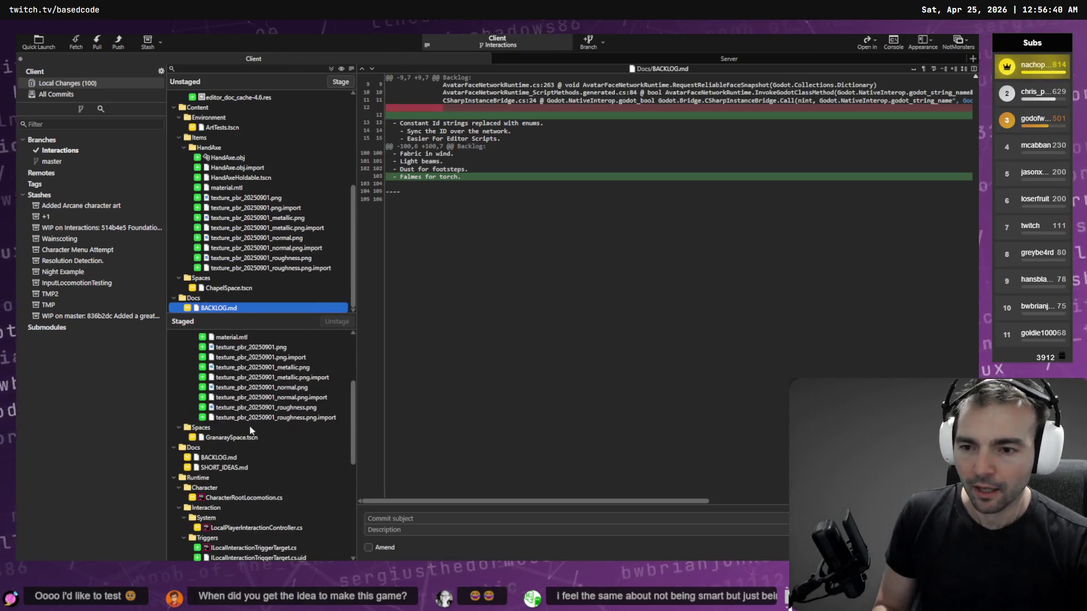
- Unstage the Props folder with its Bell files and the Environment folder
click(275, 388)
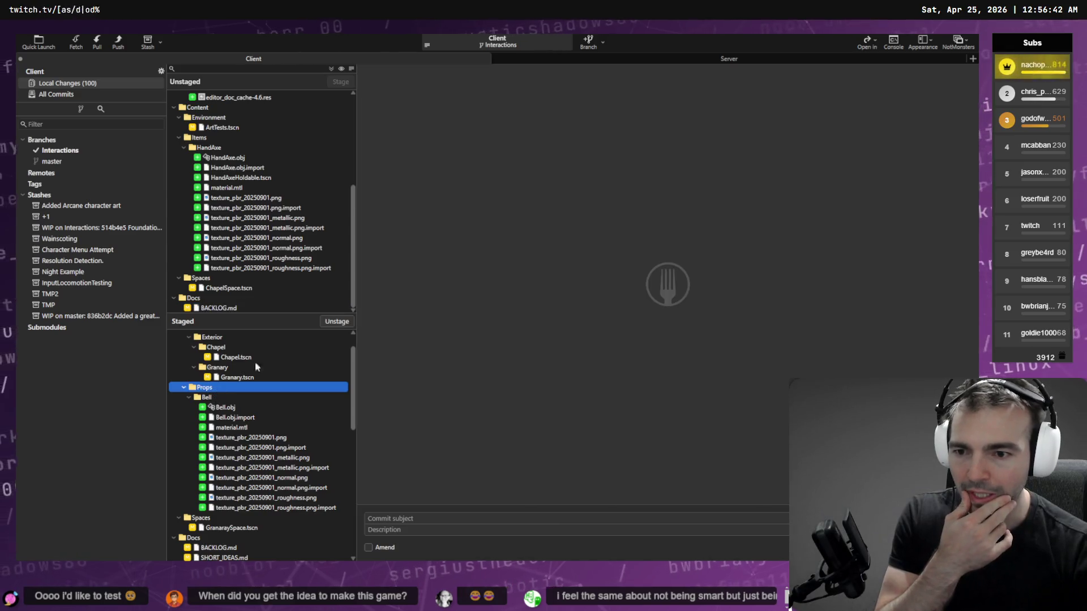
click(337, 321)
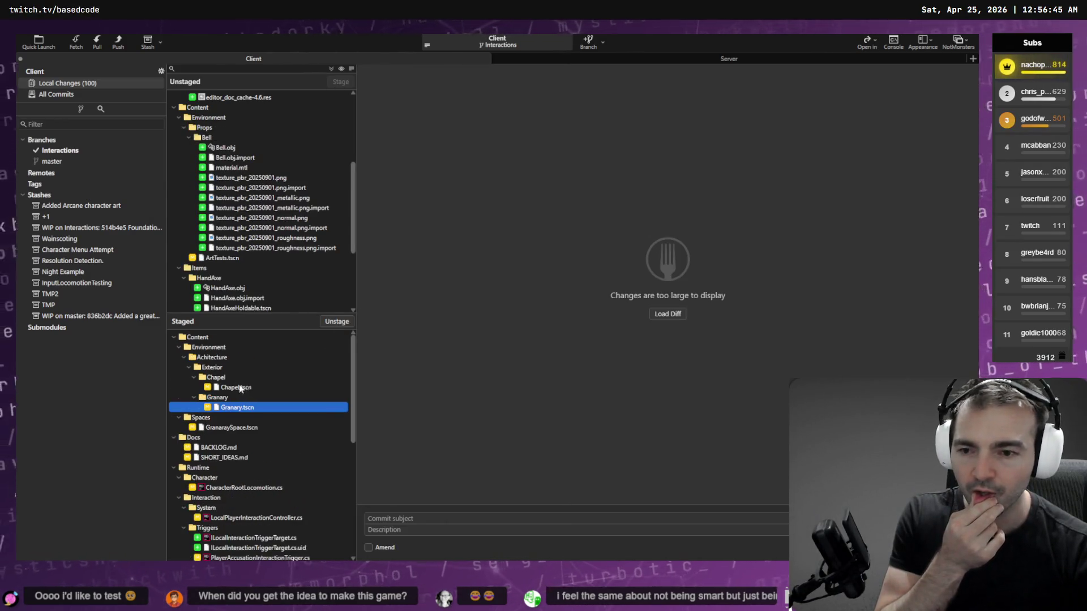
click(247, 387)
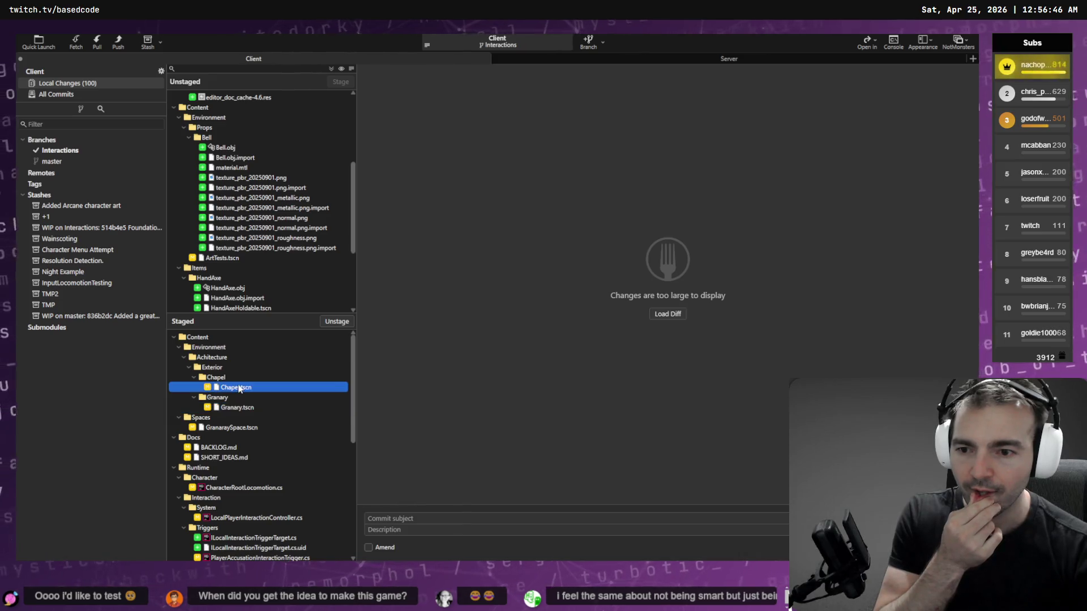
click(235, 346)
click(338, 322)
- Unstage the Spaces folder and the Docs folder with BACKLOG and SHORT_IDEAS
click(306, 347)
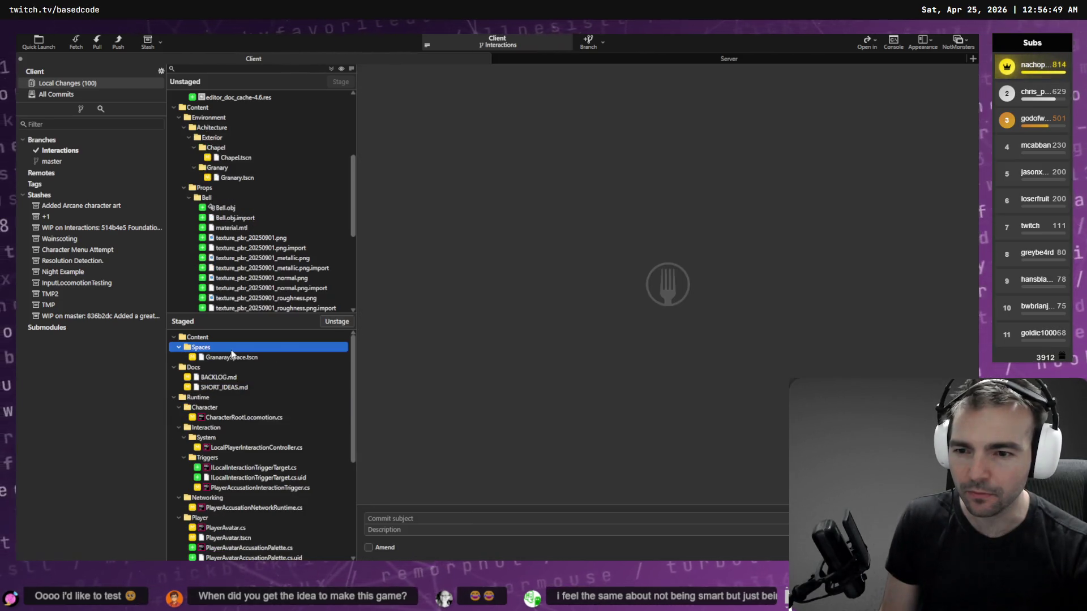
click(332, 324)
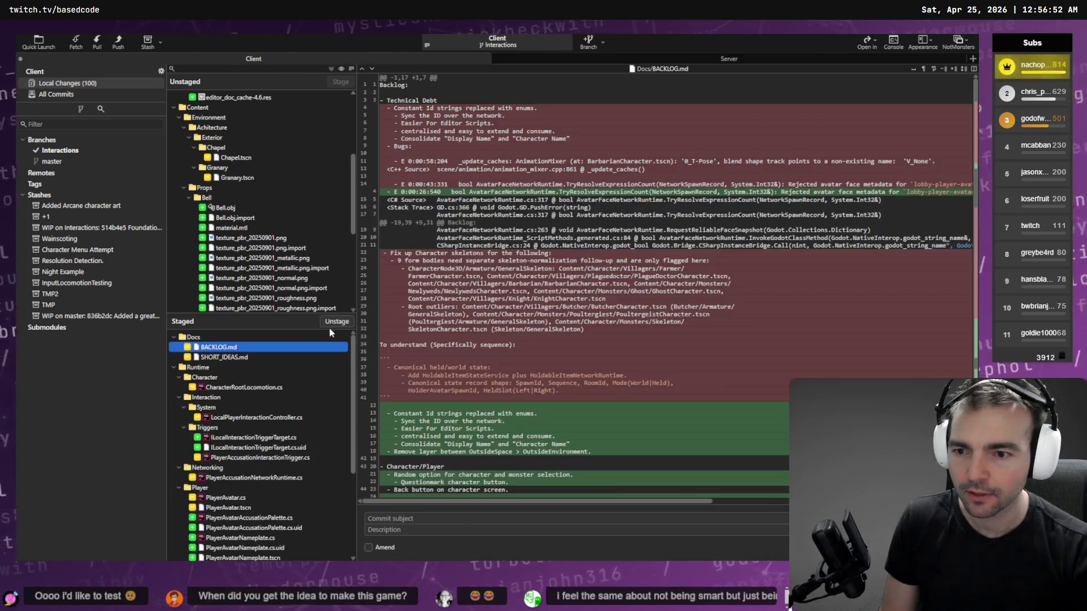
shift+click(268, 358)
click(336, 321)
scroll(270, 371, down, 1)
scroll(270, 372, up, 2)
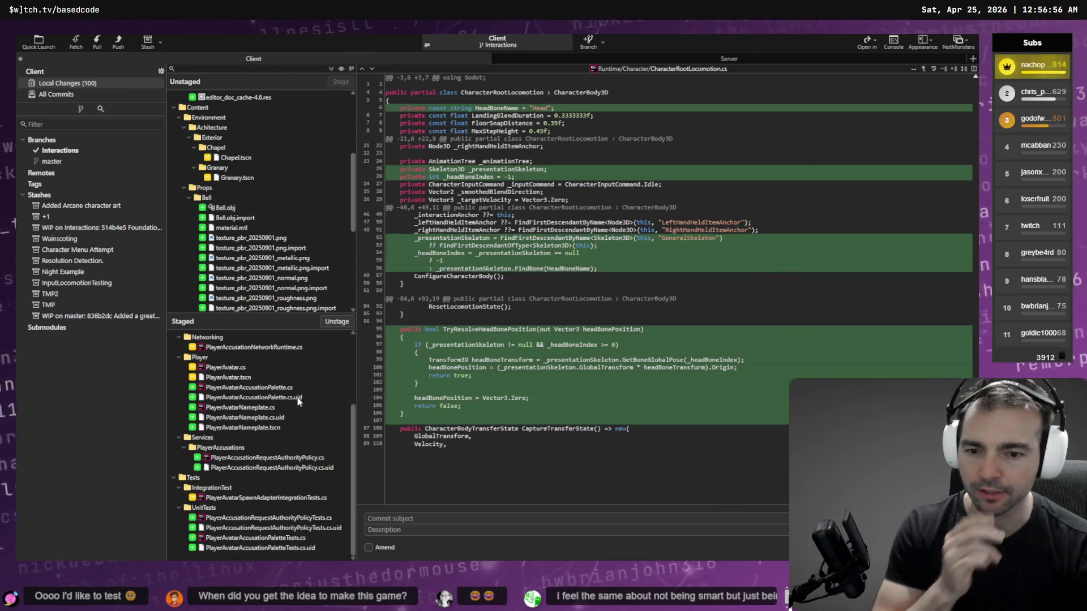
scroll(296, 467, down, 2)
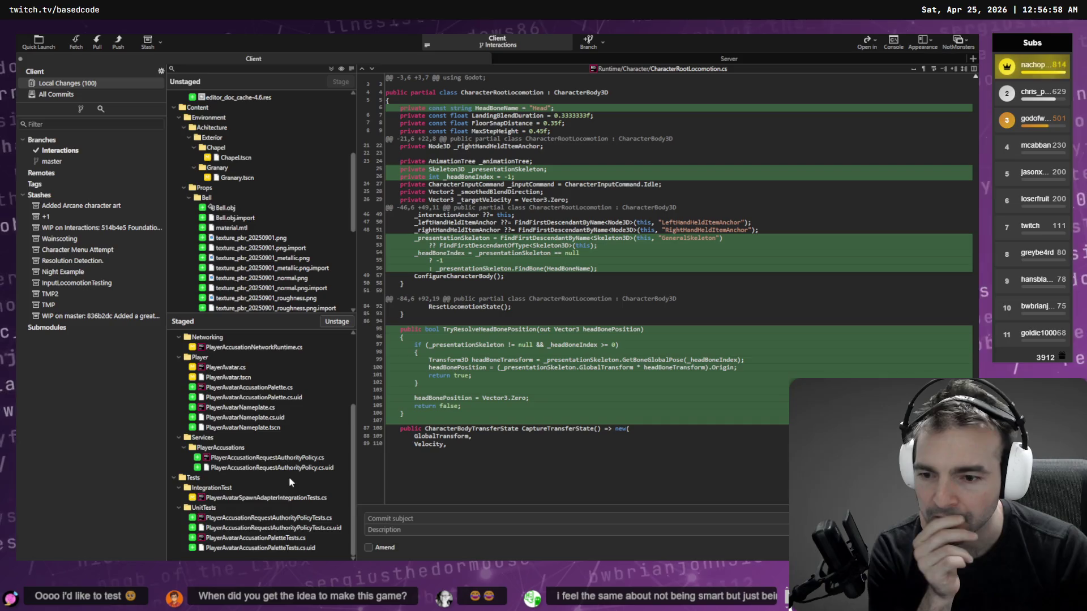
scroll(290, 474, up, 2)
scroll(289, 475, down, 3)
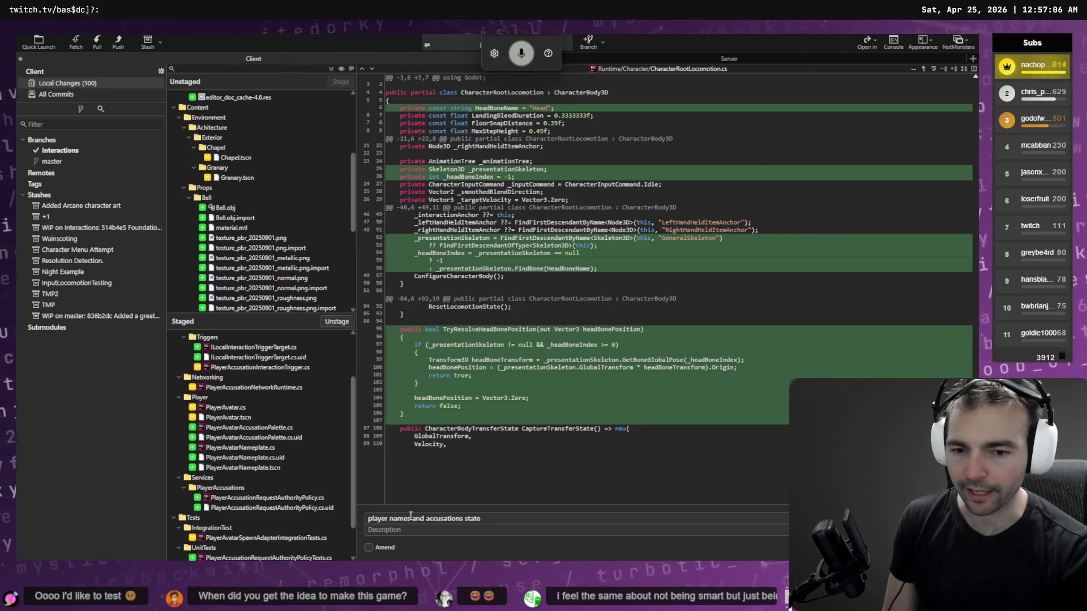
- Complete the commit subject as 'Render player names and accusations state overhead.' and commit
click(368, 519)
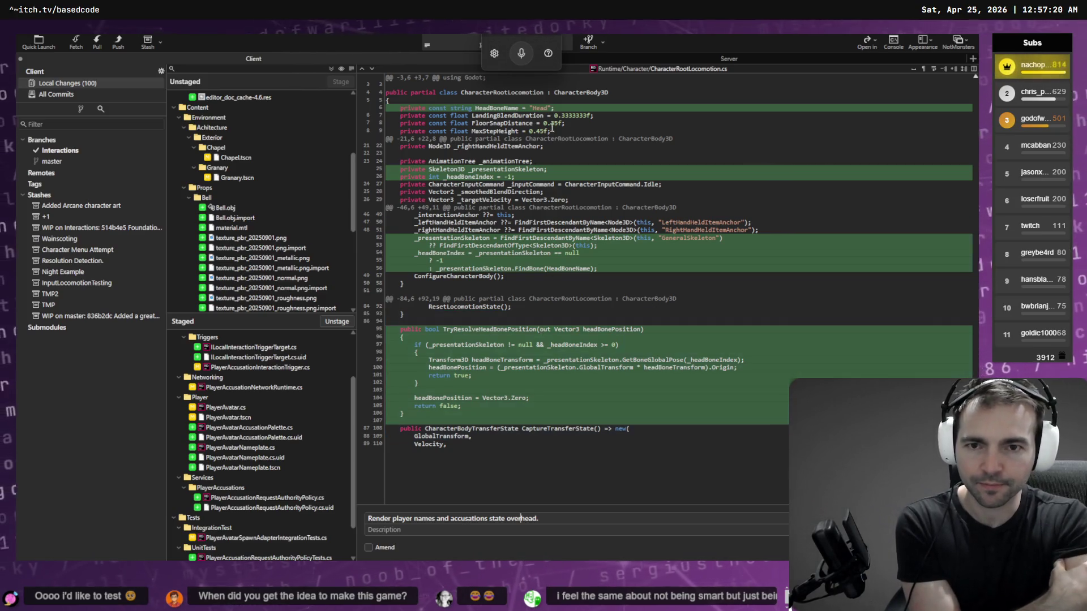
scroll(253, 442, up, 3)
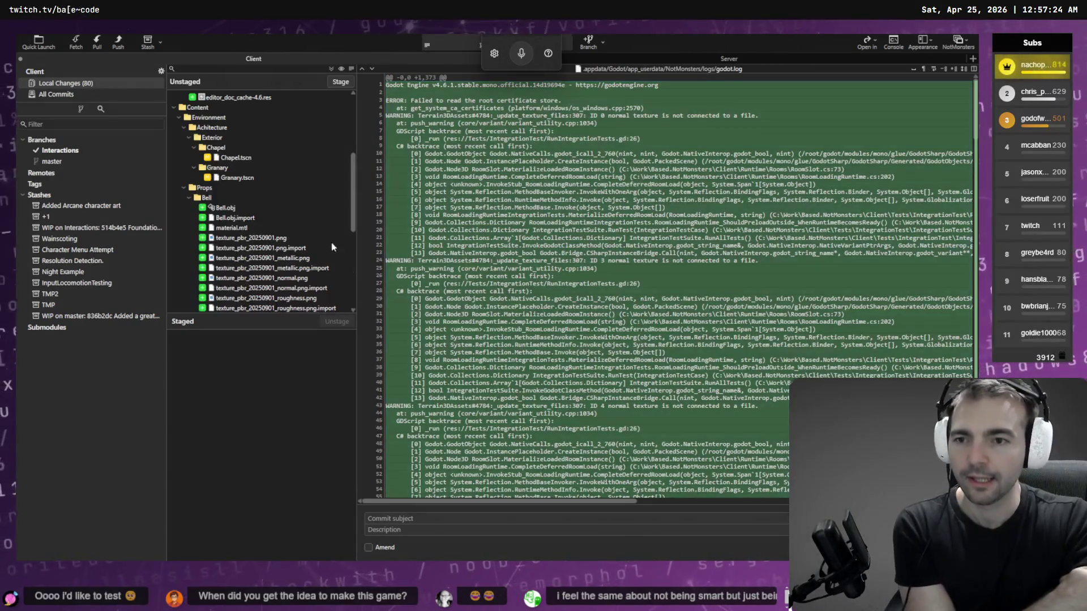
- Review the unstaged ChapelSpace.tscn and GranaraySpace.tscn diffs, then return to the terminal
scroll(313, 226, down, 10)
click(228, 269)
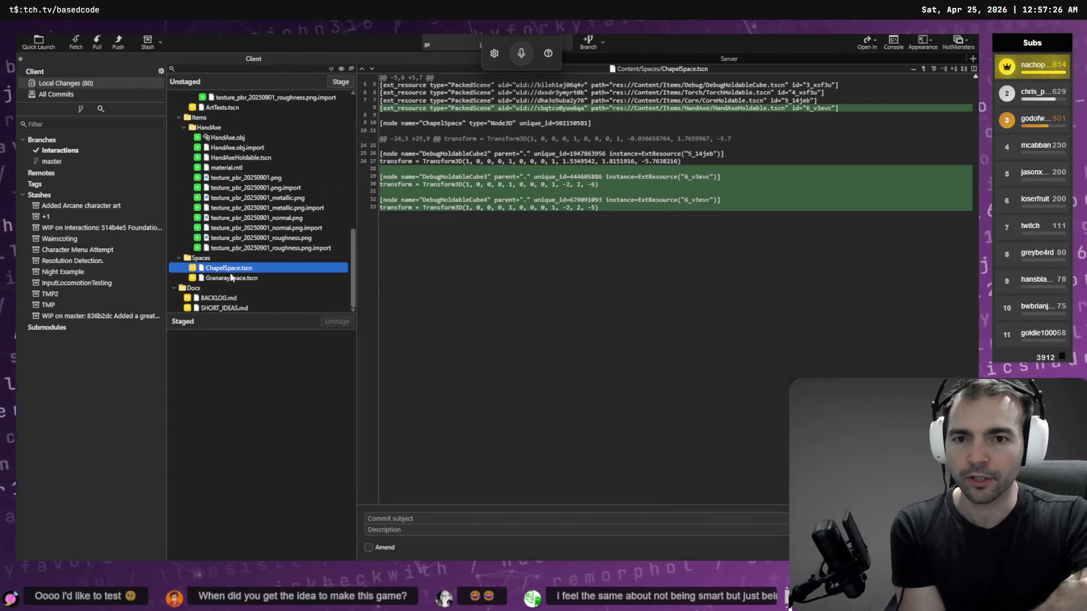
click(231, 277)
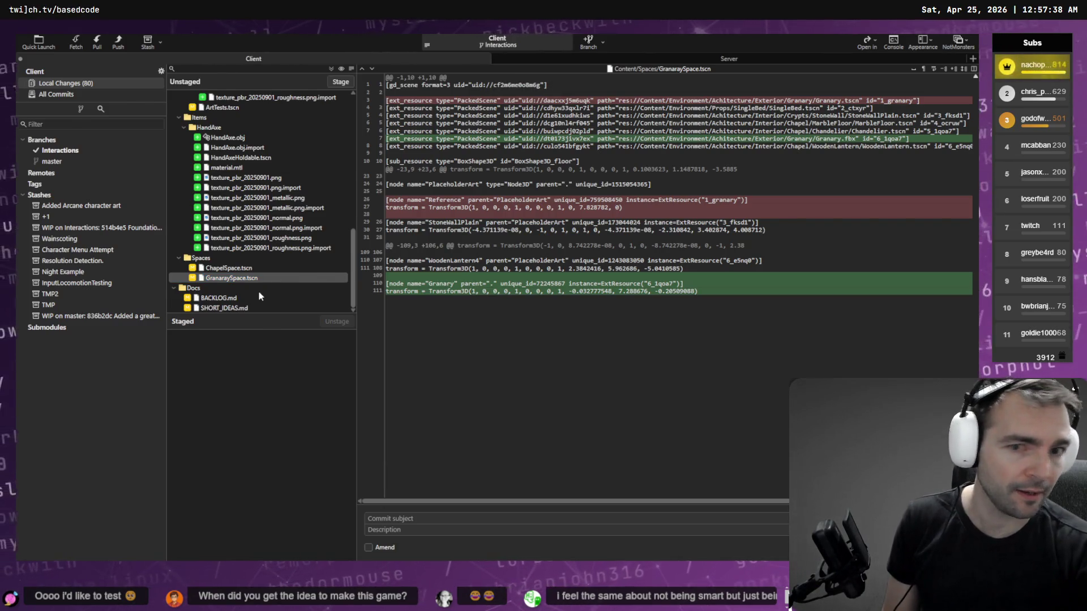
key(alt+Tab)
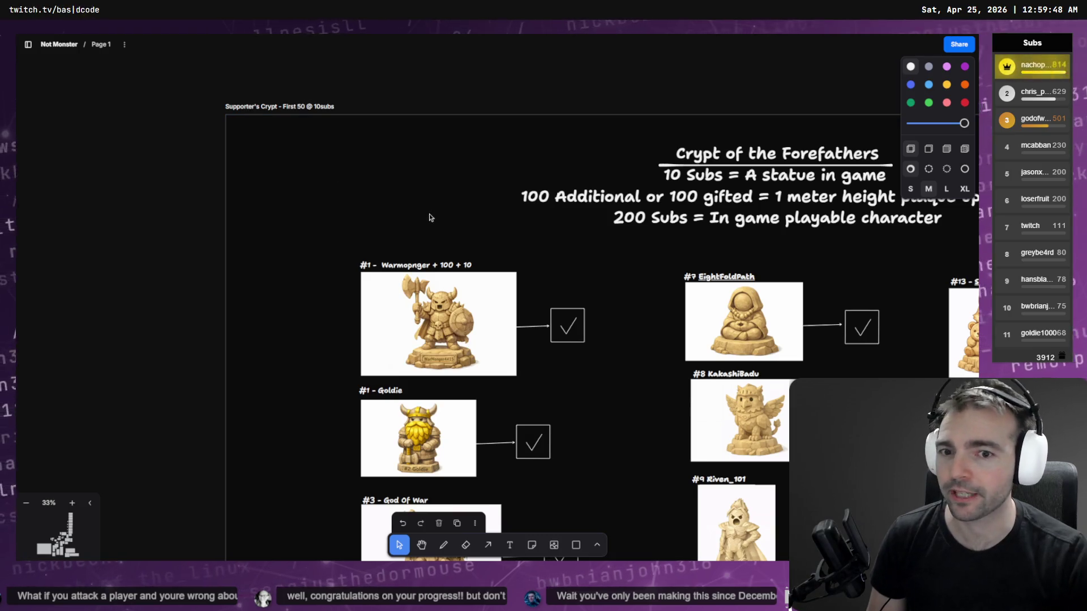
mouse_move(532, 262)
mouse_down()
mouse_move(330, 105)
mouse_move(274, 87)
mouse_up()
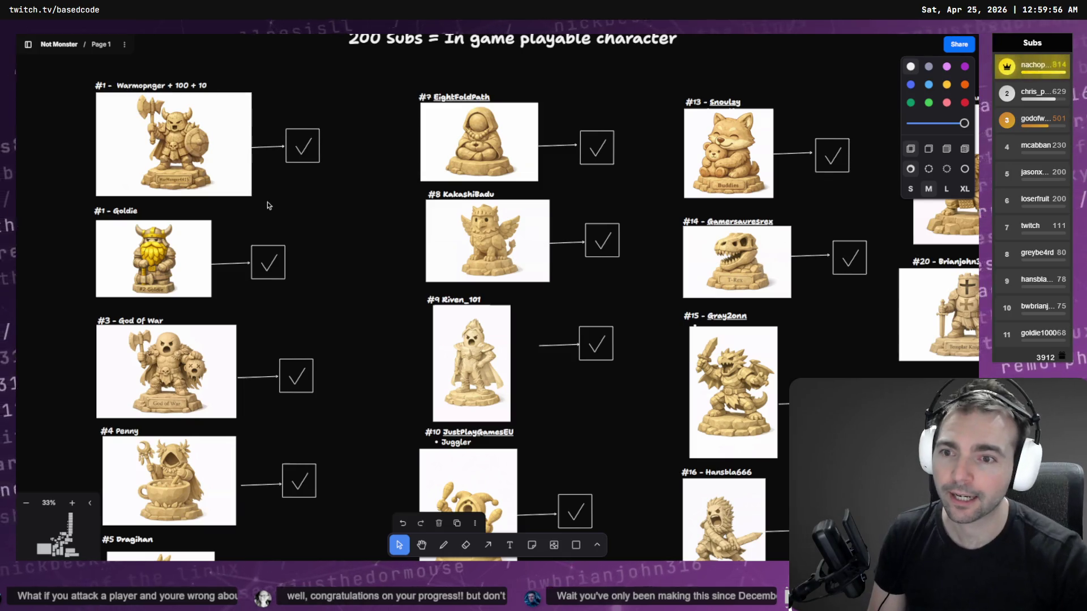
scroll(291, 276, down, 5)
scroll(352, 331, down, 6)
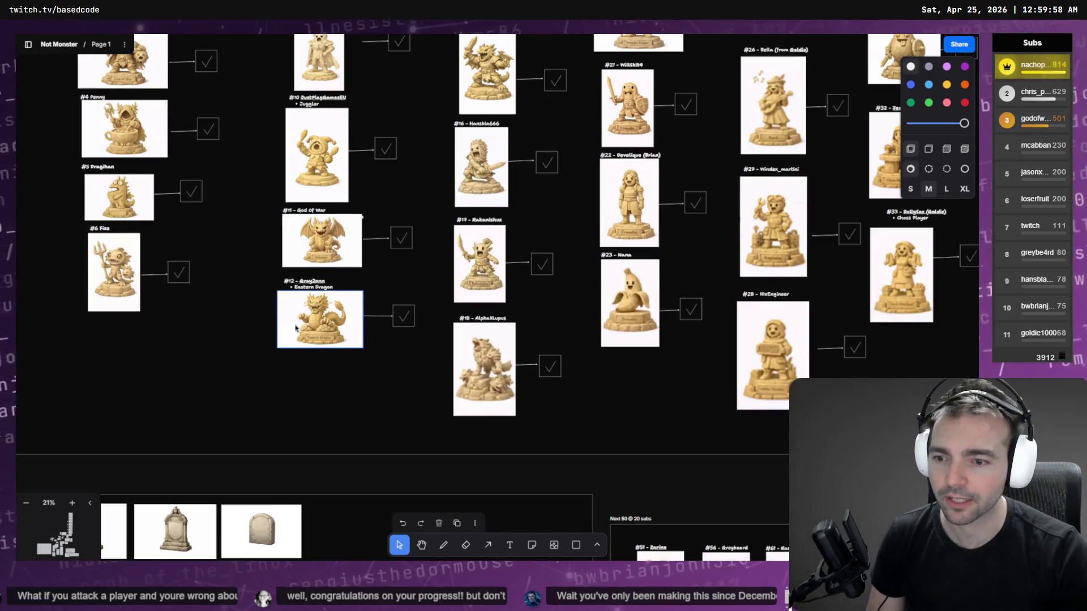
scroll(361, 208, up, 10)
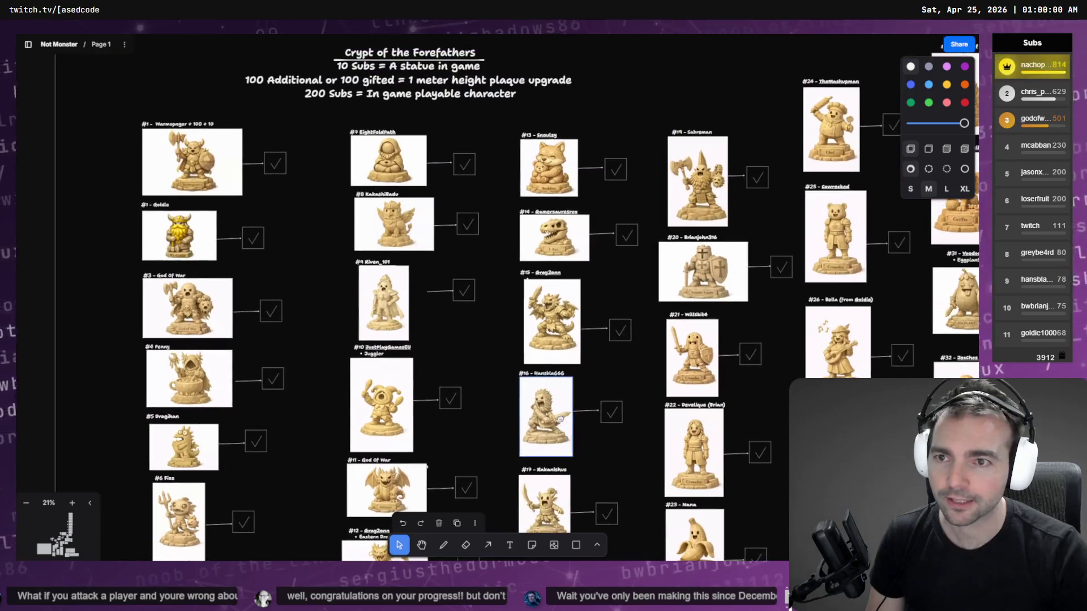
scroll(514, 394, up, 10)
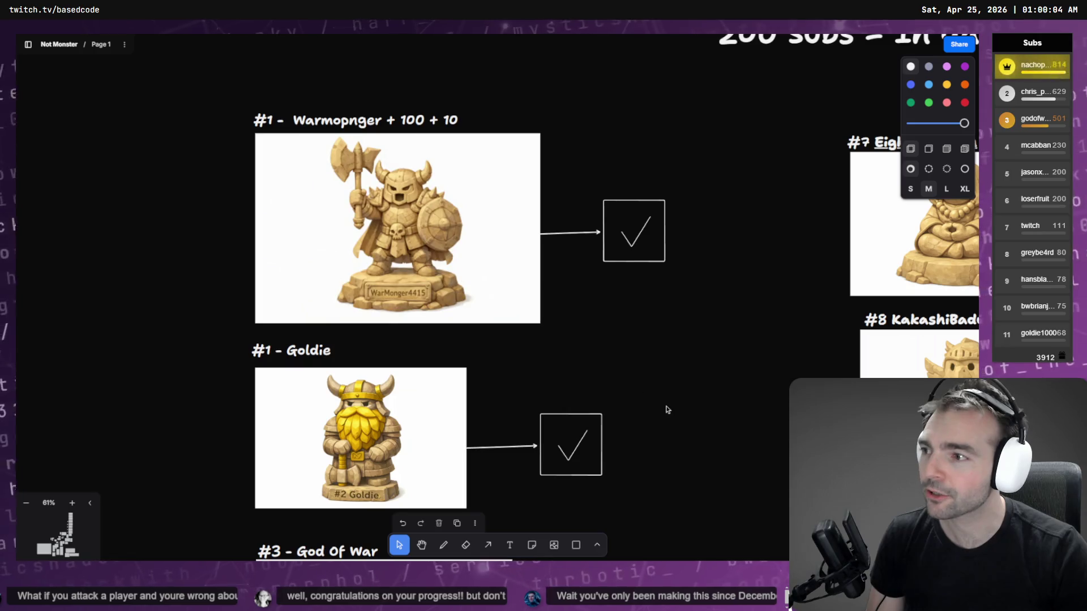
scroll(579, 356, down, 6)
scroll(516, 260, down, 6)
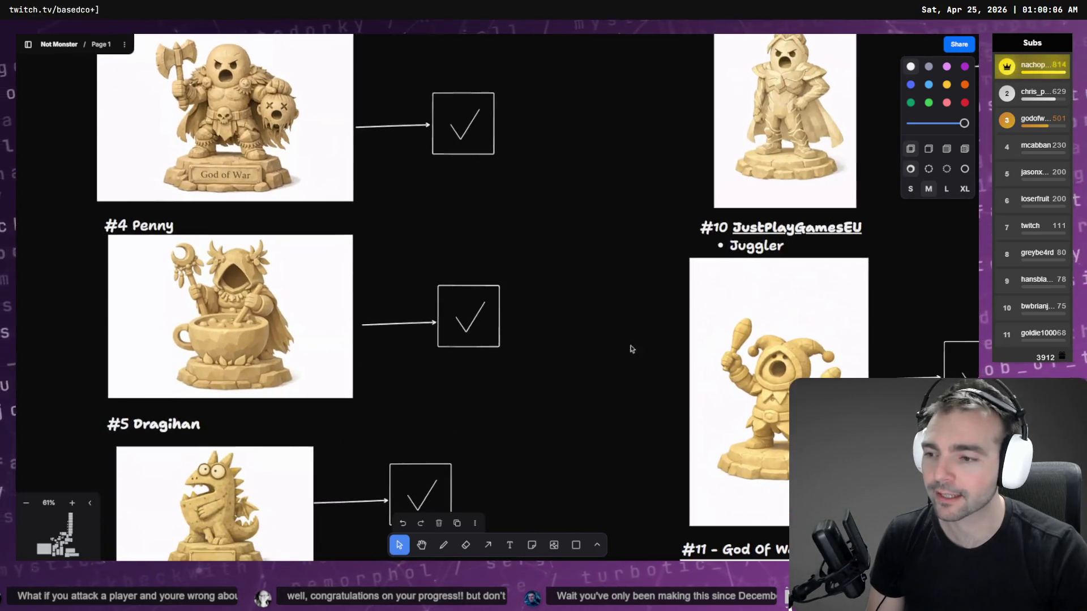
scroll(589, 78, down, 5)
scroll(588, 162, up, 10)
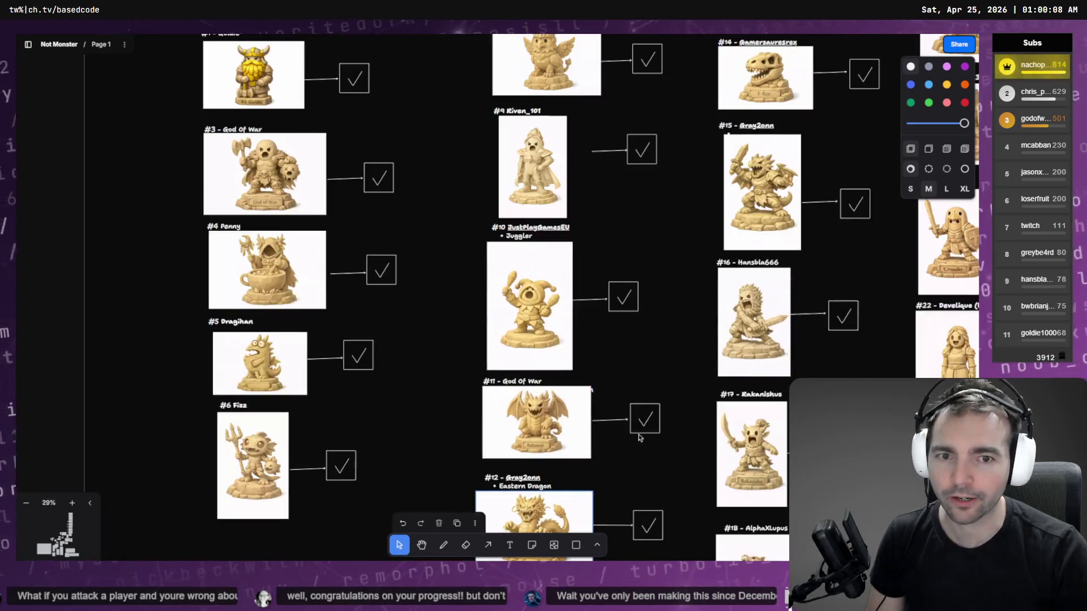
scroll(587, 161, up, 3)
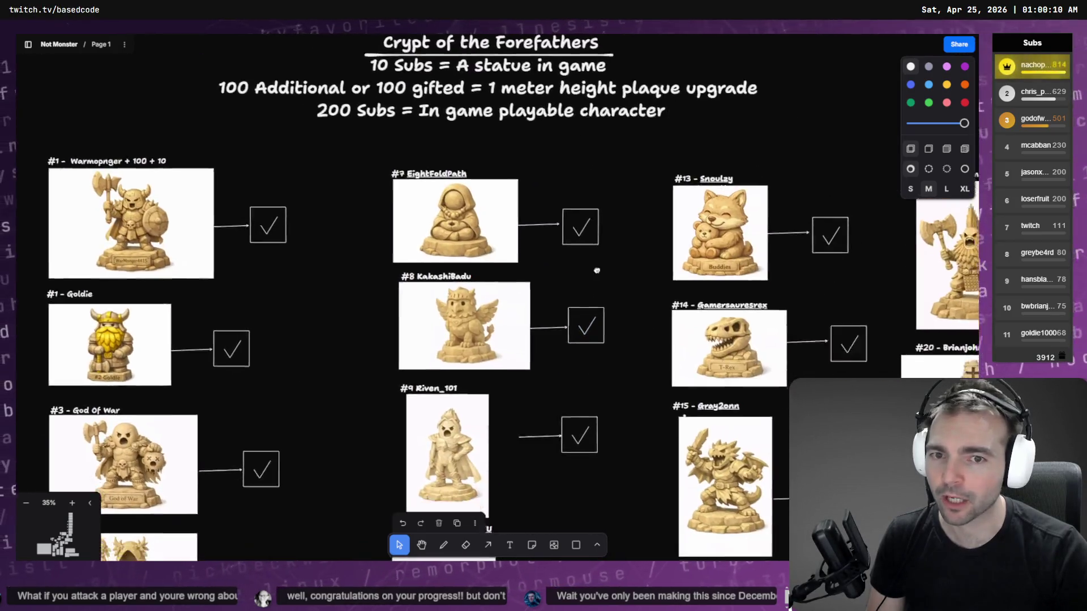
scroll(577, 226, down, 10)
scroll(566, 111, right, 3)
scroll(567, 112, down, 5)
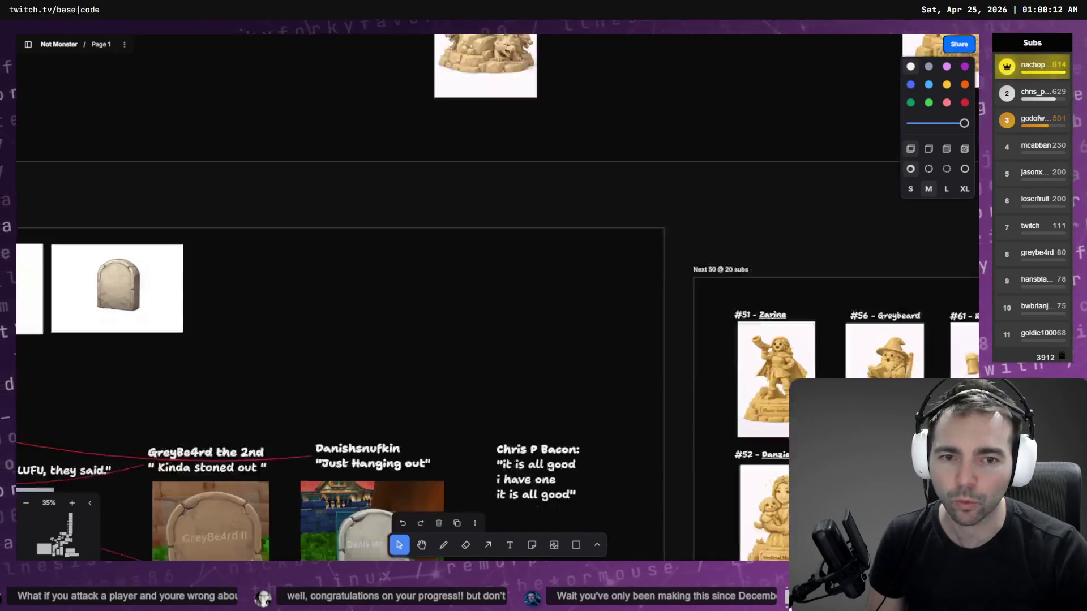
scroll(634, 288, right, 5)
scroll(634, 289, down, 3)
scroll(543, 339, down, 8)
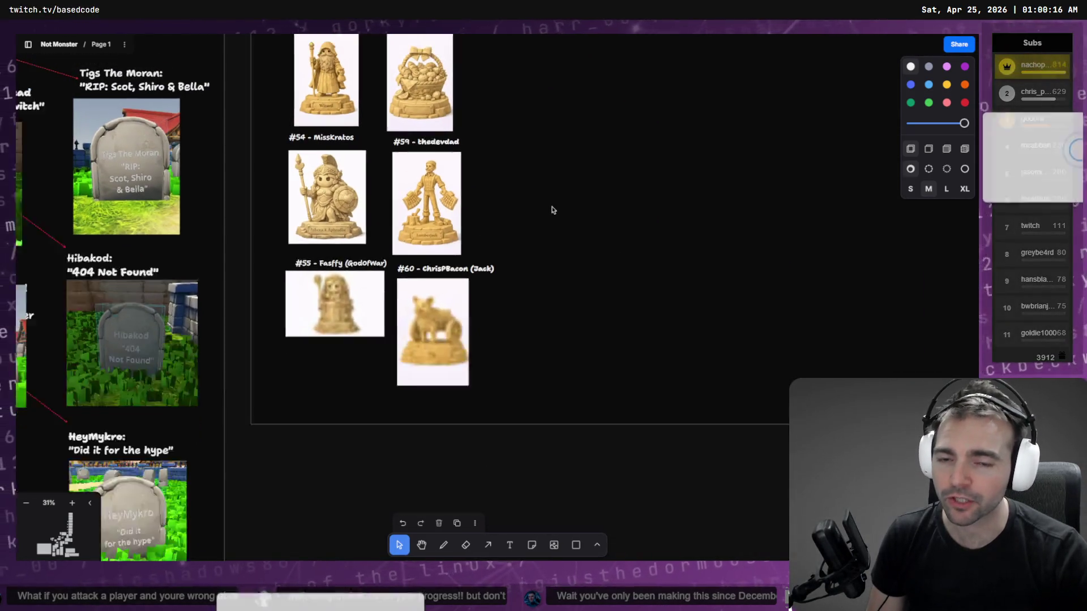
scroll(553, 209, down, 5)
scroll(526, 184, up, 5)
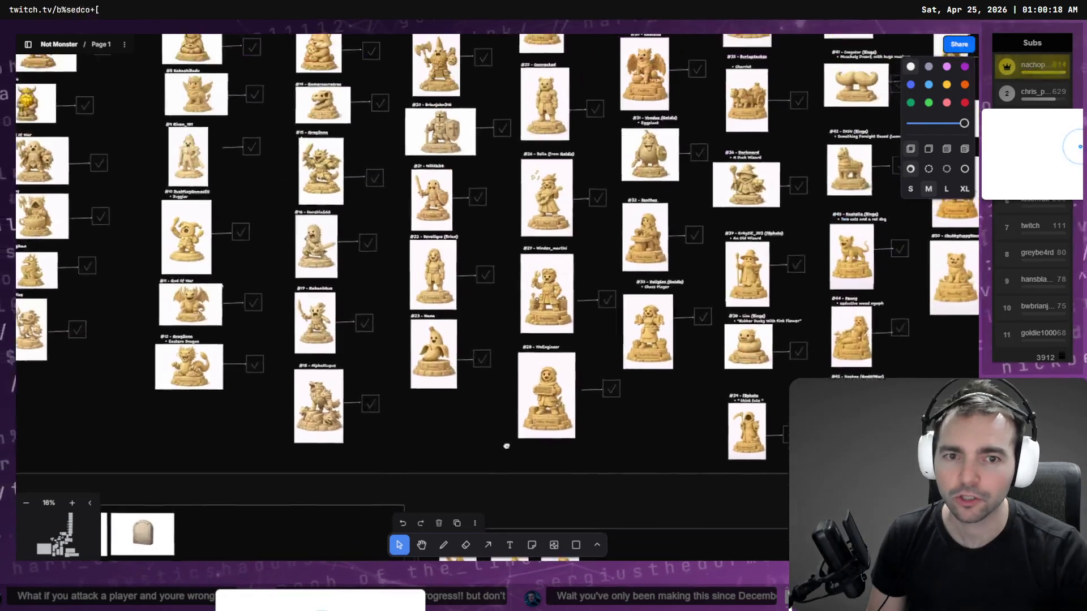
scroll(499, 339, down, 2)
scroll(499, 314, up, 1)
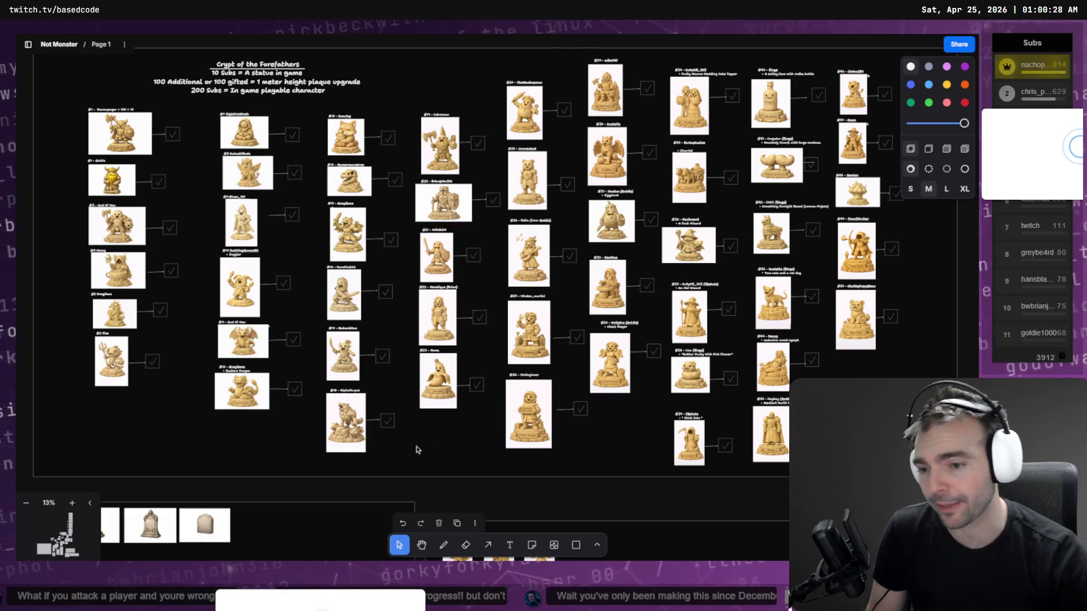
scroll(491, 263, down, 6)
scroll(491, 263, left, 3)
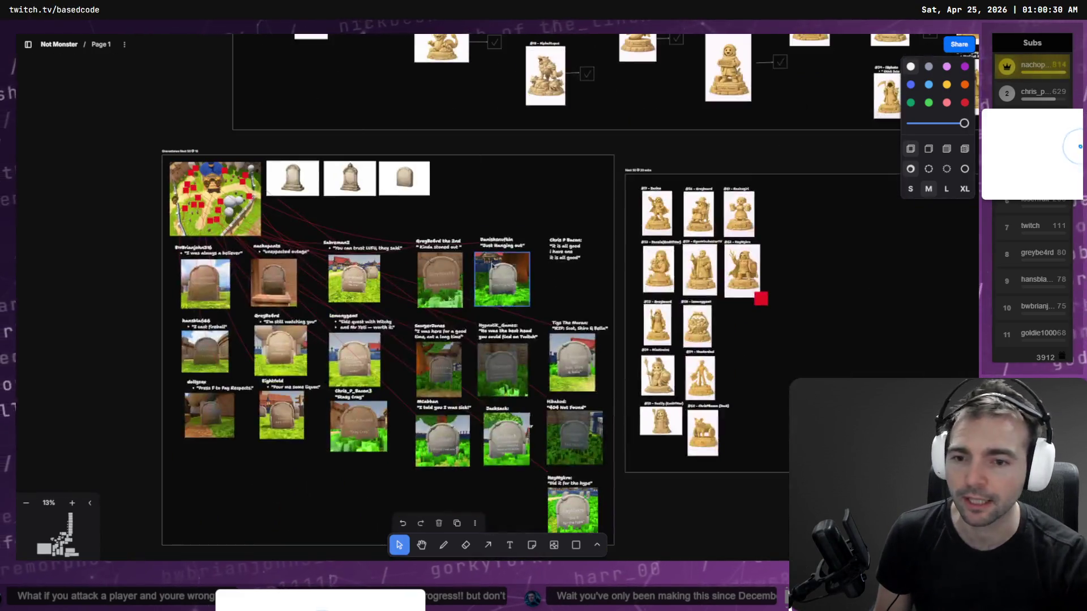
scroll(491, 264, up, 5)
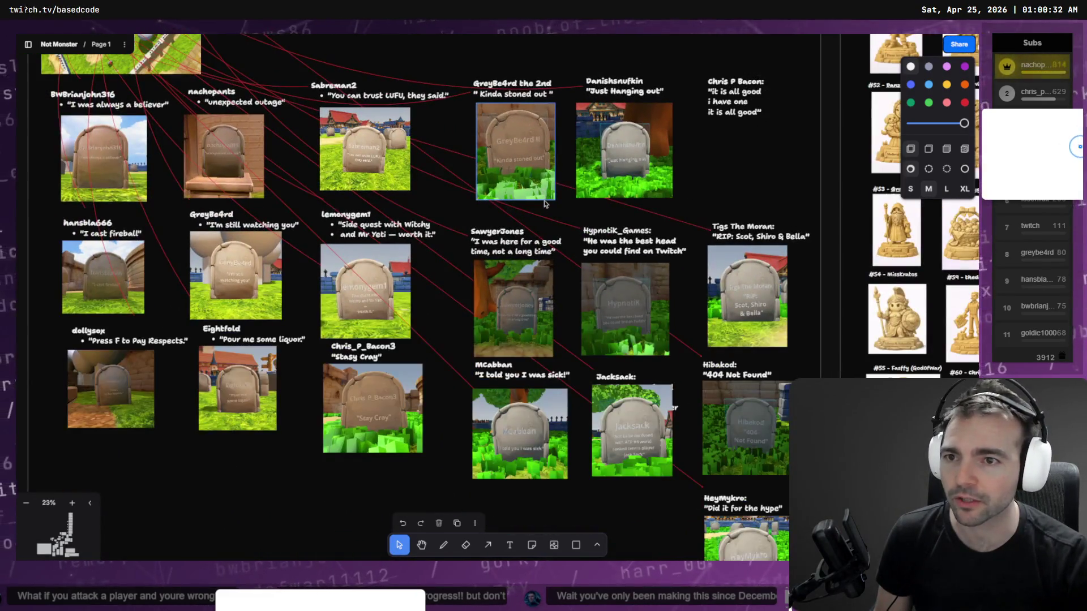
scroll(545, 203, down, 1)
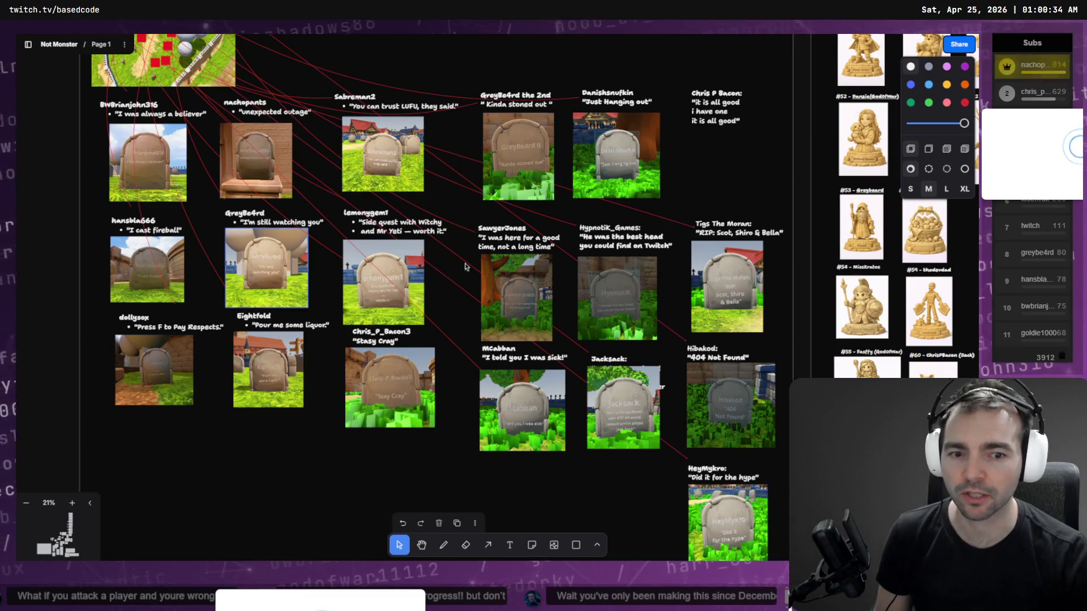
mouse_move(695, 217)
mouse_down()
mouse_move(162, 318)
mouse_move(185, 248)
mouse_move(229, 260)
mouse_up()
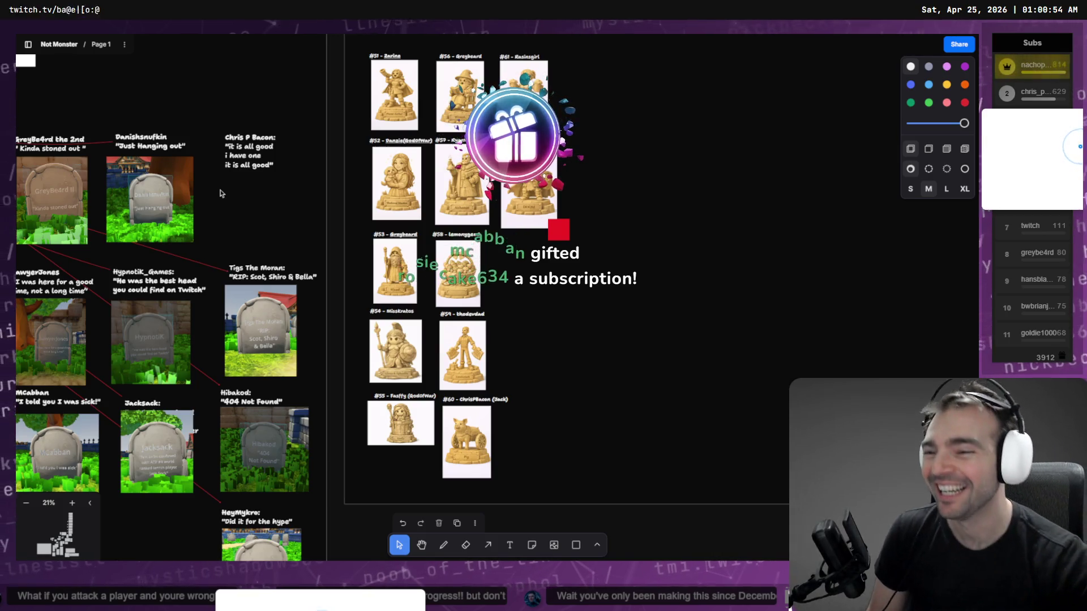
mouse_move(221, 193)
mouse_down()
mouse_move(596, 147)
mouse_move(831, 234)
mouse_up()
scroll(429, 92, up, 3)
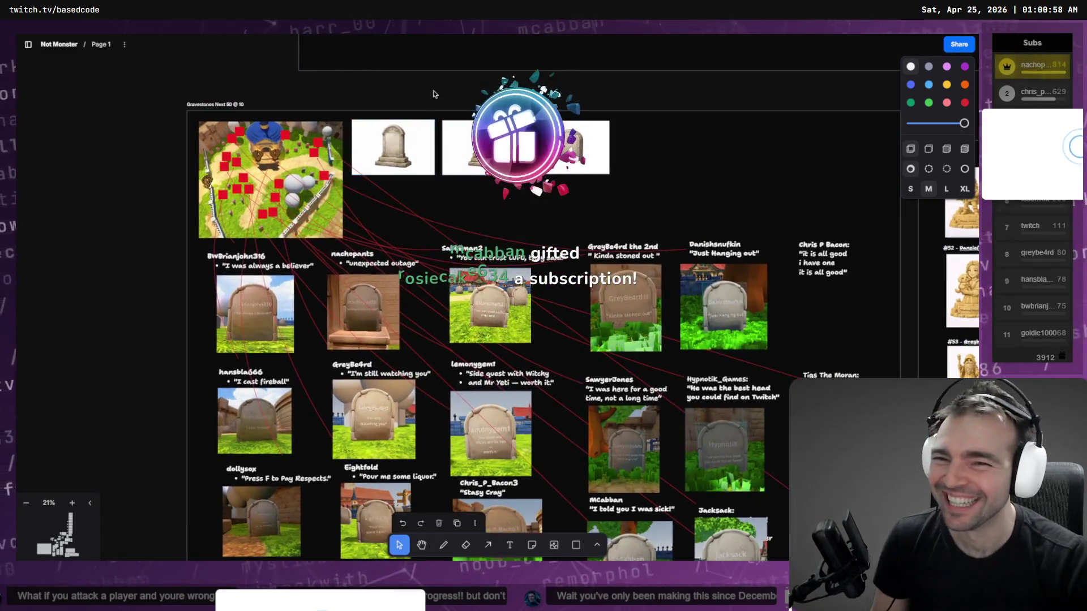
scroll(439, 87, right, 10)
scroll(408, 388, down, 3)
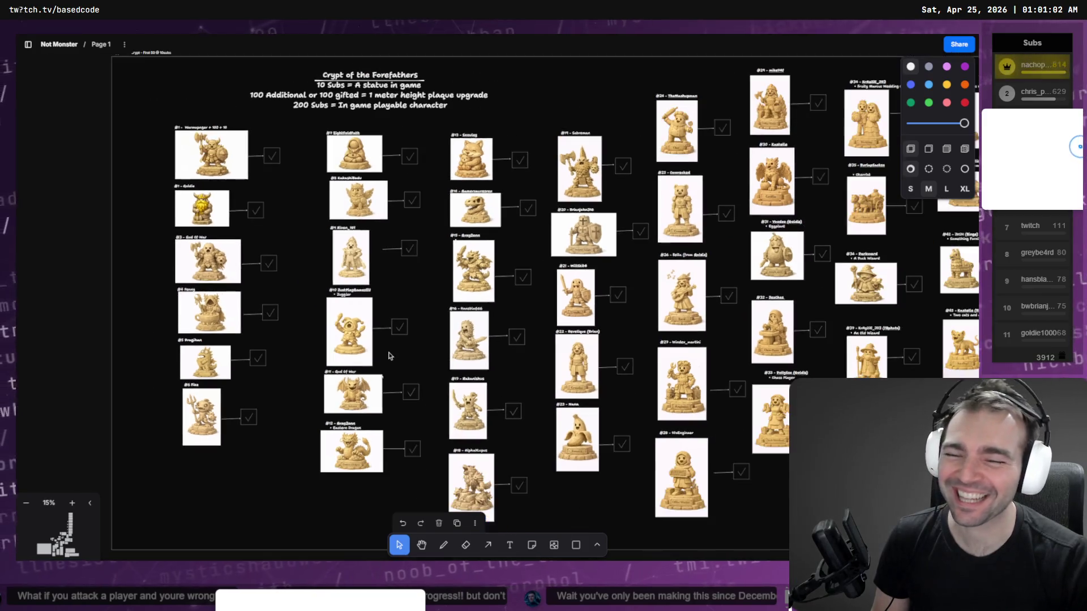
scroll(389, 355, down, 2)
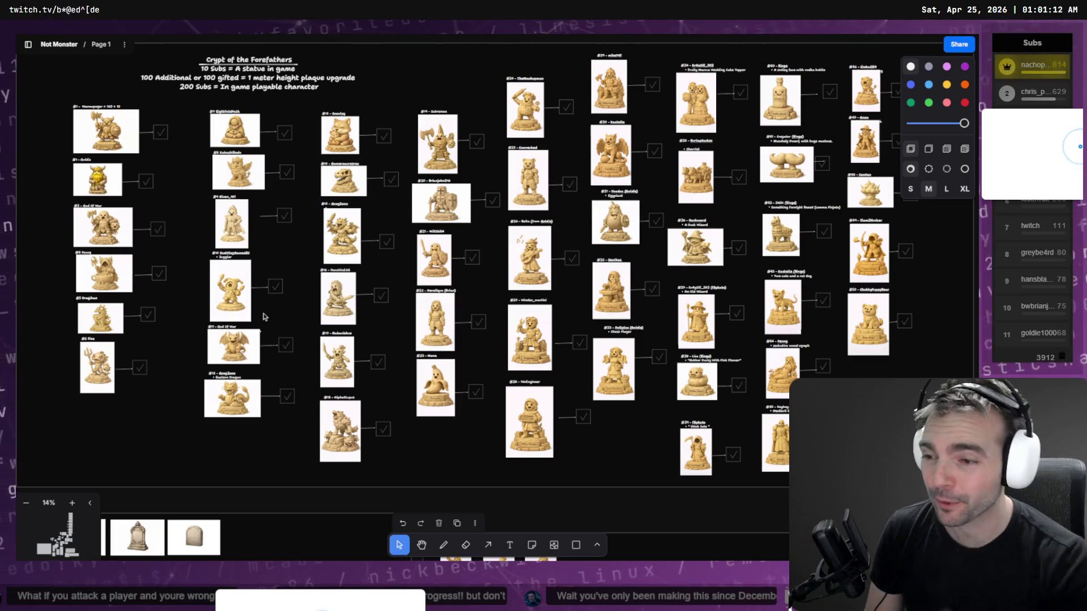
scroll(660, 381, down, 3)
scroll(408, 254, left, 10)
scroll(556, 371, up, 2)
scroll(432, 249, up, 5)
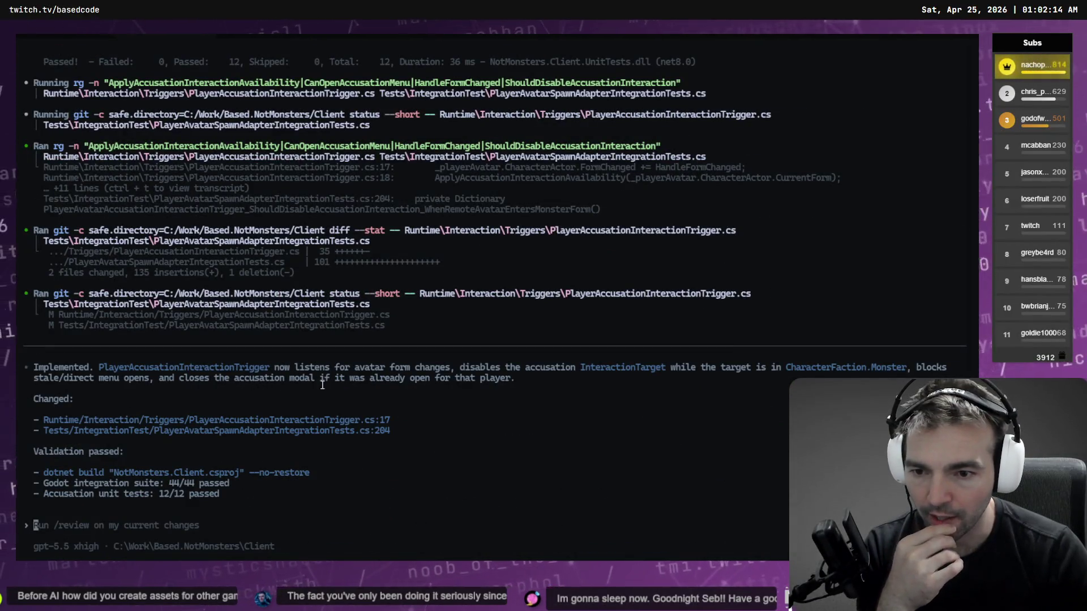
- Switch from Codex CLI to the Godot editor
key(alt+Tab)
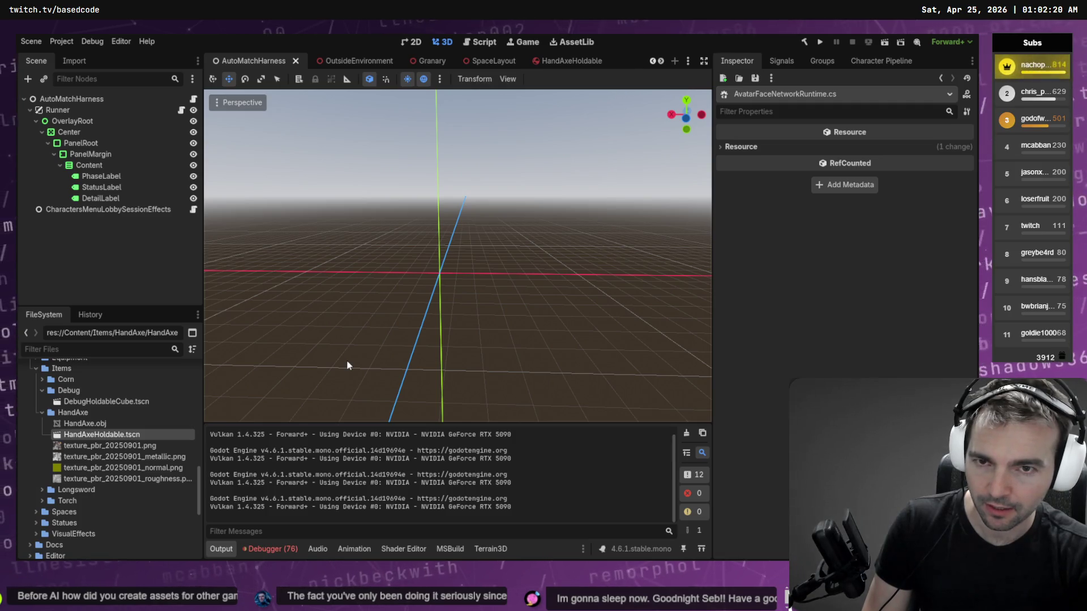
- Build the .NET project and run four NotMonsters debug clients with F5
key(F5)
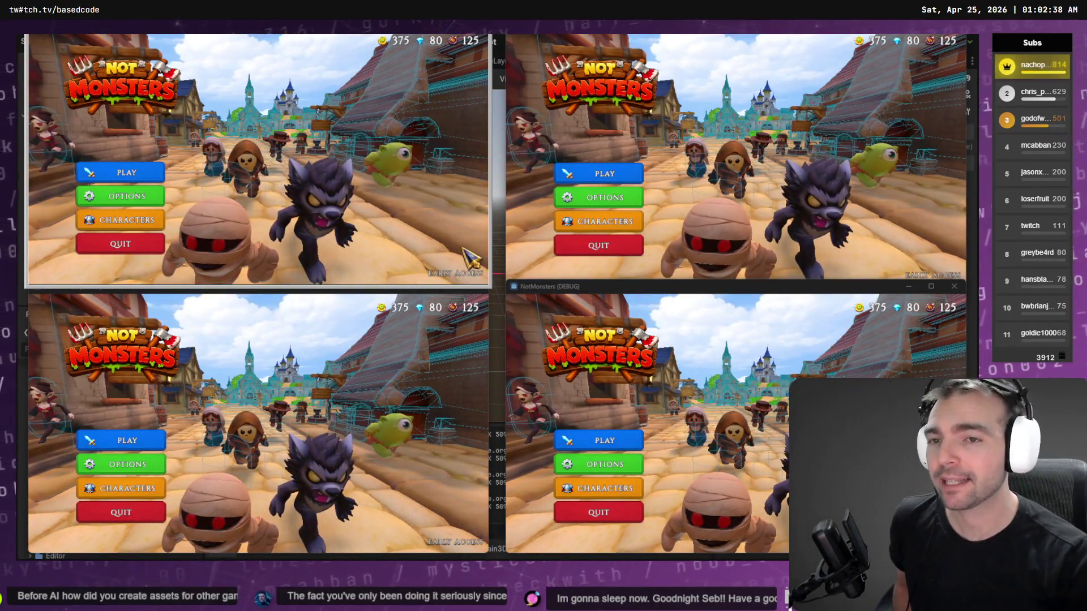
- Host a game room in the first client and matchmake the other three into it
click(141, 173)
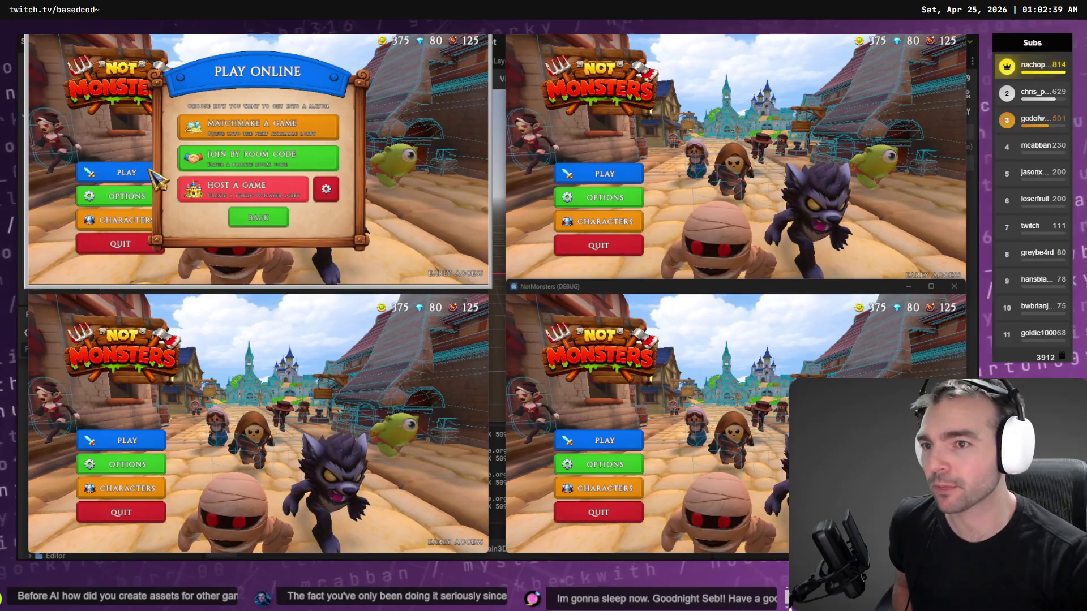
click(242, 193)
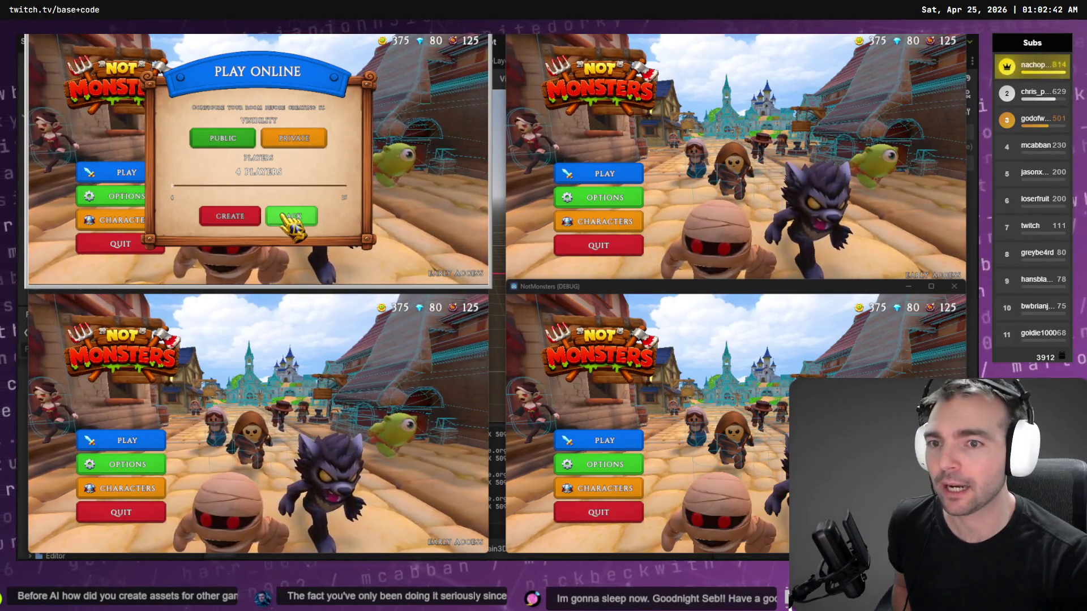
click(238, 215)
click(600, 174)
click(716, 133)
click(121, 441)
click(241, 390)
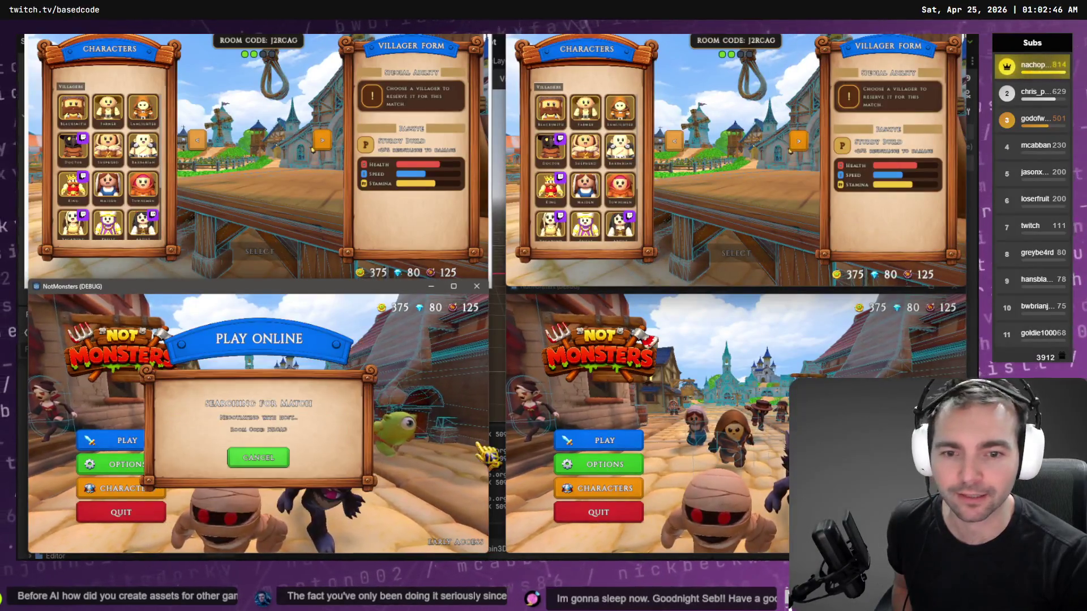
click(598, 441)
click(718, 390)
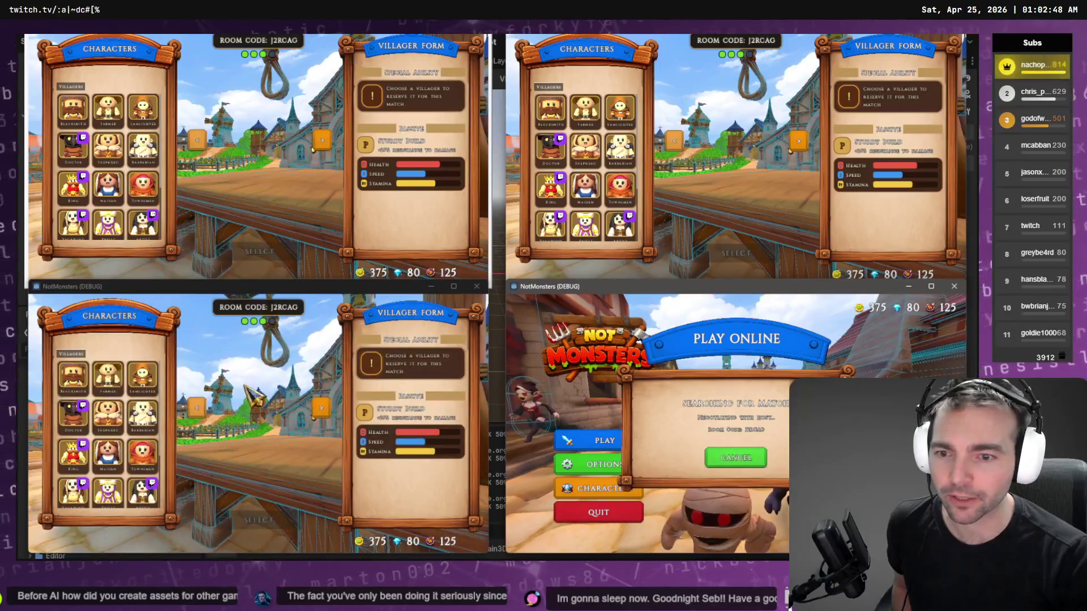
- Choose Barbarian in the third client, Knight in the first and Butcher in the second
click(148, 419)
scroll(113, 238, down, 2)
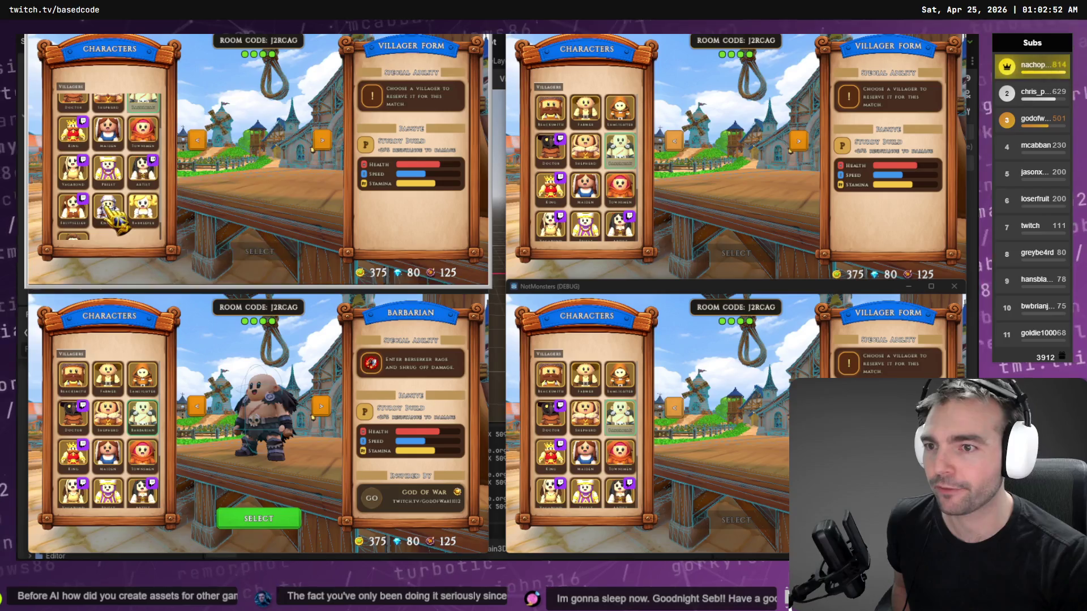
click(113, 214)
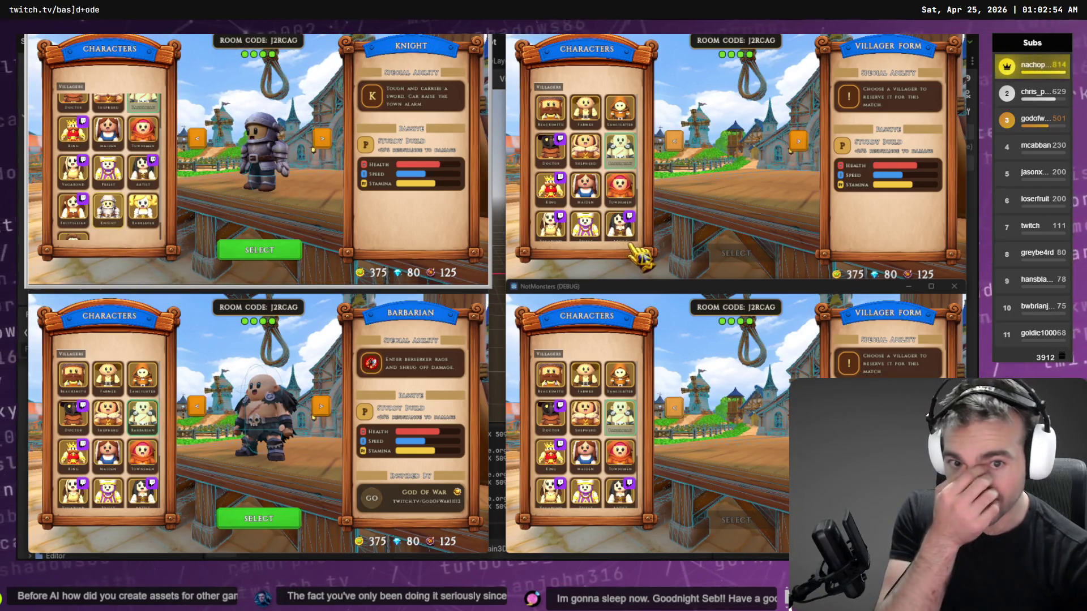
scroll(611, 220, down, 2)
click(557, 223)
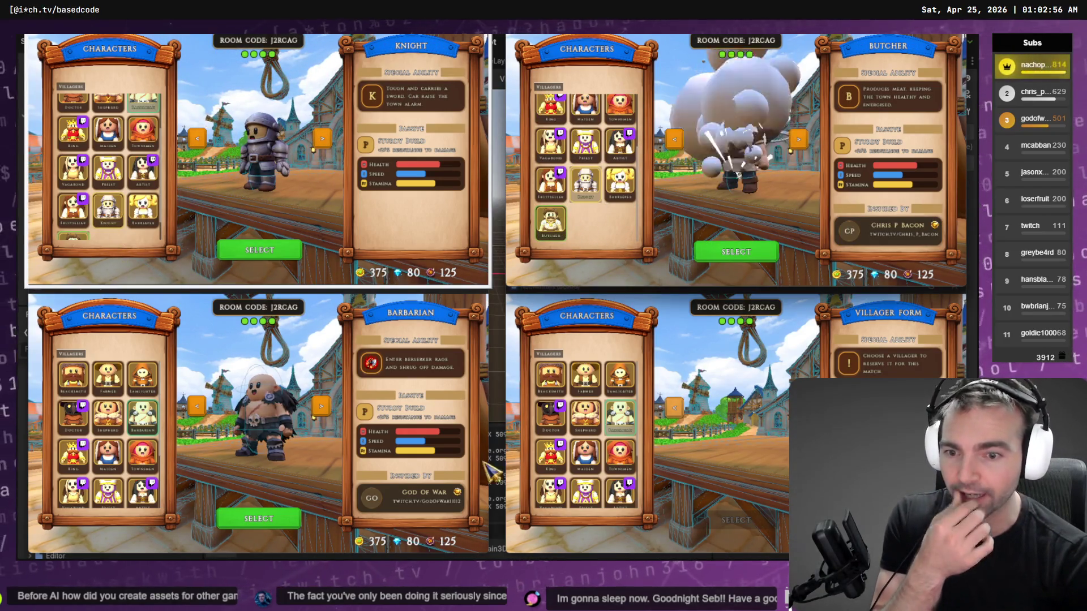
scroll(594, 461, down, 2)
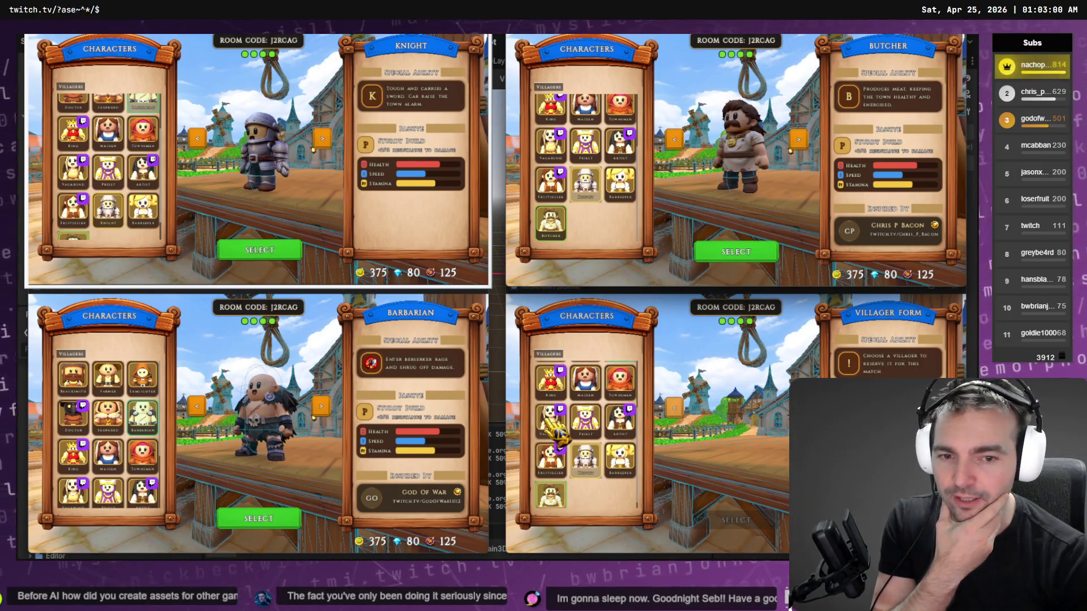
- Lock in the three villagers, including Barbarian, and pick the Zombie monster form in the fourth client
click(629, 438)
click(628, 439)
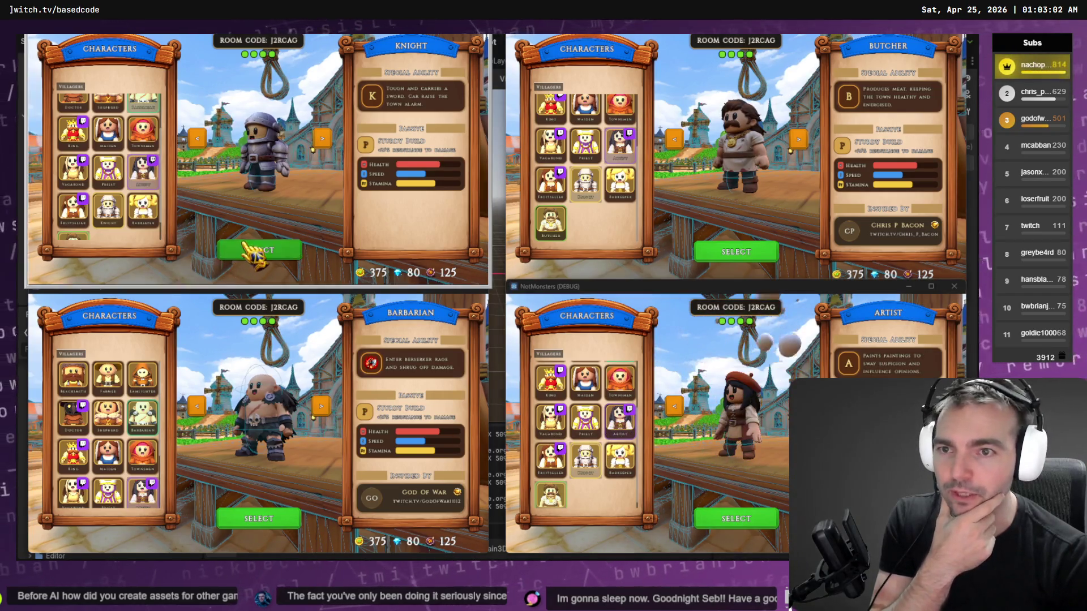
click(249, 249)
click(735, 253)
click(258, 518)
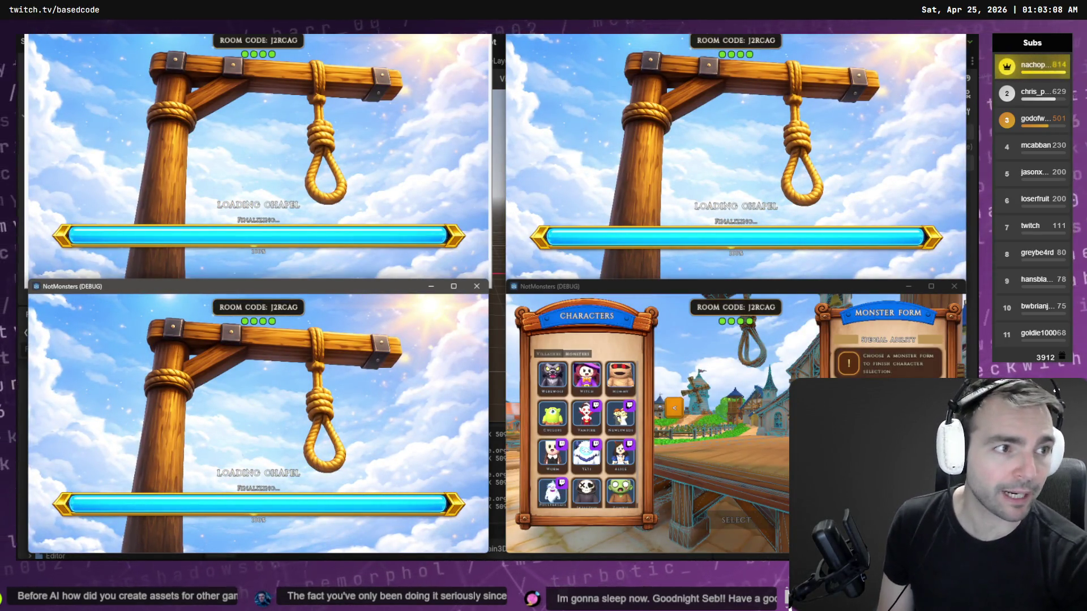
scroll(603, 502, down, 1)
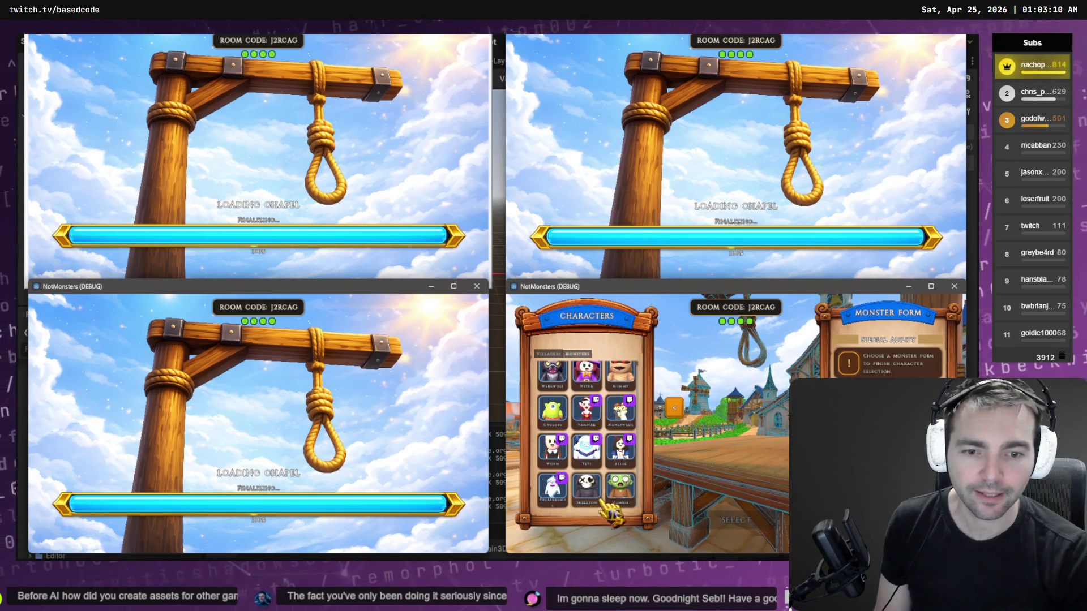
click(620, 486)
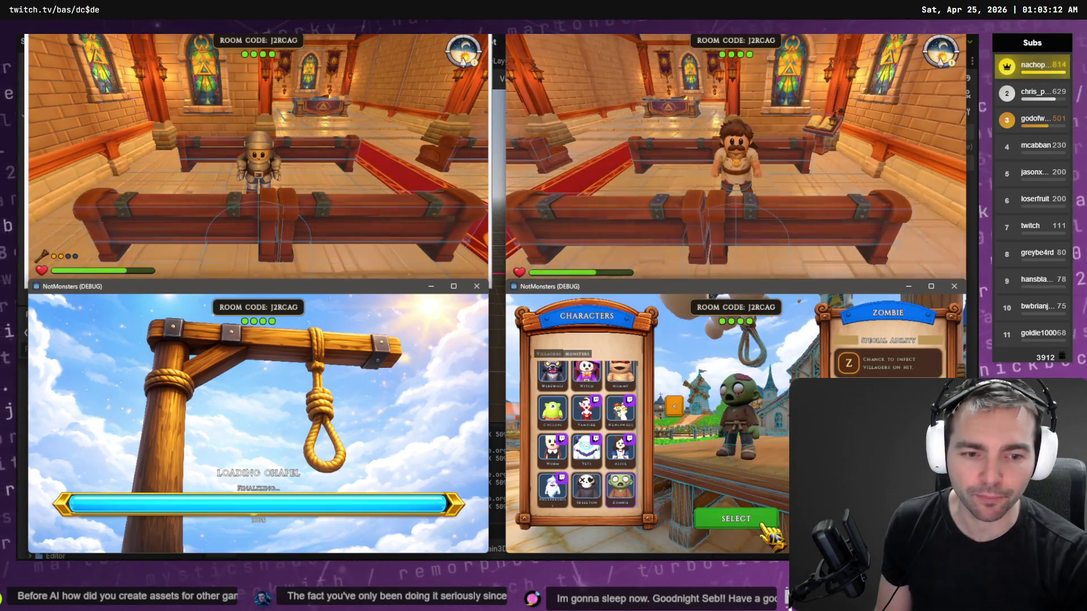
- Confirm the Zombie monster form in the fourth client to enter the chapel
click(759, 519)
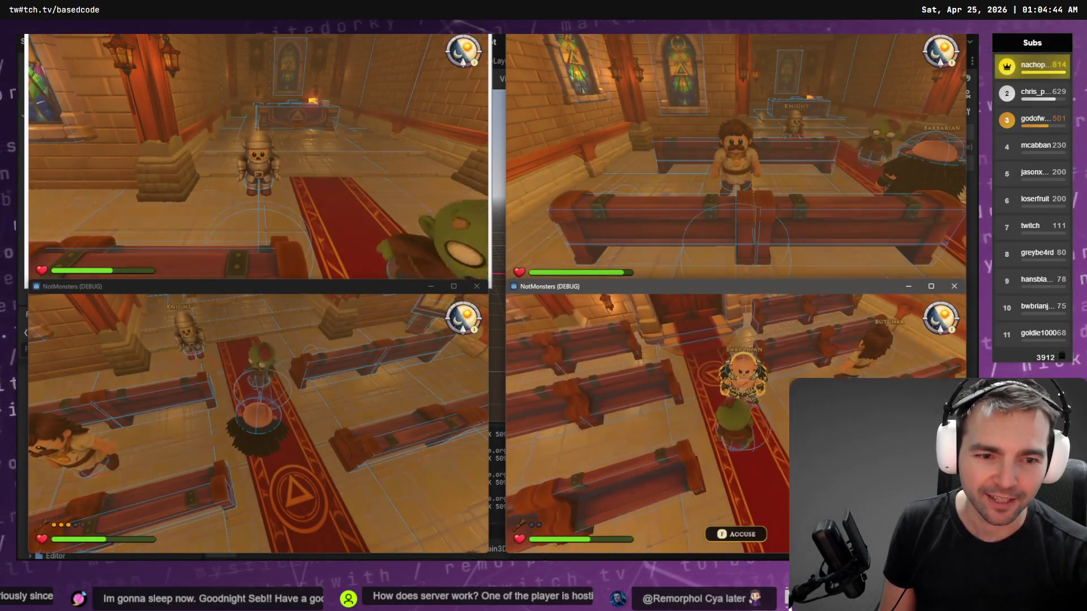
- Open Cast Judgment on the Barbarian, then switch to the Codex terminal for the follow-up prompt
key(e)
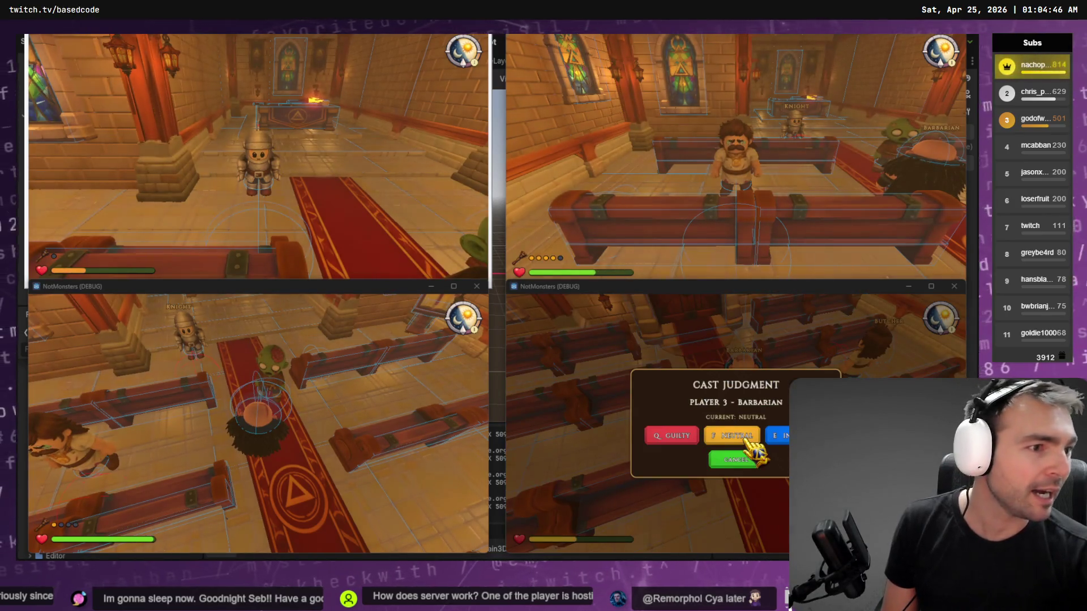
key(alt+Tab)
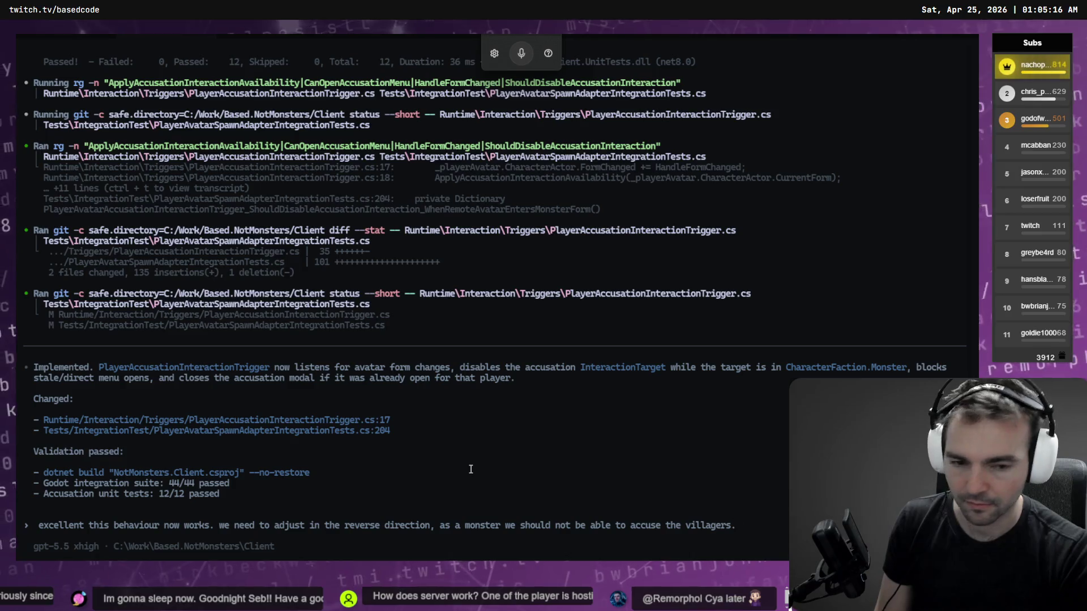
- Finish dictating the request for the most stable, least disruptive fix, correct 'potential', and submit
key(ctrl+space)
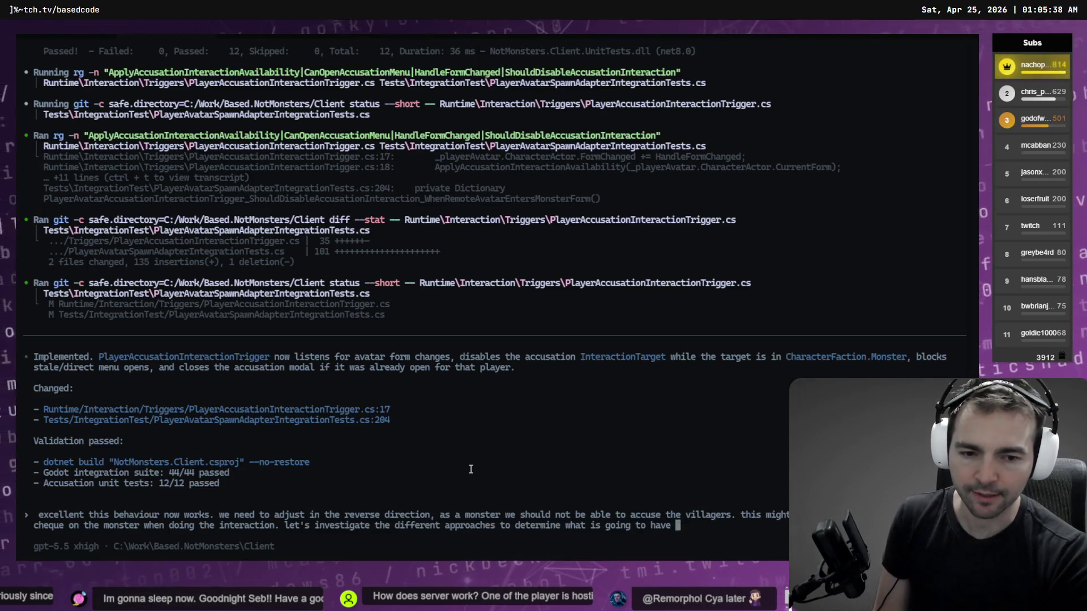
key(super+h)
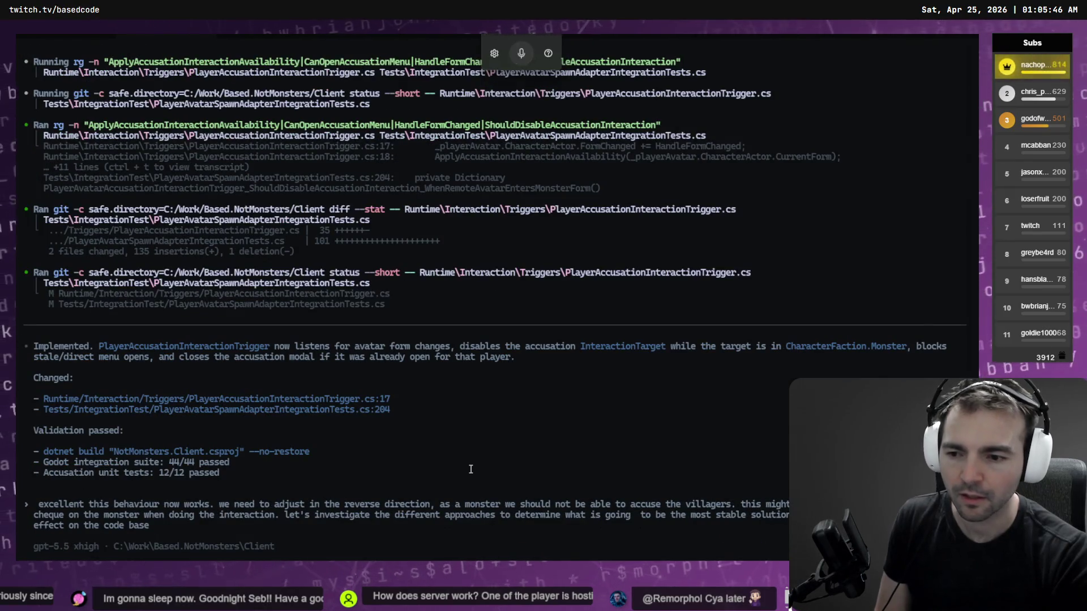
text(potentioa)
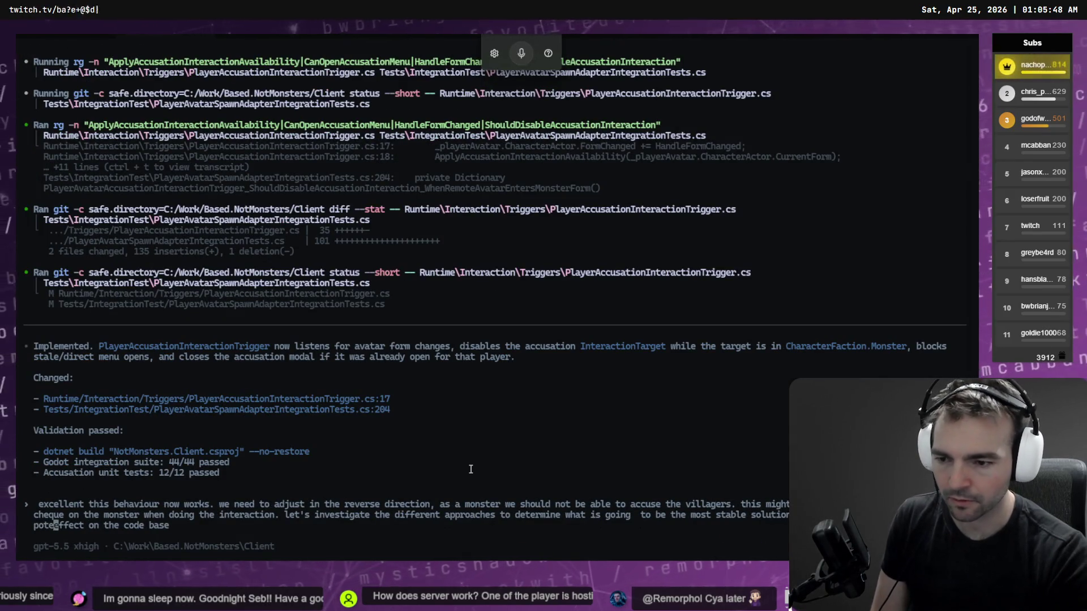
key(BackSpace)
key(BackSpace)
text(al disruptive)
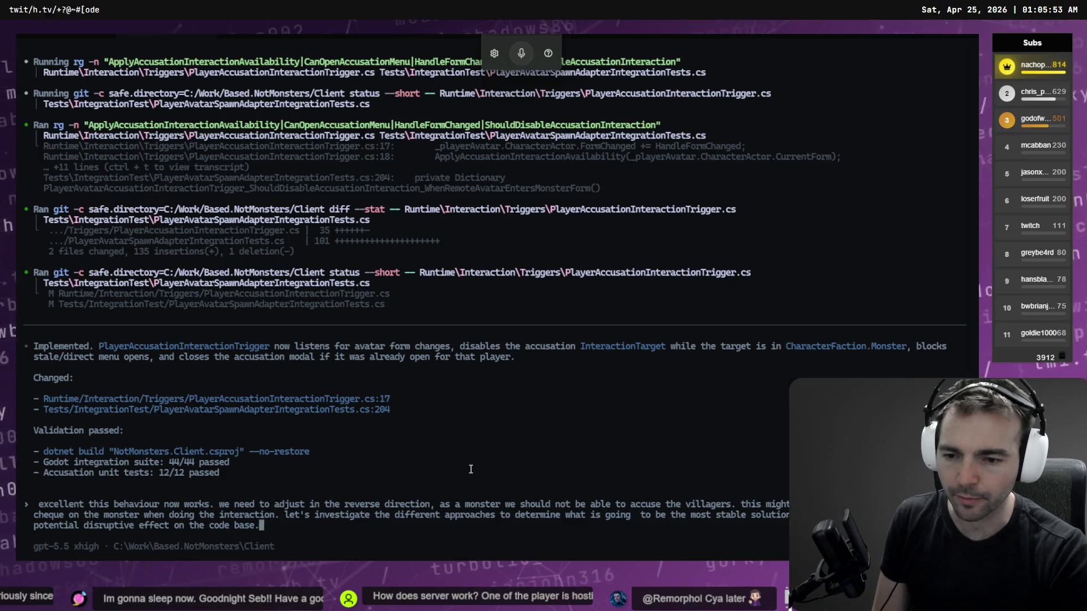
key(Return)
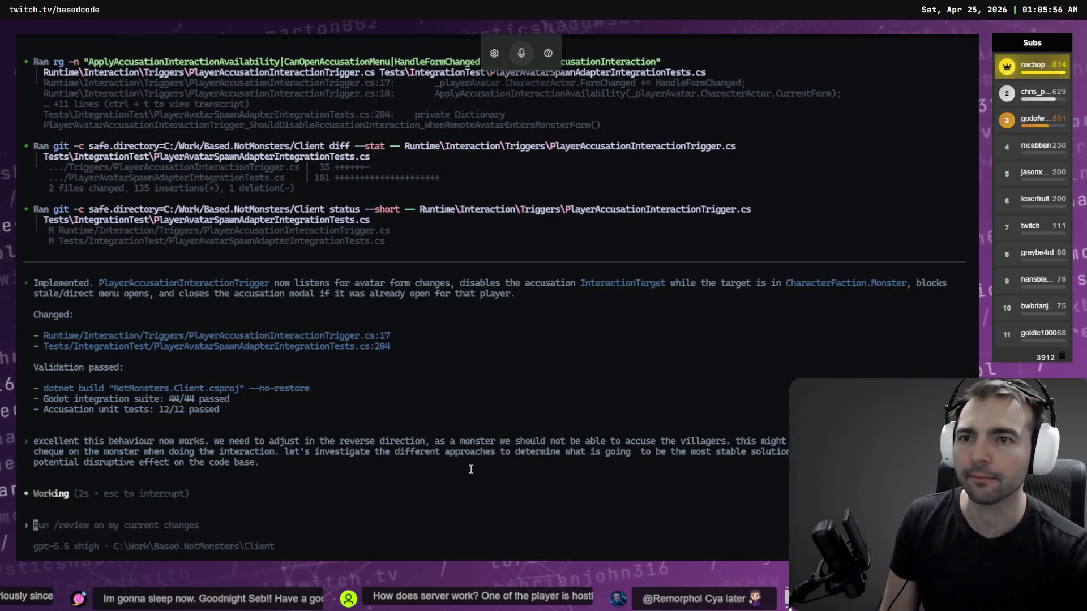
key(ctrl+Tab)
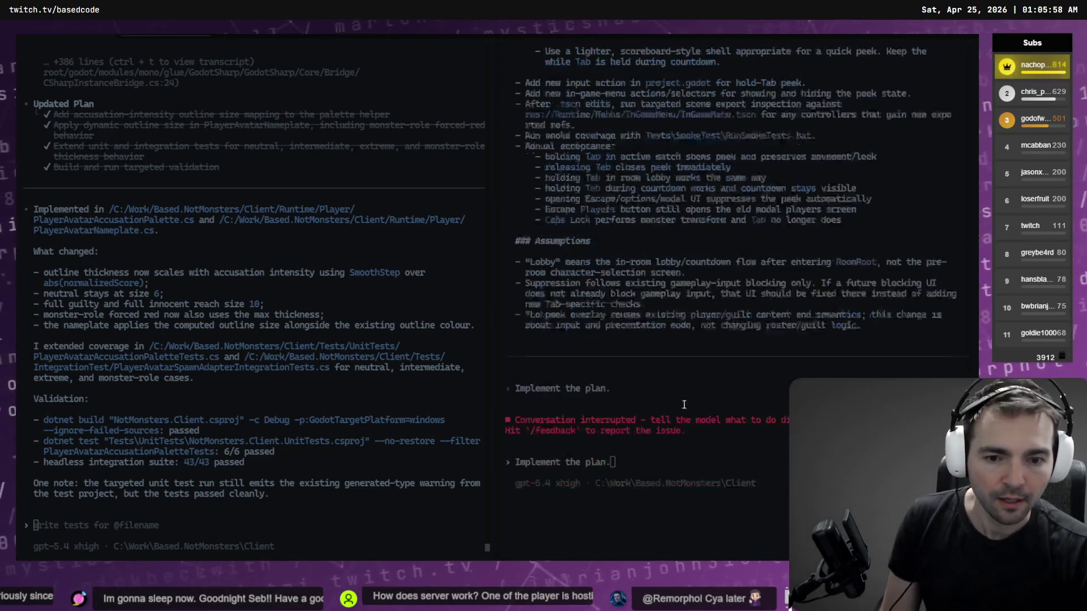
scroll(623, 328, up, 10)
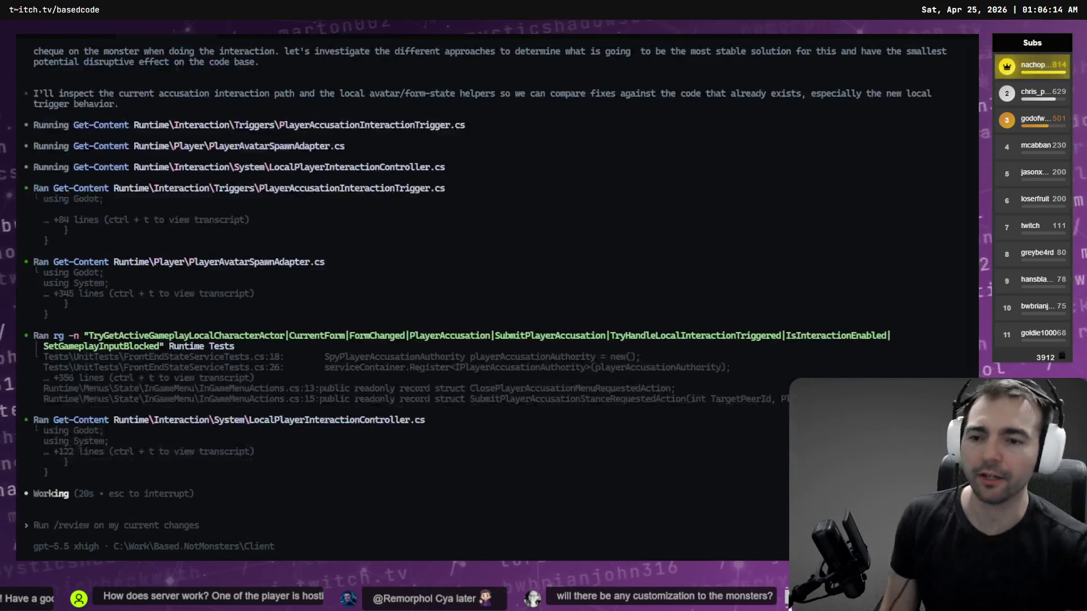
key(alt+Tab)
- Pan the roadmap board and select the Vertical Slice, Community Playtest and Halloween milestone rows
scroll(442, 229, down, 10)
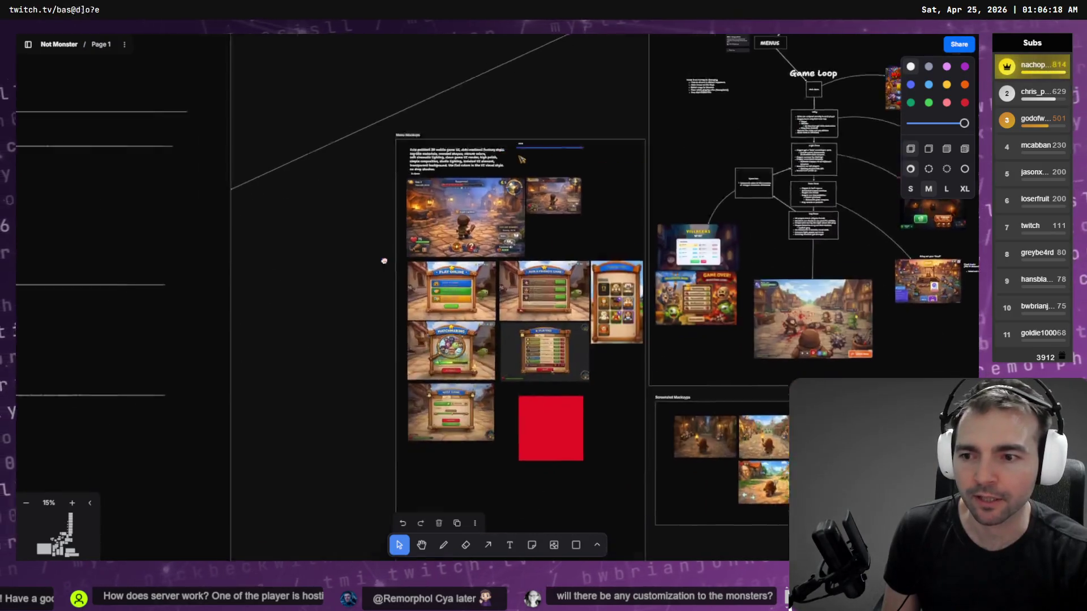
scroll(640, 351, up, 10)
scroll(360, 297, down, 10)
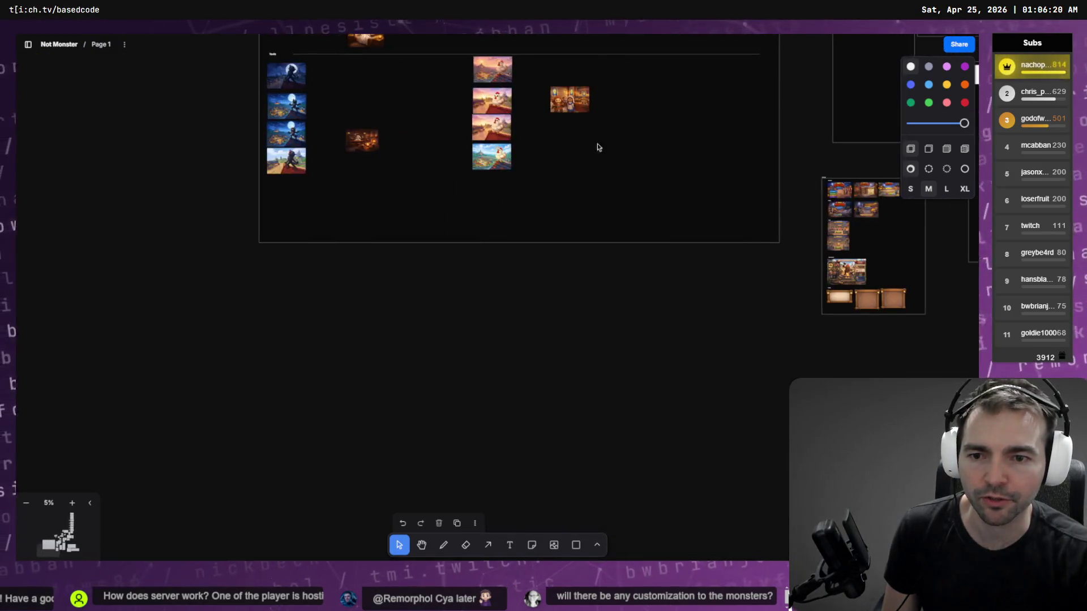
drag(567, 487, 673, 286)
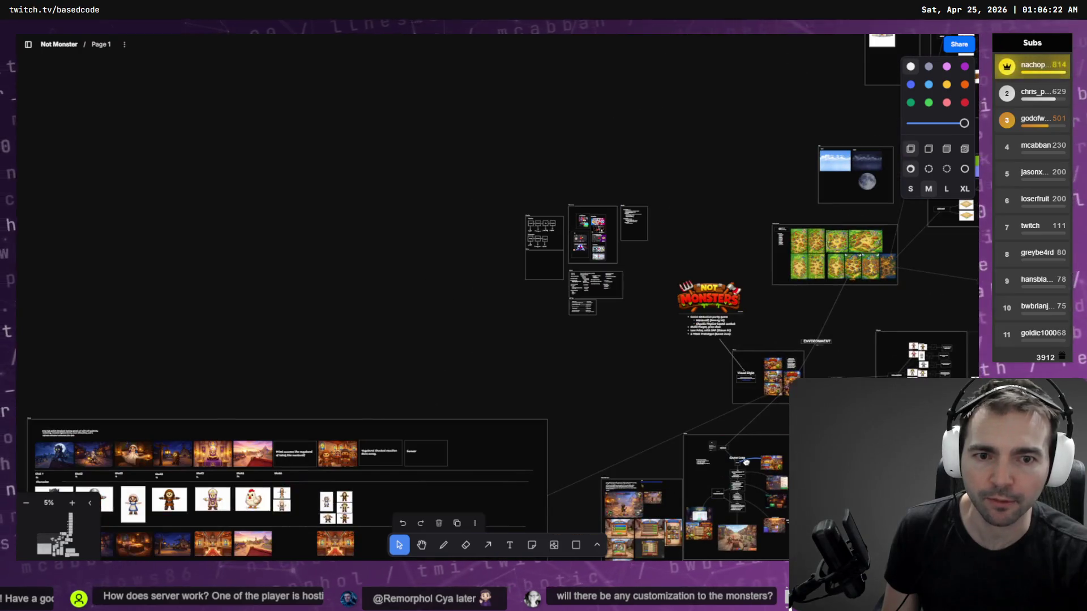
scroll(674, 286, up, 3)
scroll(674, 285, up, 10)
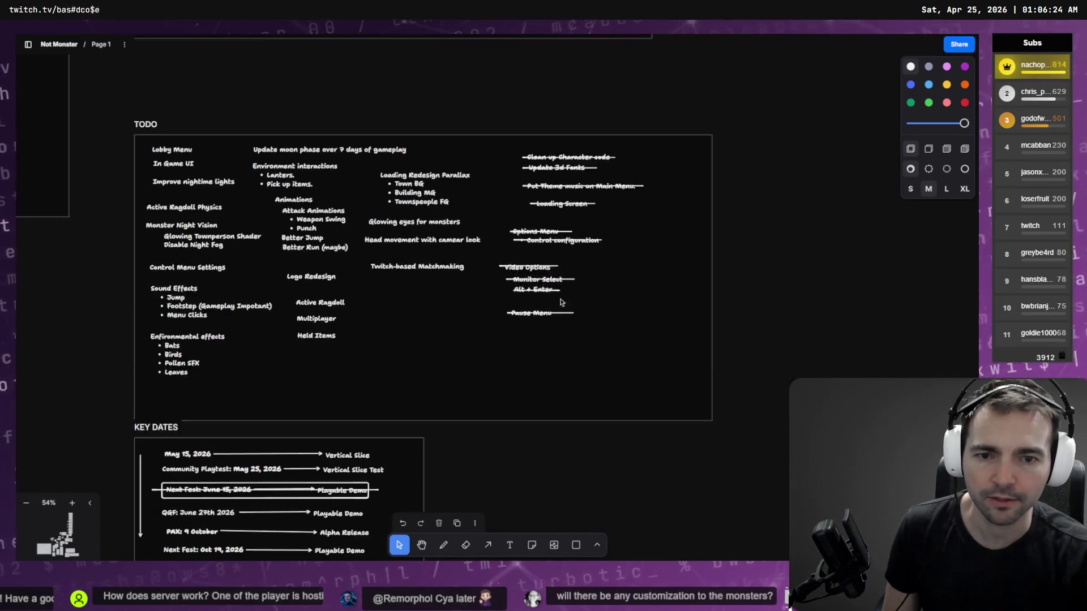
scroll(456, 397, down, 10)
scroll(236, 211, up, 5)
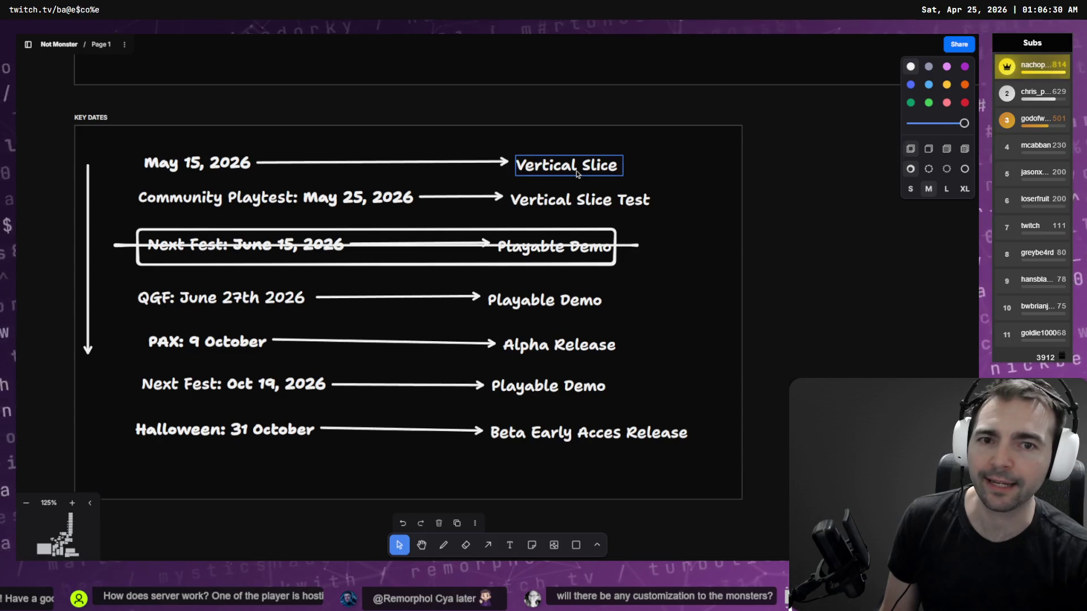
drag(701, 162, 141, 164)
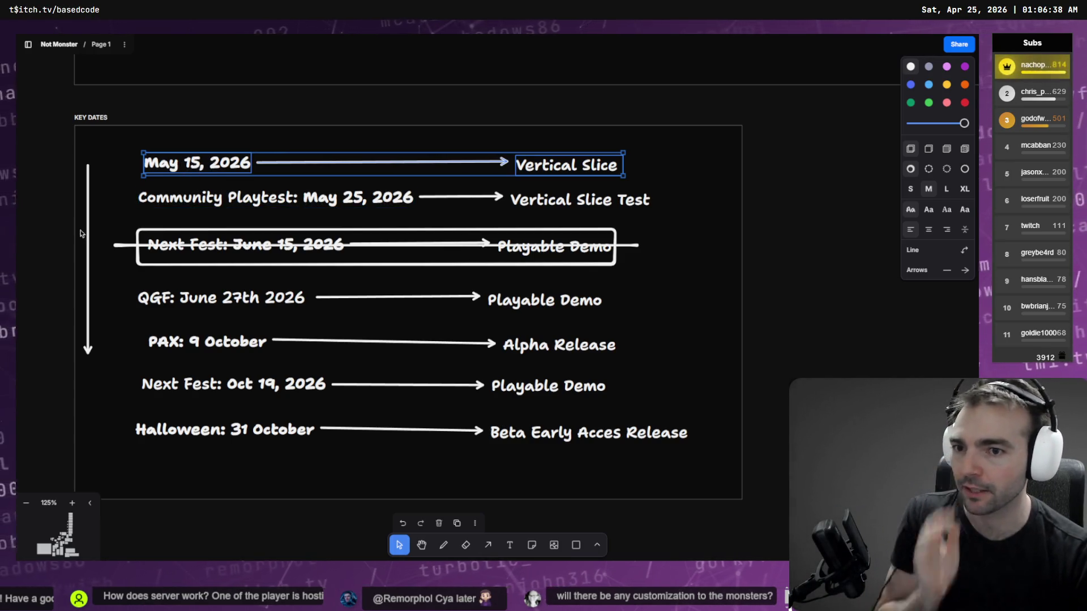
drag(717, 206, 193, 207)
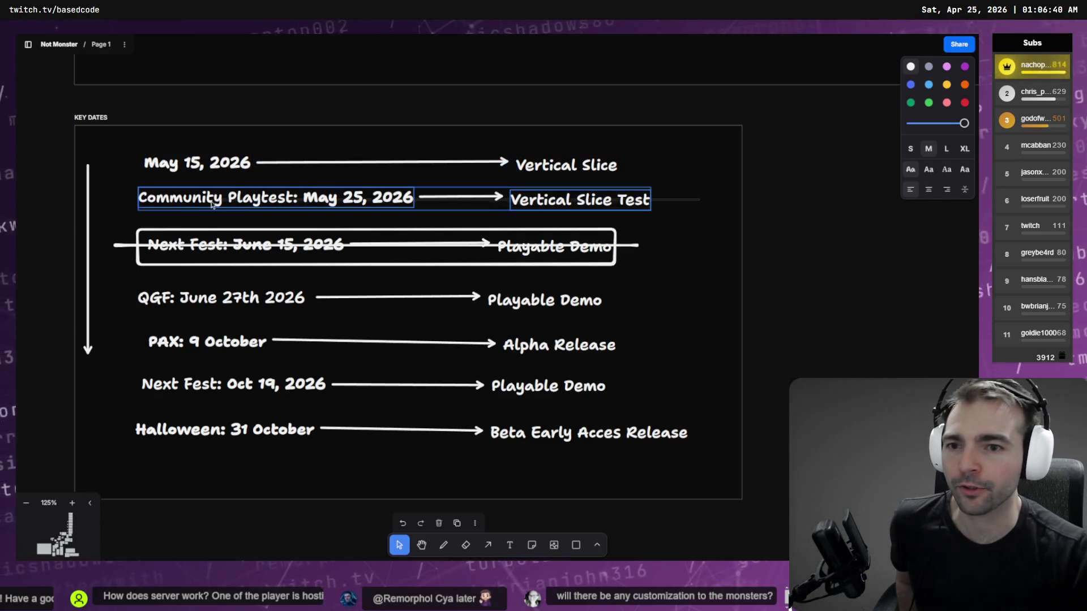
mouse_move(142, 460)
mouse_down()
mouse_move(676, 434)
mouse_move(696, 460)
mouse_up()
click(696, 461)
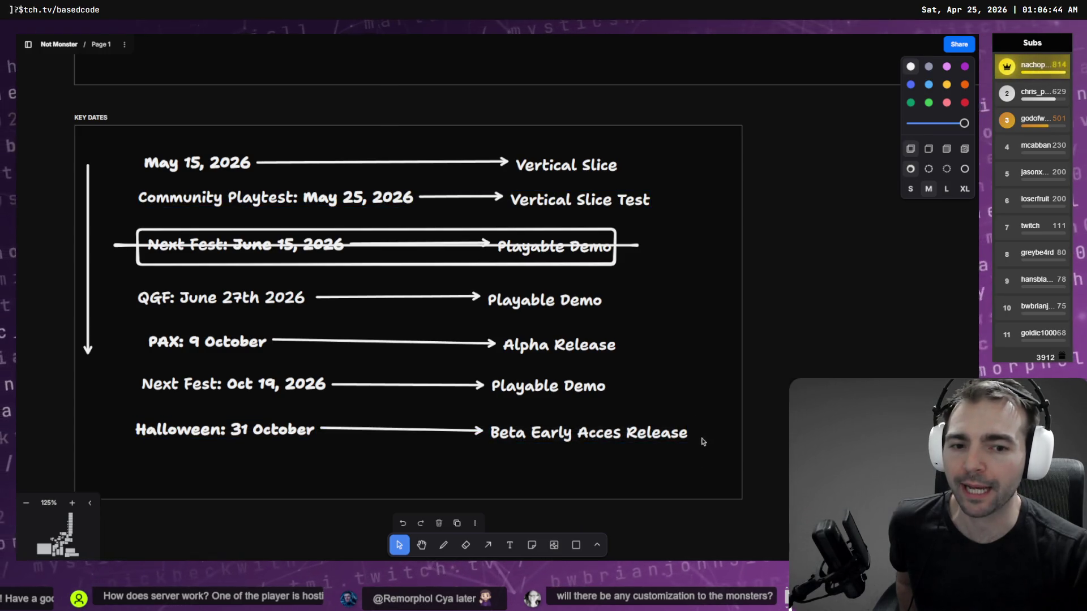
click(701, 439)
click(568, 469)
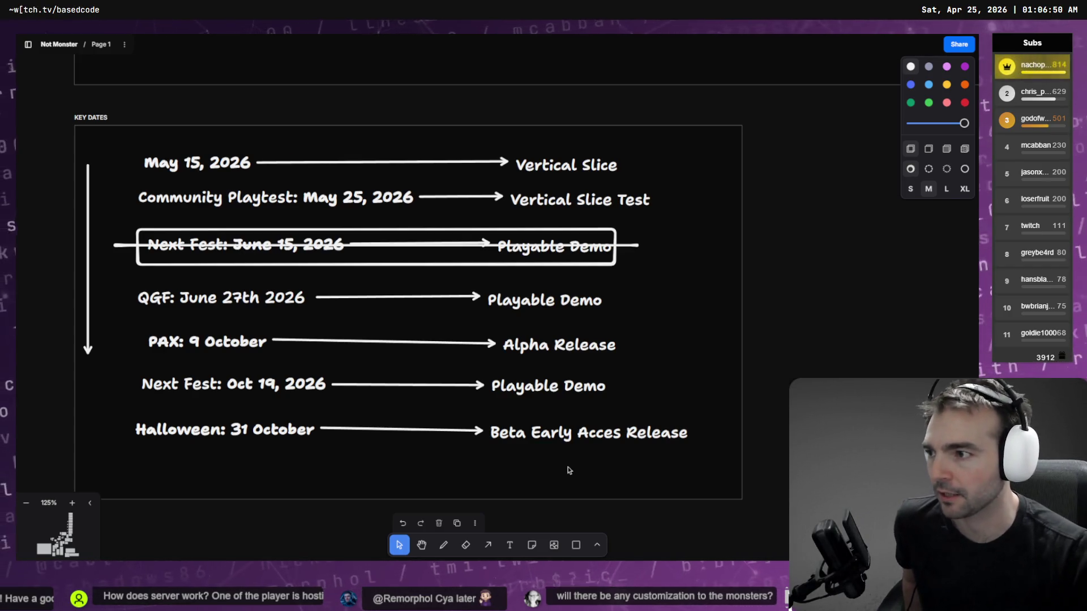
- Nudge the vertical timeline arrow slightly right, abandon moving the Beta label, and return to Codex
drag(680, 467, 121, 411)
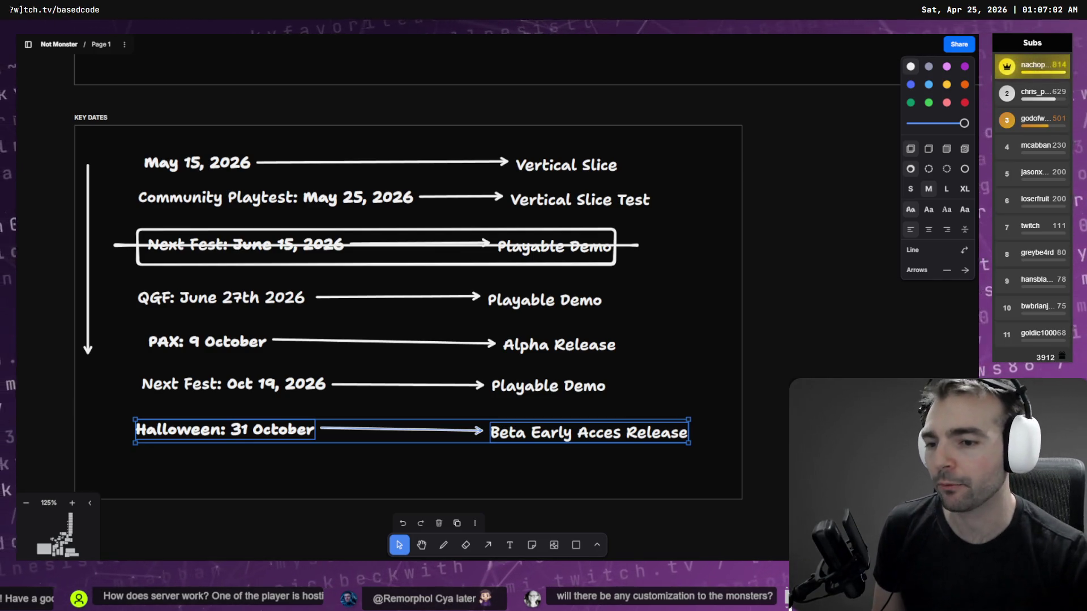
click(196, 485)
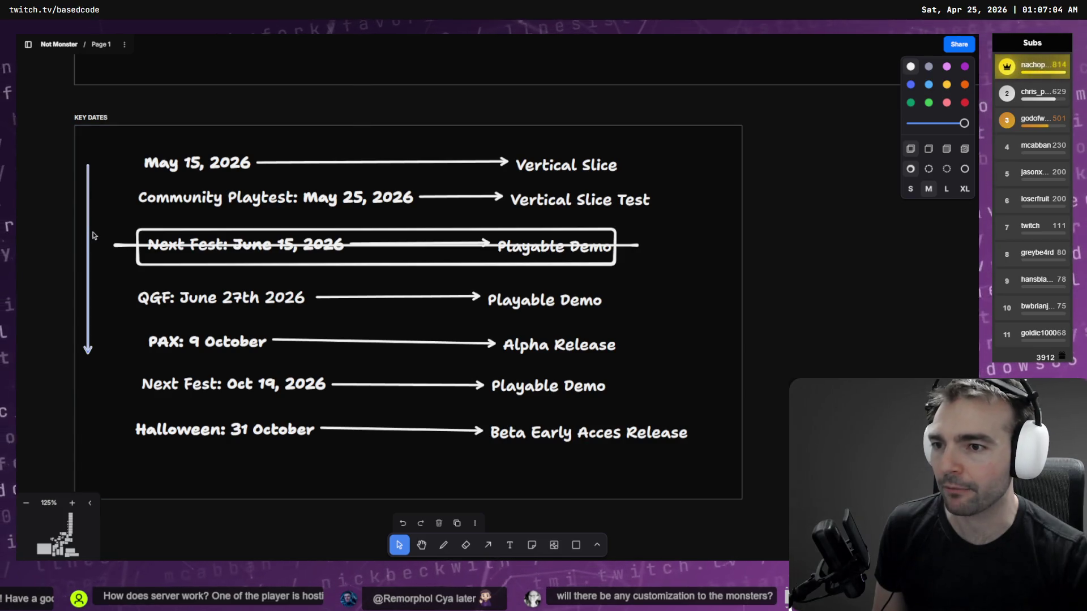
drag(88, 236, 97, 235)
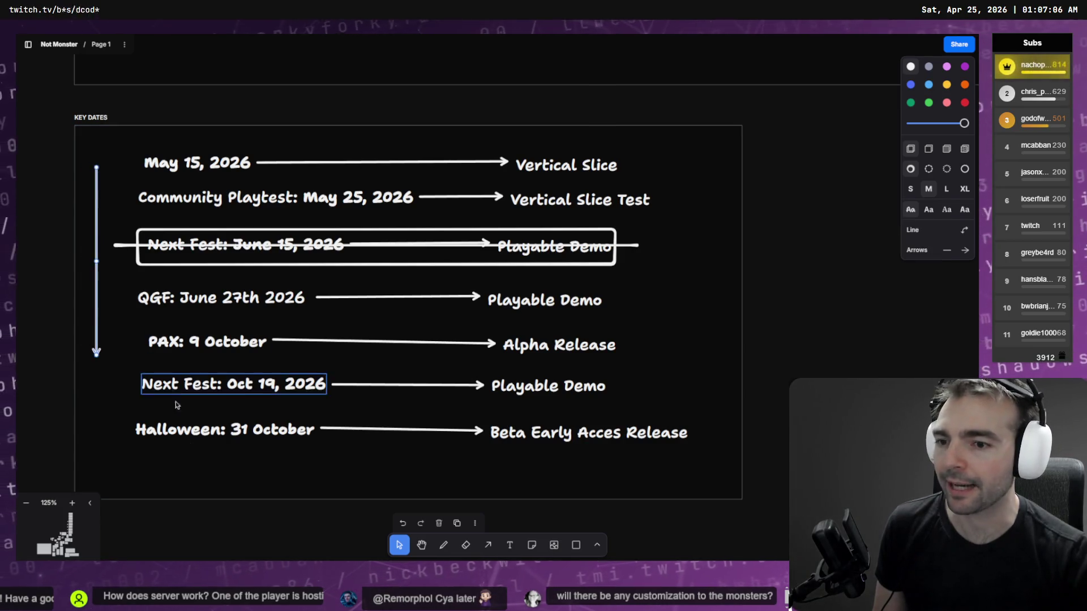
click(191, 484)
mouse_move(511, 445)
mouse_down()
mouse_move(358, 401)
mouse_move(377, 413)
mouse_up()
key(Escape)
click(328, 458)
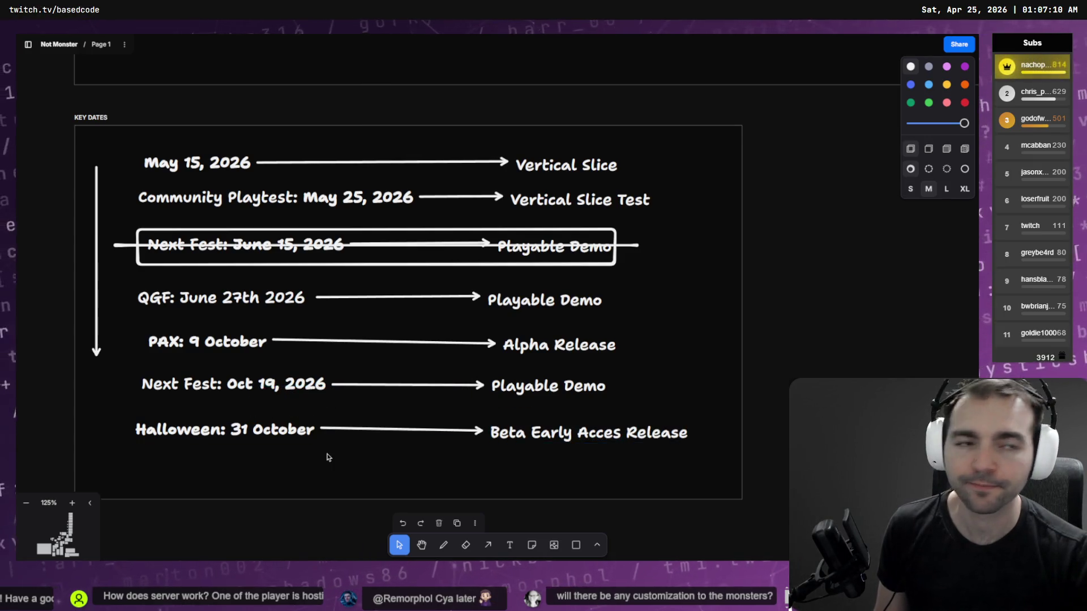
key(alt+Tab)
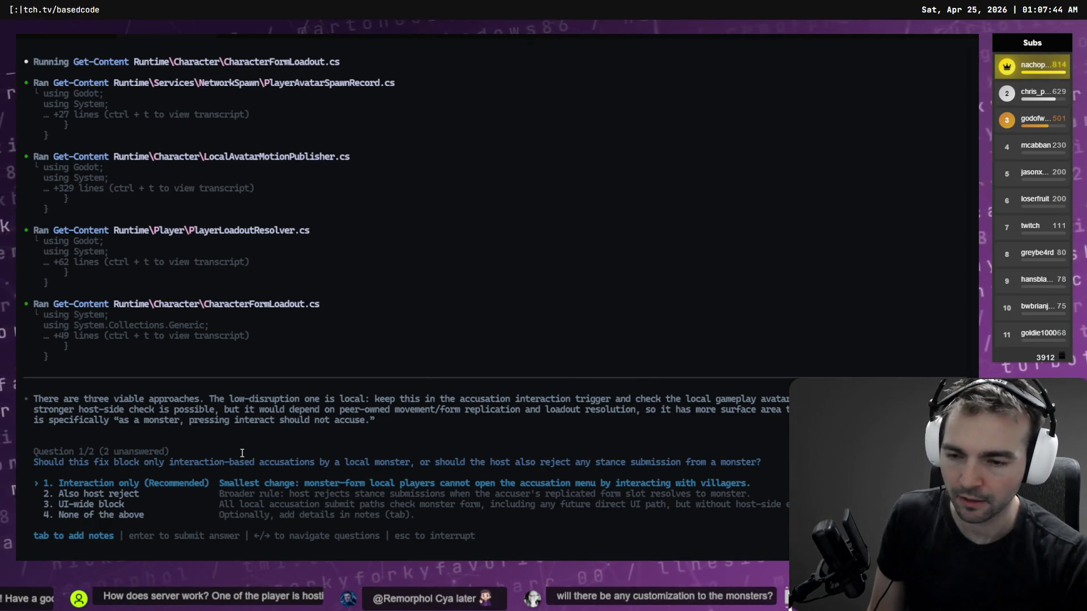
- Note on 'Interaction only' that the selected-object highlight effect should also not trigger, and submit
key(Tab)
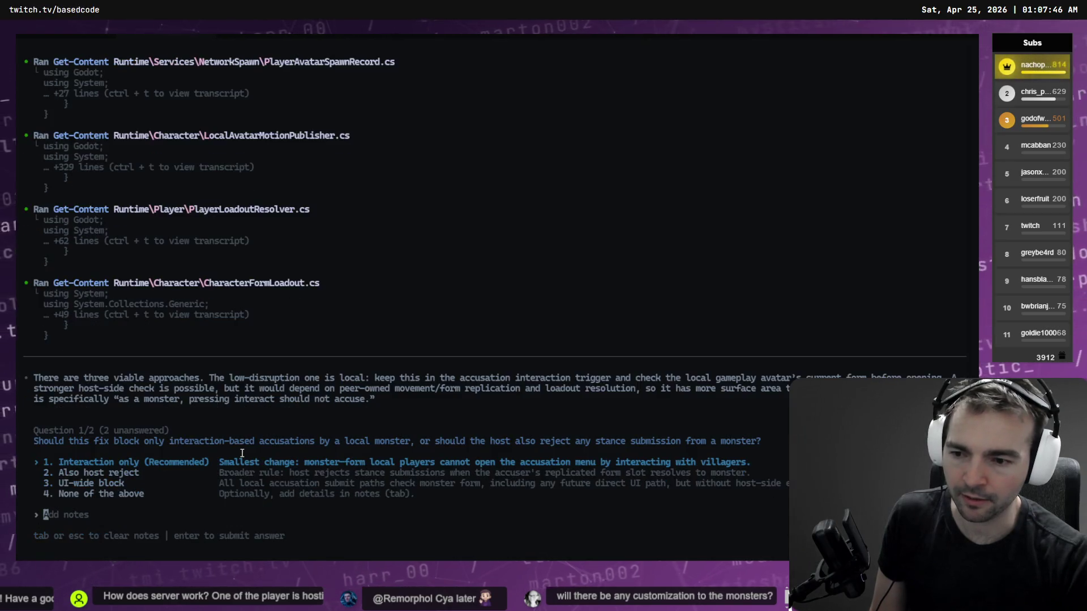
key(super+h)
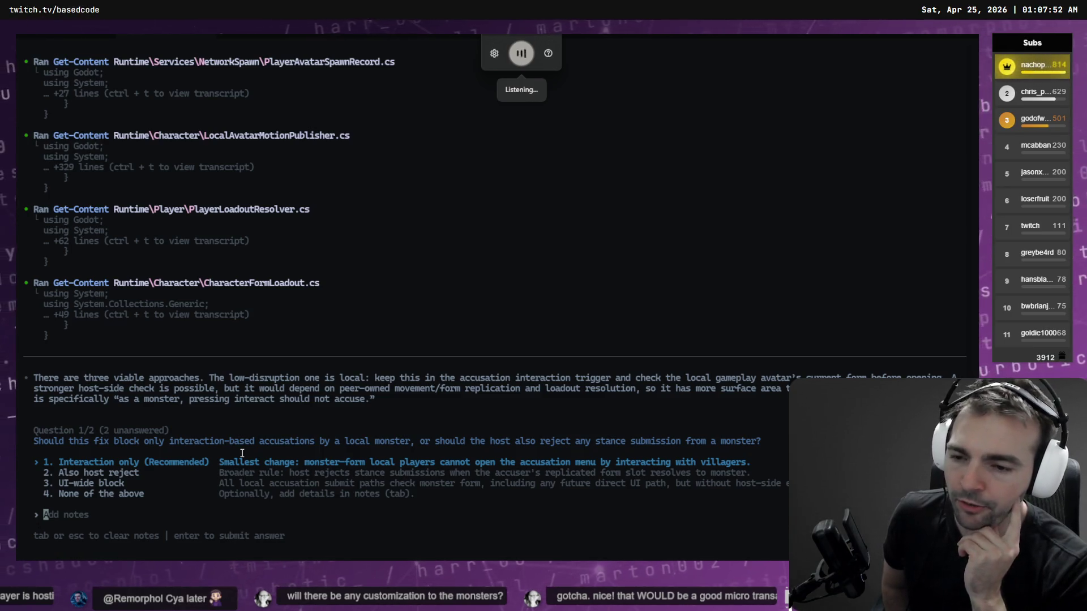
text(the interaction effect)
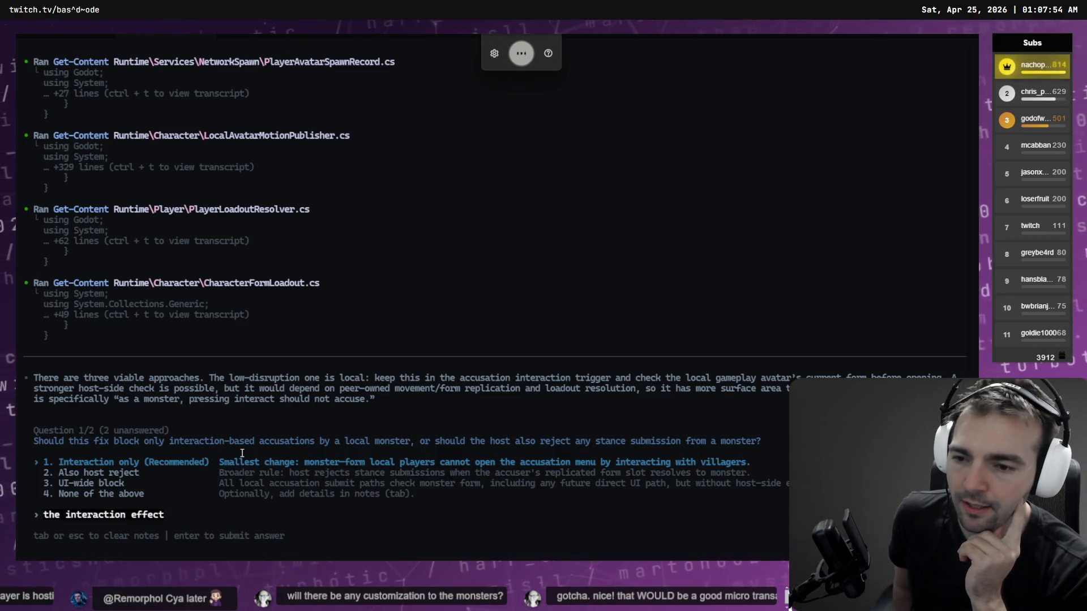
text( that highlights the selected object should also not trigger.)
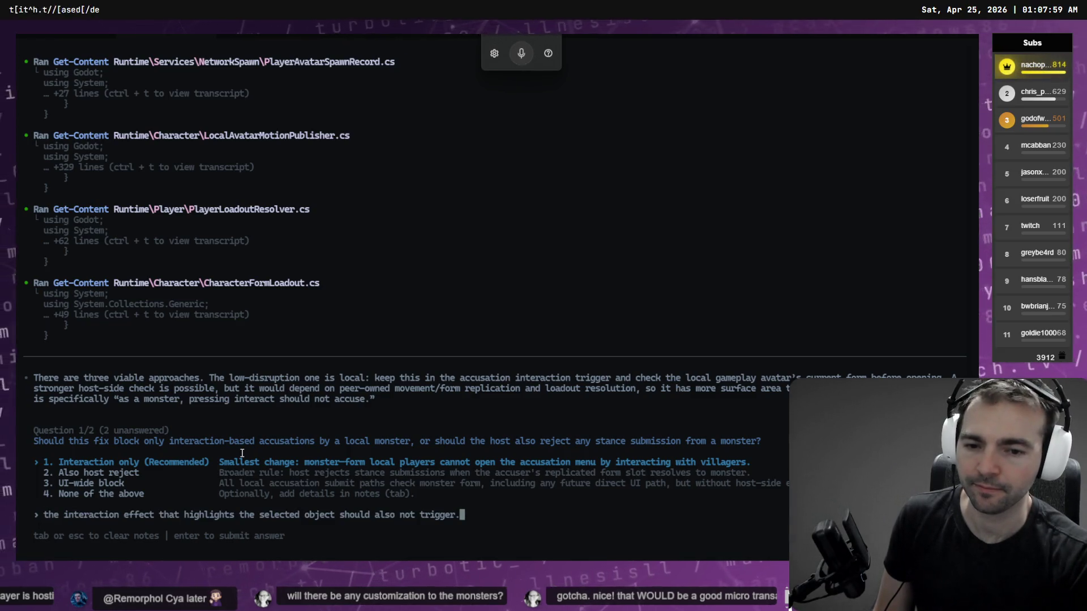
key(BackSpace)
text(, this should be able to)
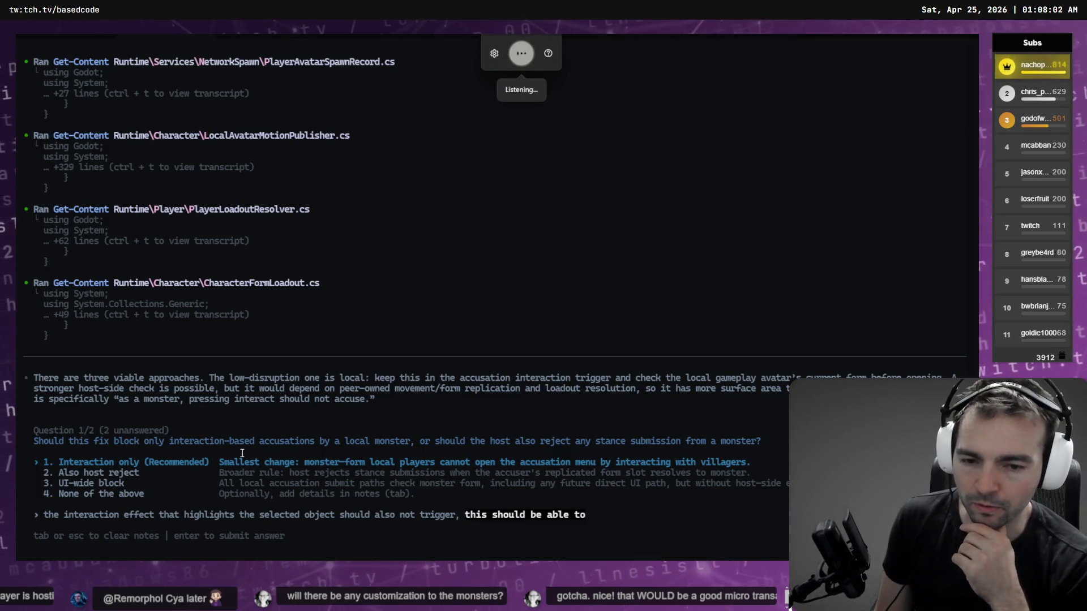
key(ctrl+BackSpace)
key(ctrl+BackSpace)
key(ctrl+BackSpace)
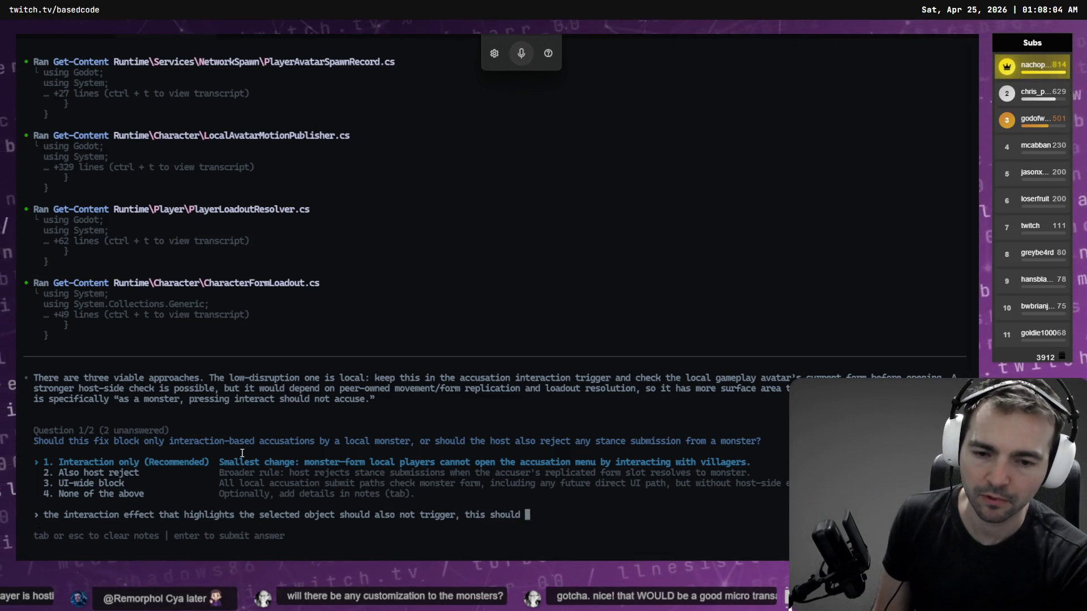
key(super+h)
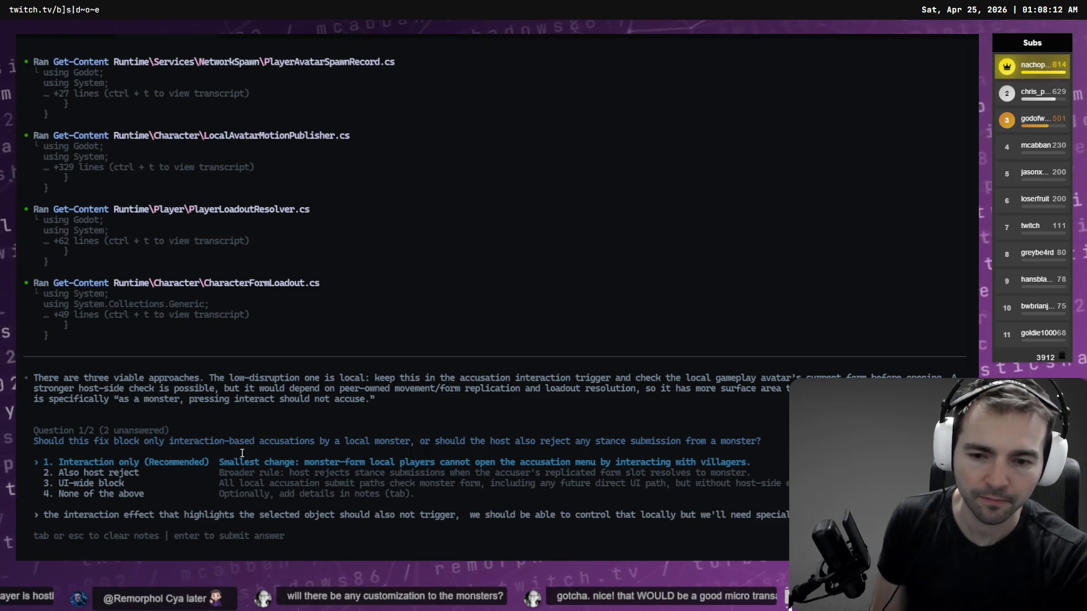
key(Return)
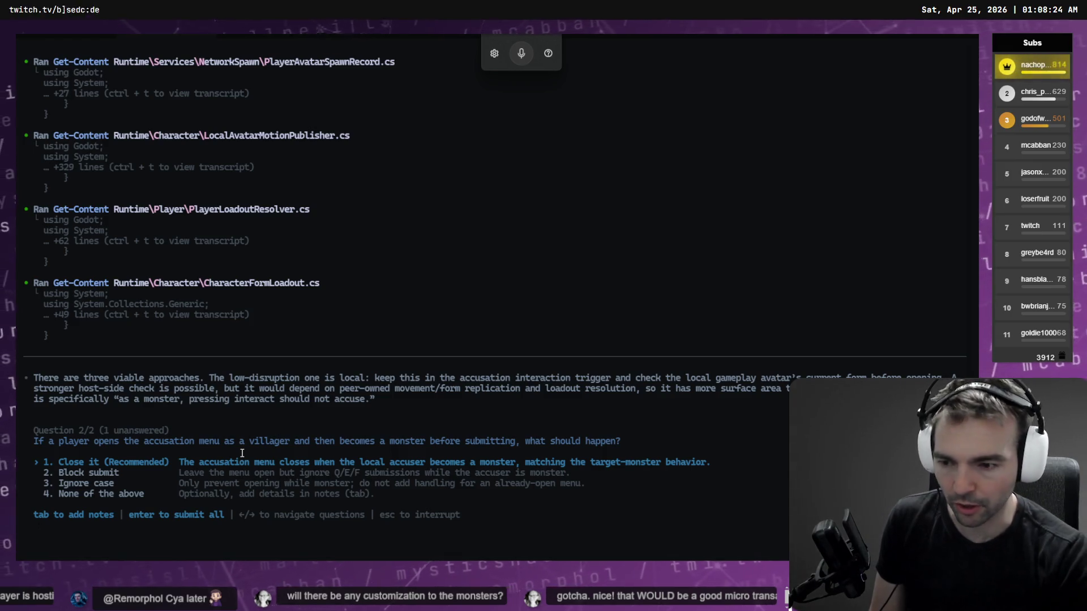
- Keep 'Close it', note the accusation menu should close on transition, and submit all answers
key(Tab)
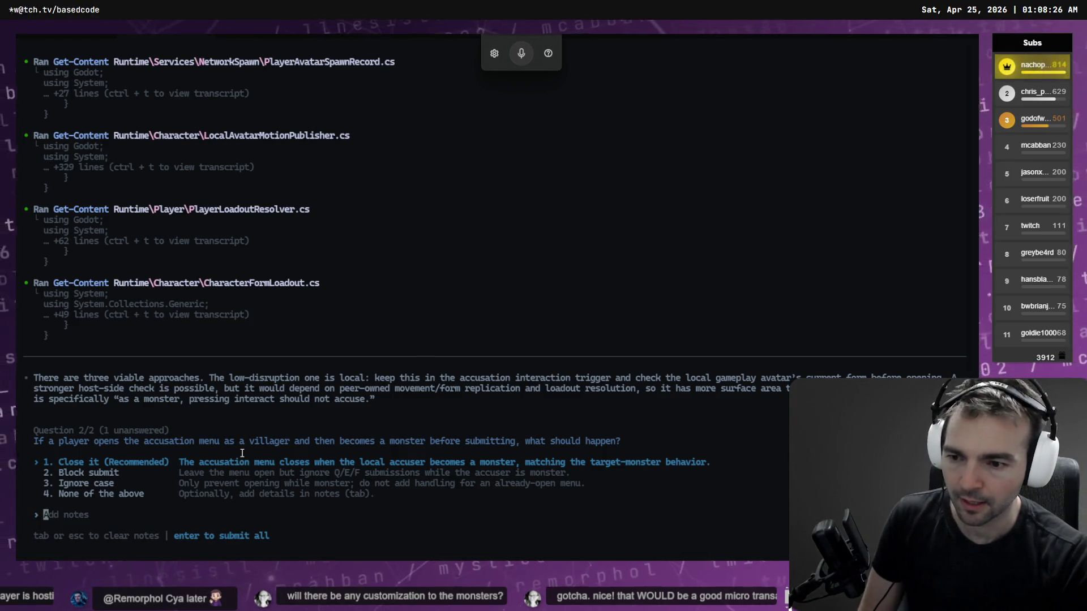
text(ation menu should close)
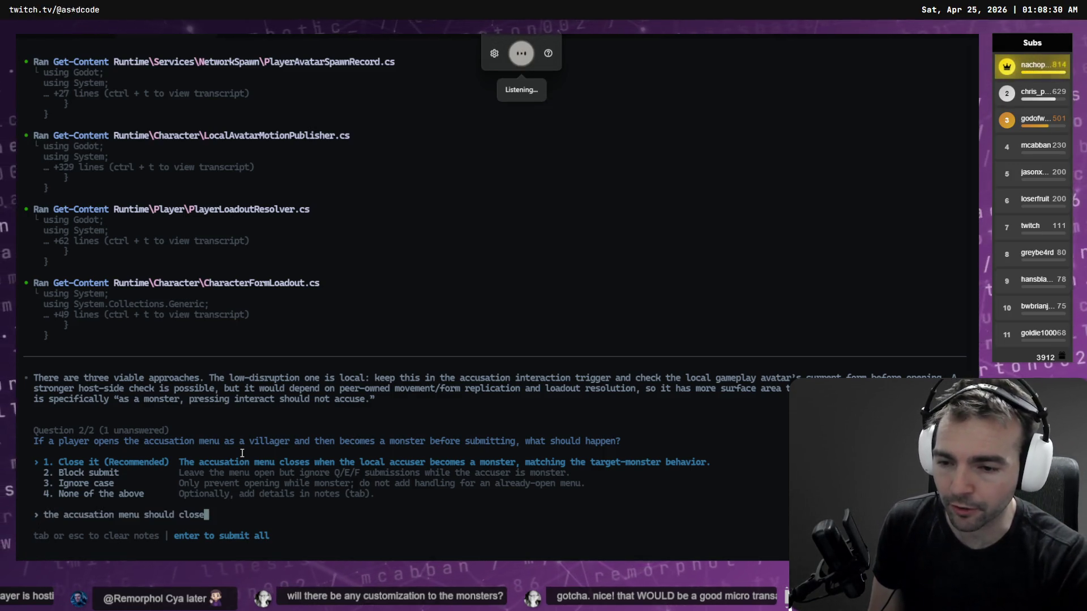
text( when you make your transition)
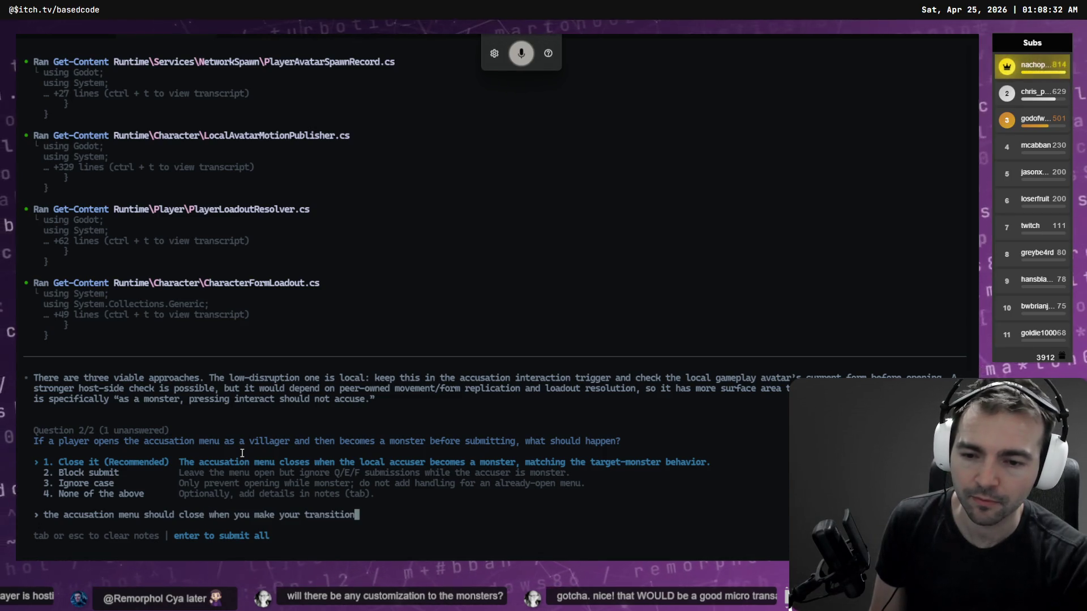
key(Return)
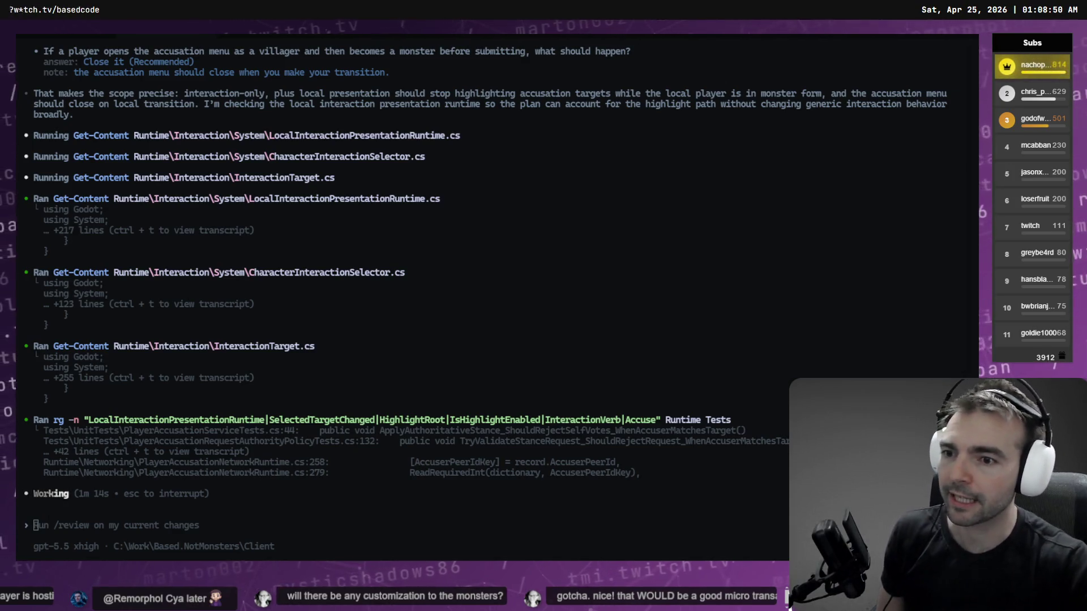
- Switch to the other Client session to view its Hold-Tab Players Peek + Caps Lock Monster Switch plan
click(61, 36)
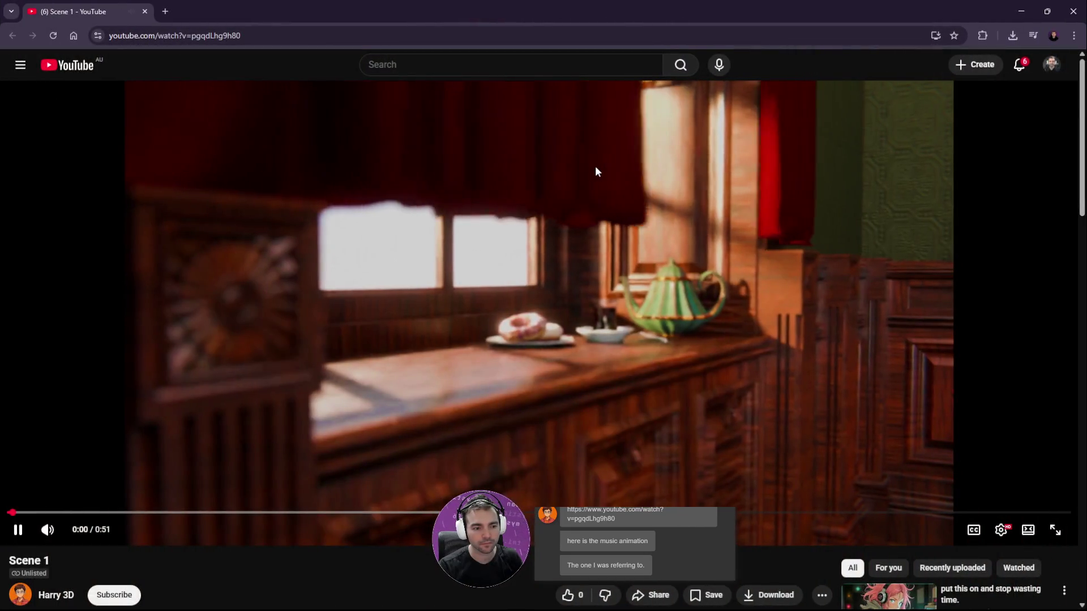
- Watch Scene 1 full screen, rewind to 0:39 to rewatch, then exit full screen
double_click(596, 168)
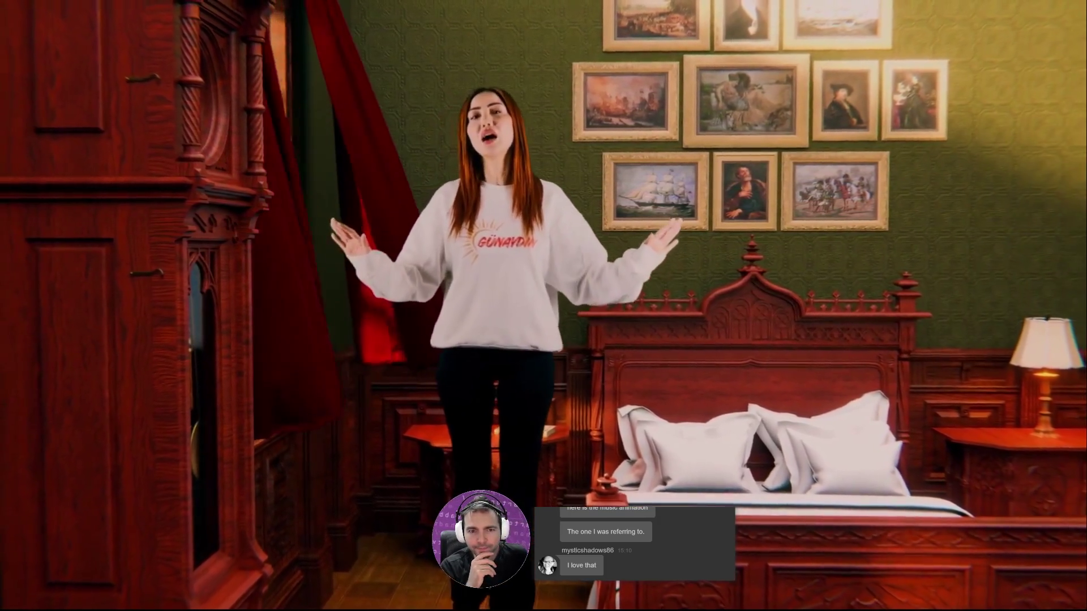
mouse_move(358, 286)
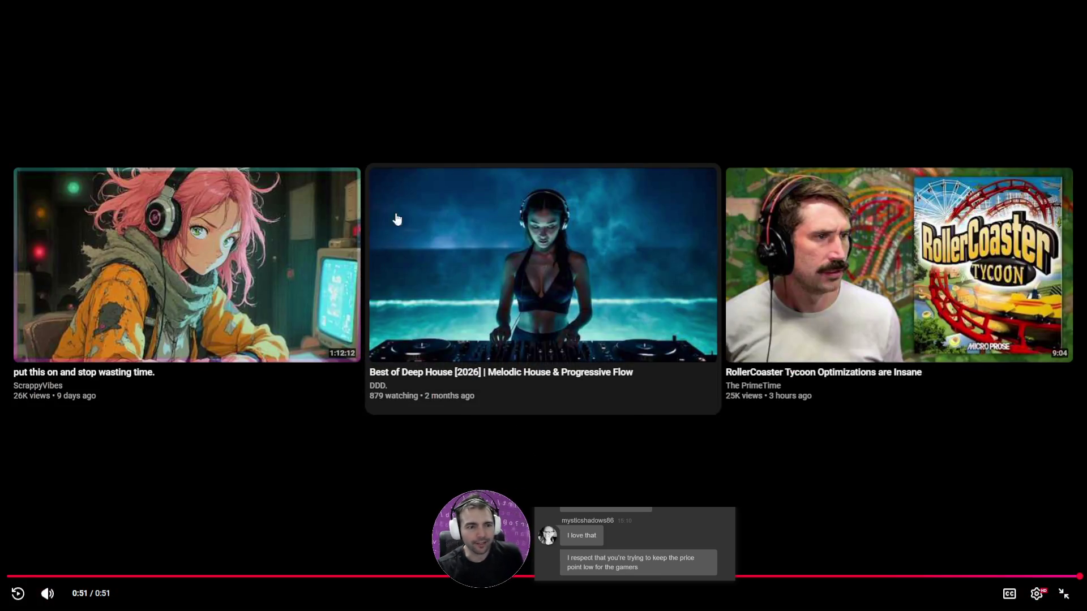
click(791, 576)
drag(791, 577, 792, 510)
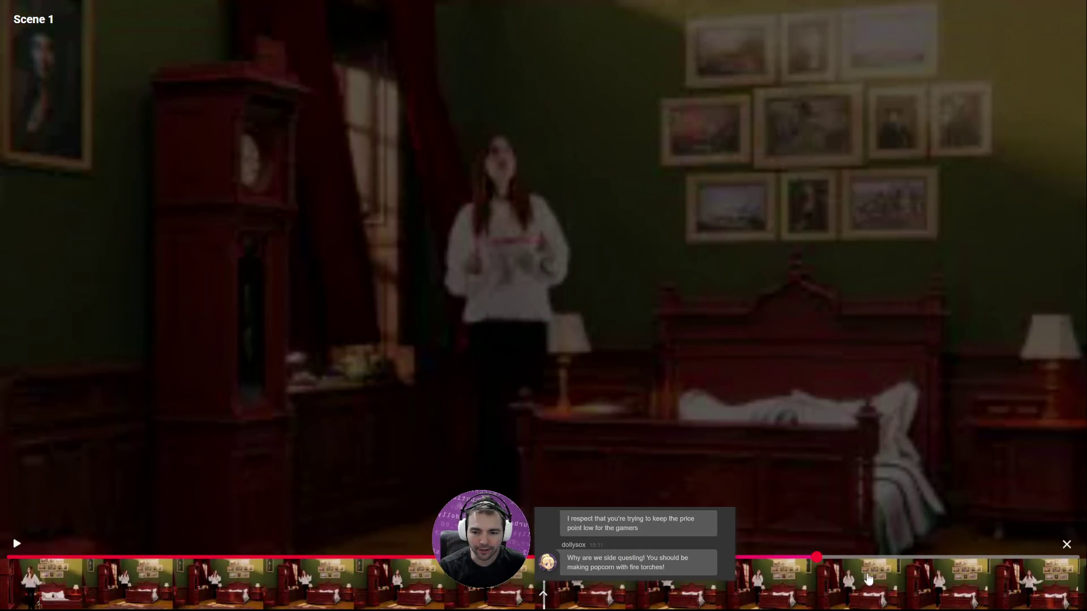
mouse_move(539, 148)
mouse_down()
mouse_move(497, 227)
mouse_move(445, 208)
mouse_up()
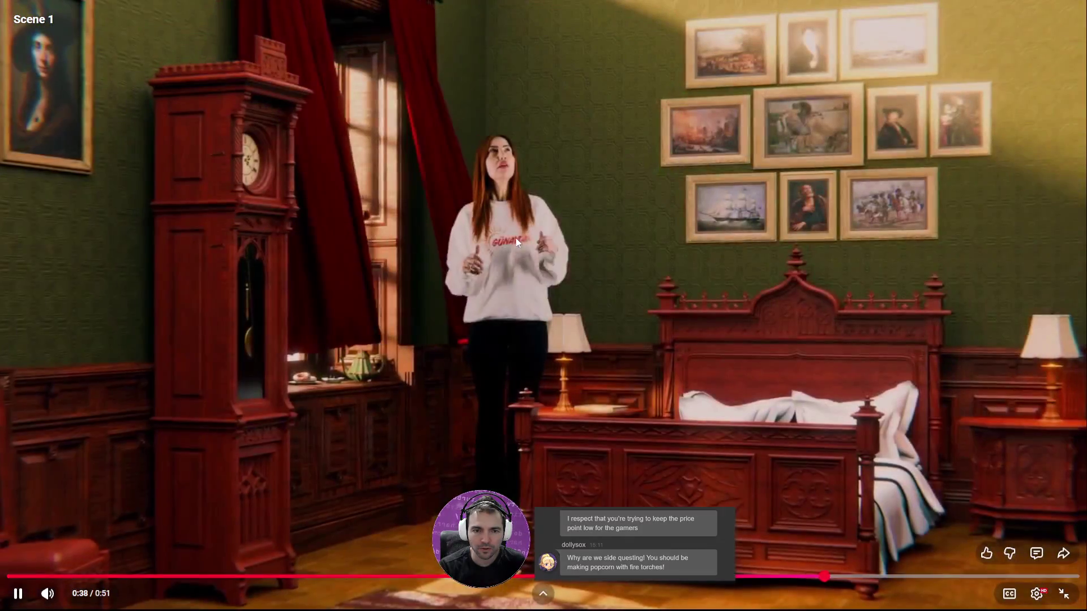
click(445, 209)
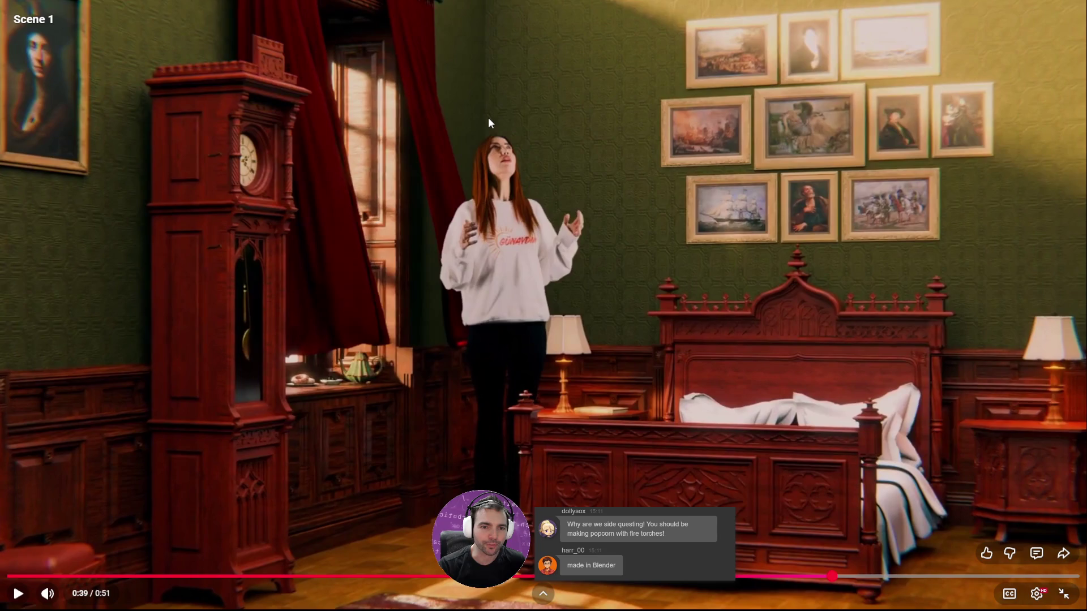
double_click(311, 354)
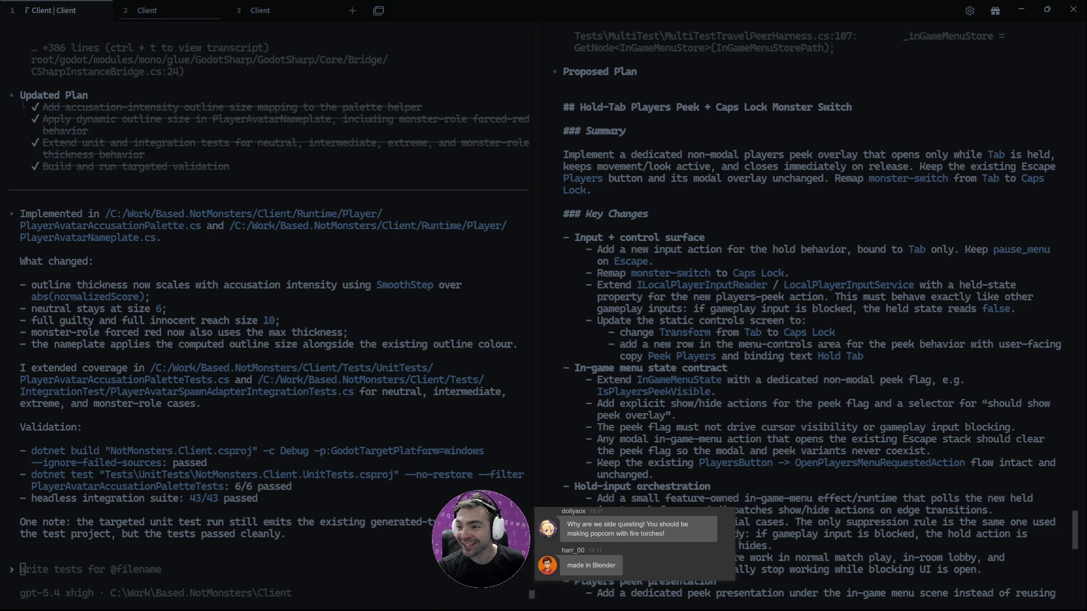
- Dismiss the in-game Cast Judgment dialog and rebuild and relaunch the game from Godot with F5
key(alt+Tab)
key(Escape)
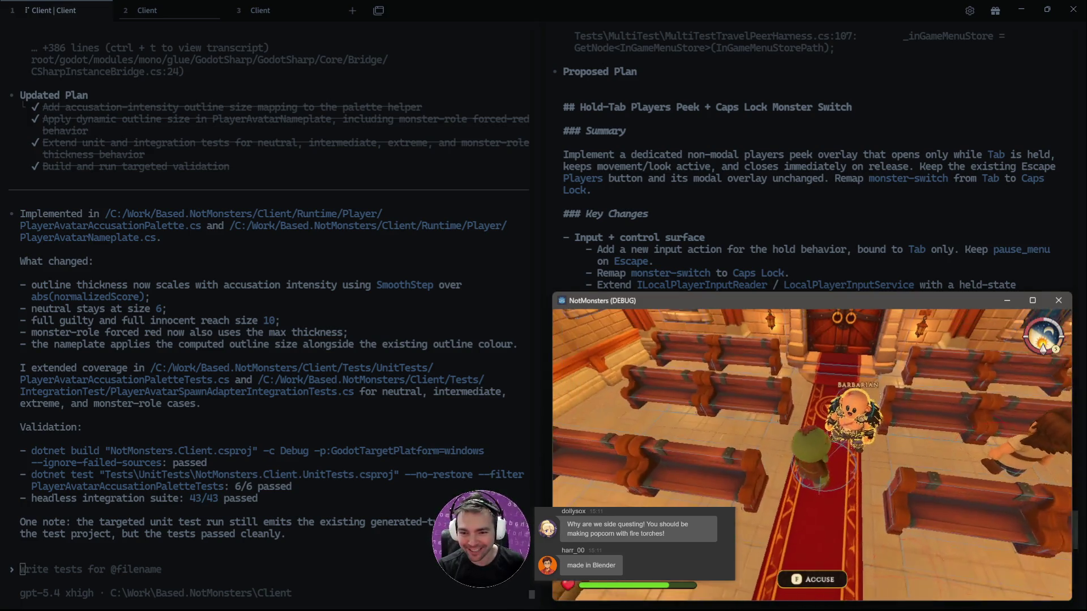
key(alt+Tab)
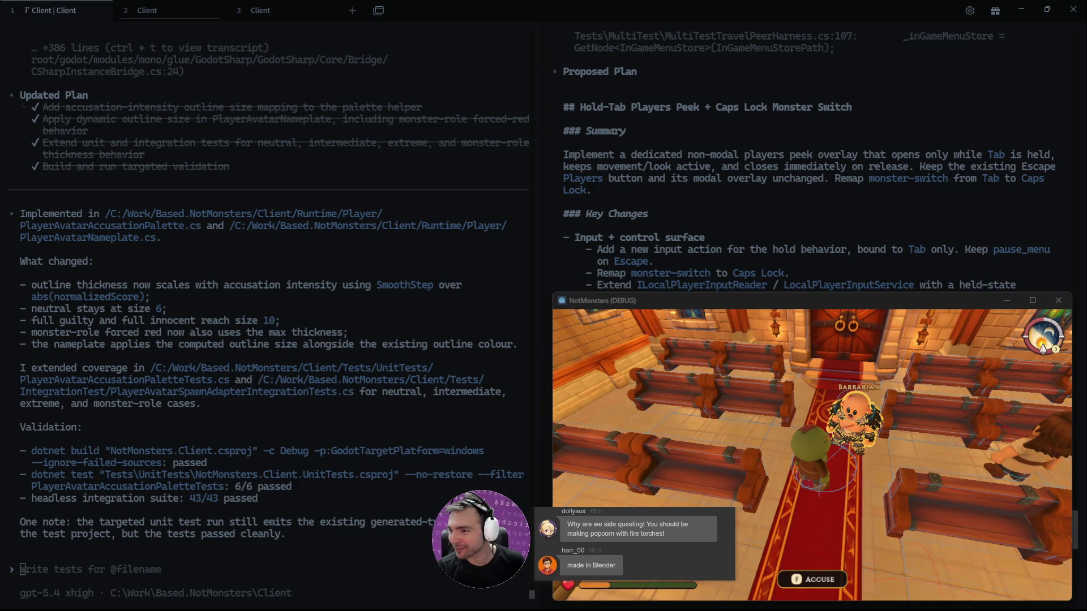
key(alt+Tab)
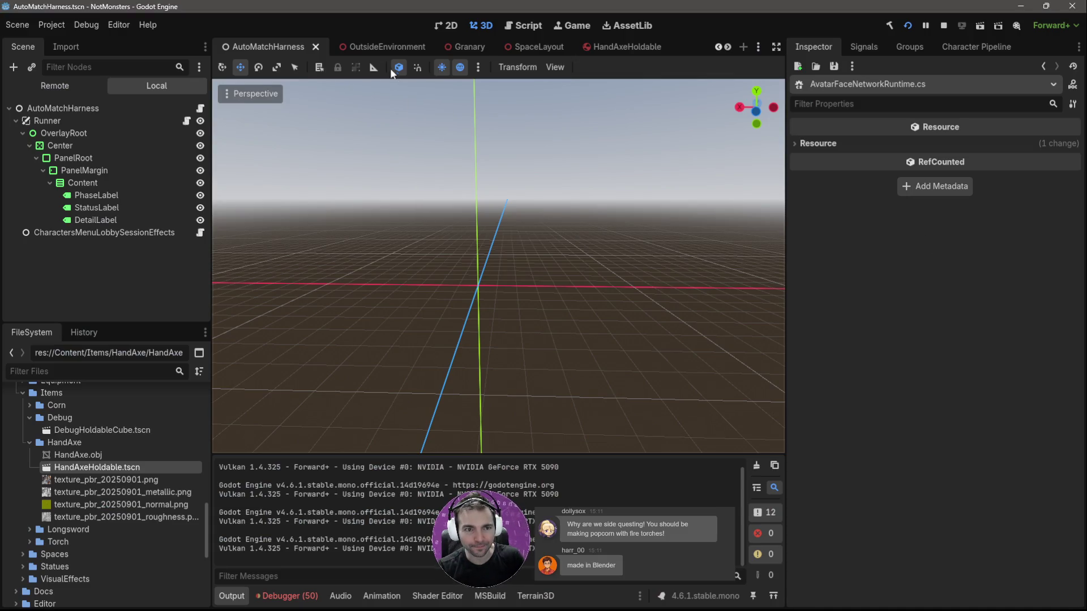
key(F5)
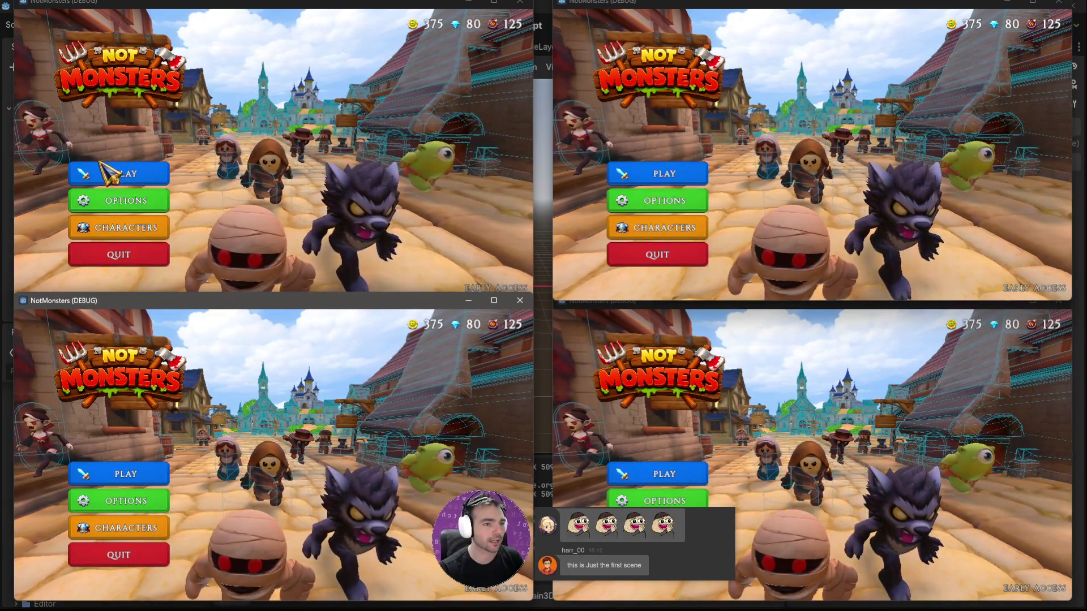
- Create a four-player online room and have the other three clients join the match
click(113, 171)
click(145, 175)
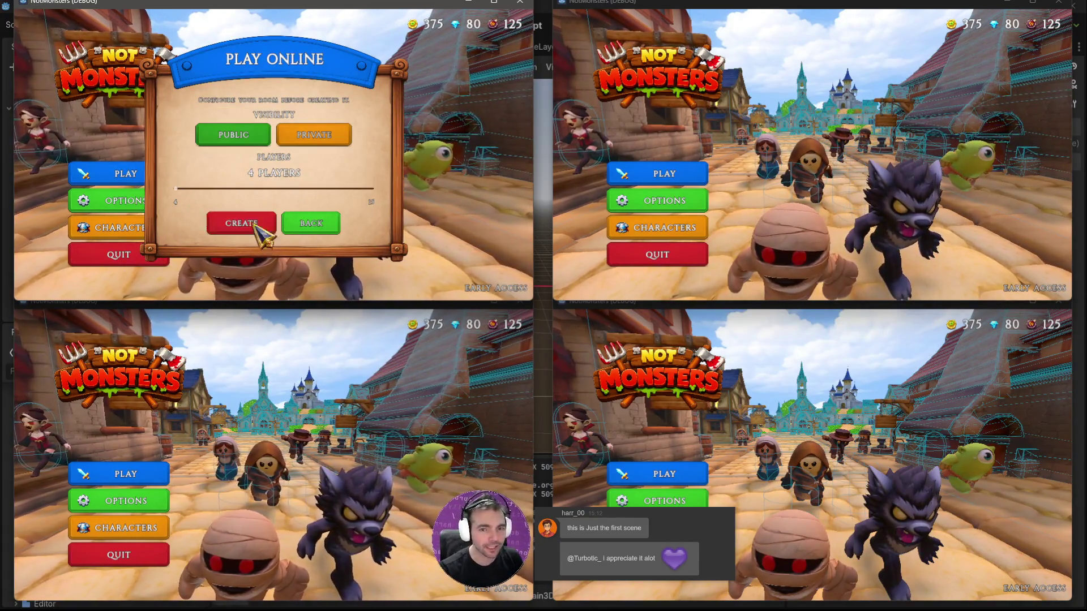
click(255, 228)
click(673, 180)
click(792, 124)
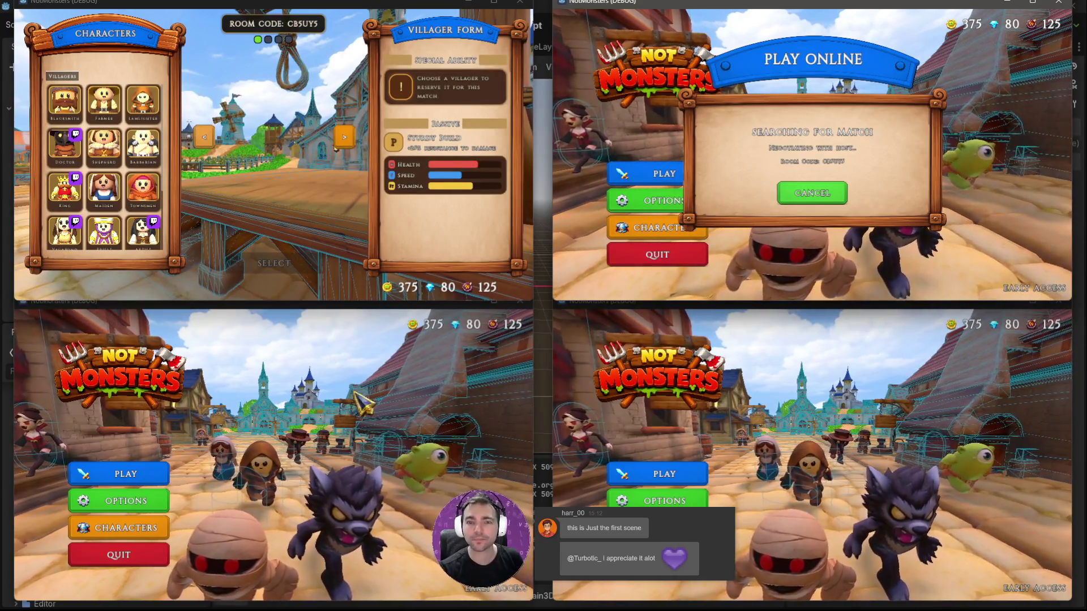
click(124, 474)
click(281, 421)
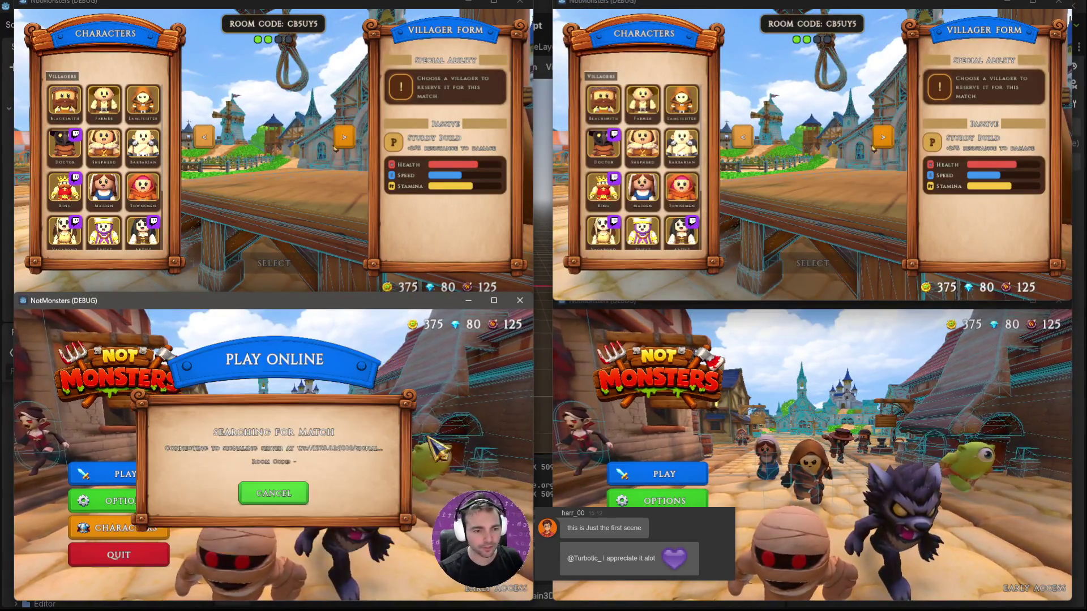
click(654, 478)
click(775, 442)
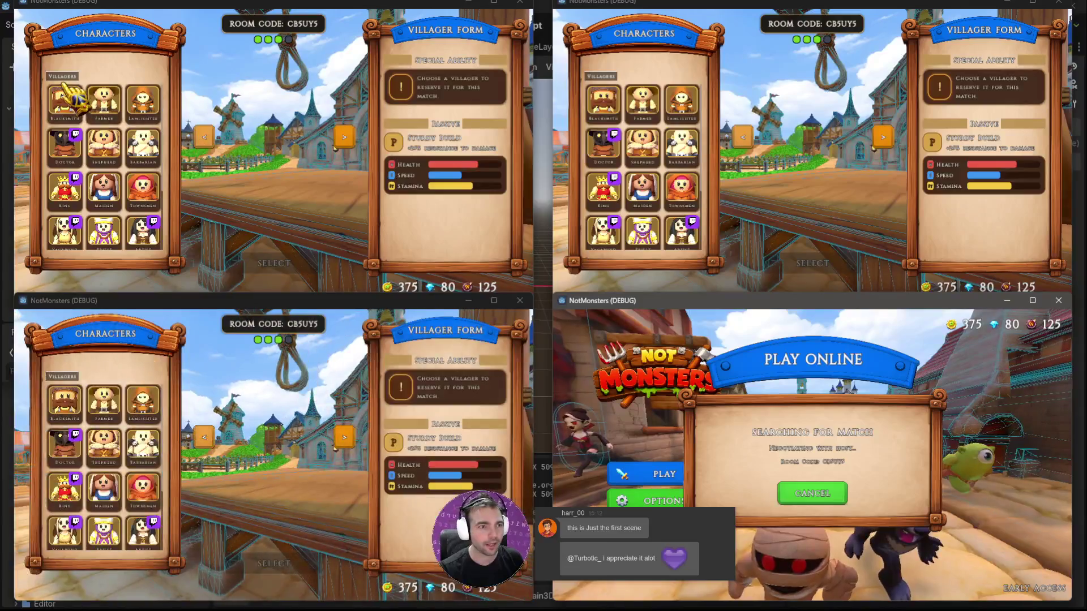
- Preview Butcher, Fruitseller, Barkeeper and Vagabond for the four players, confirming Butcher and Fruitseller
scroll(62, 215, down, 3)
click(64, 227)
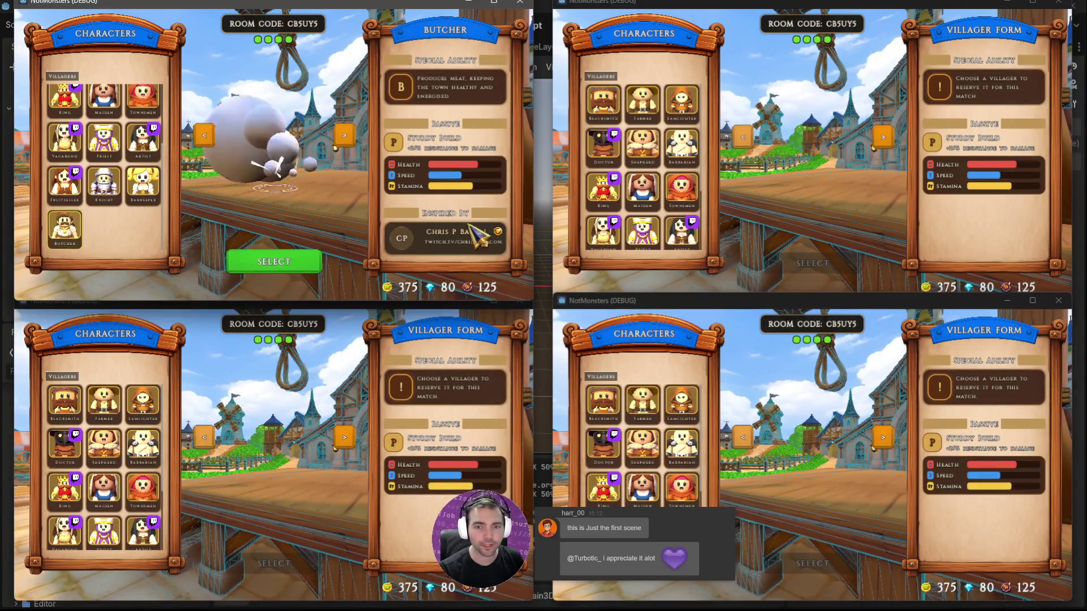
scroll(716, 249, down, 3)
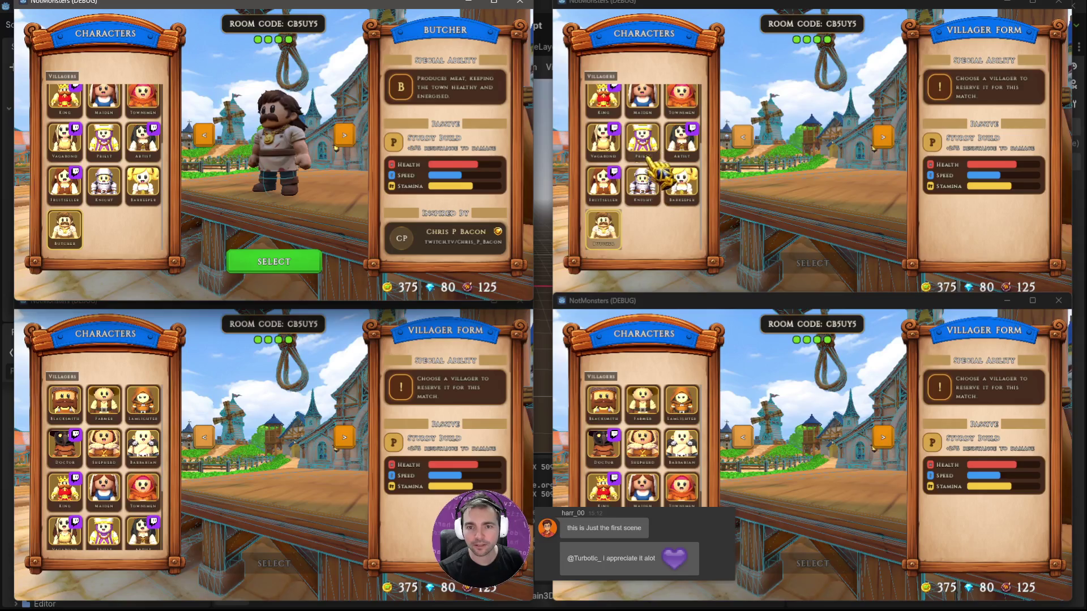
click(603, 181)
scroll(113, 498, down, 3)
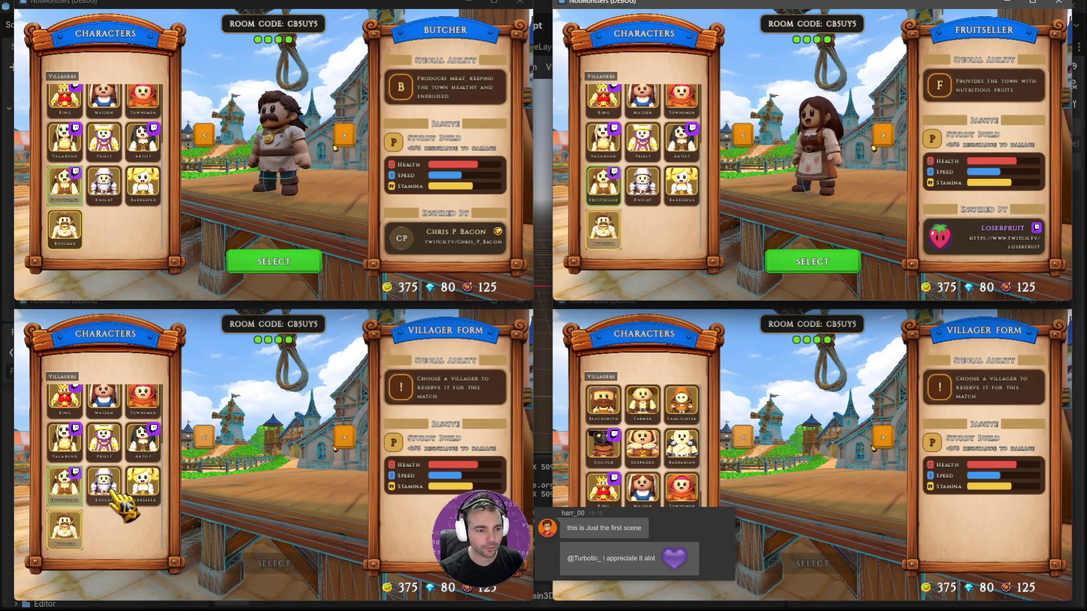
click(144, 487)
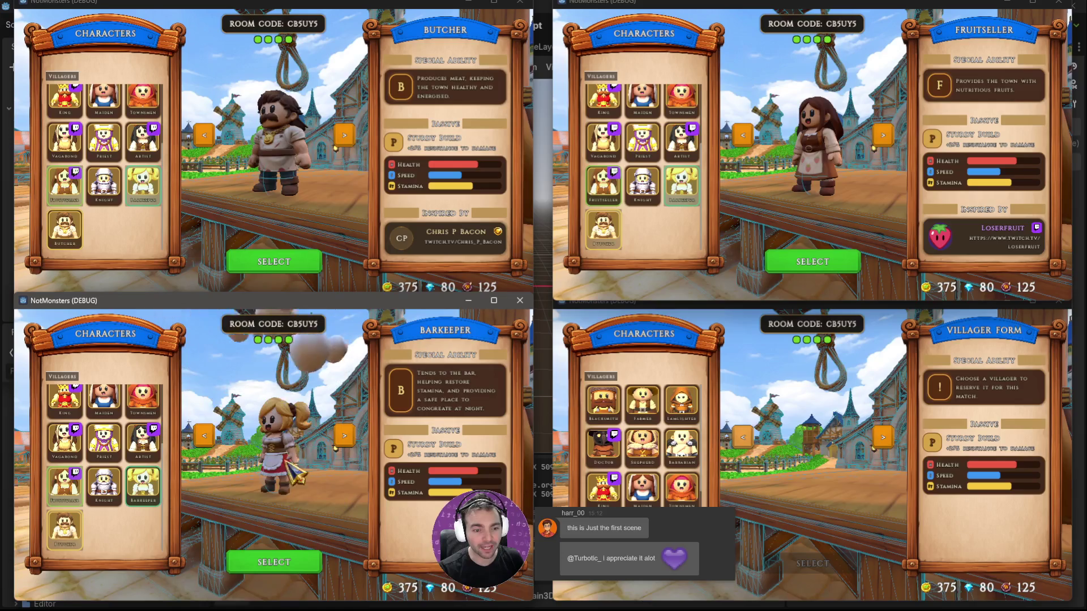
scroll(668, 456, down, 3)
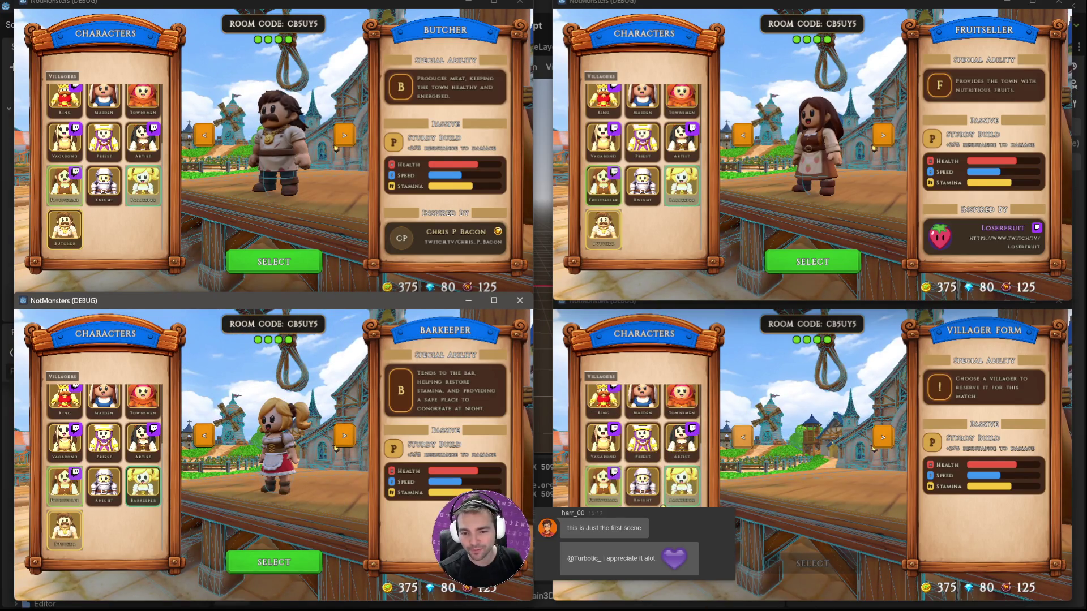
click(619, 441)
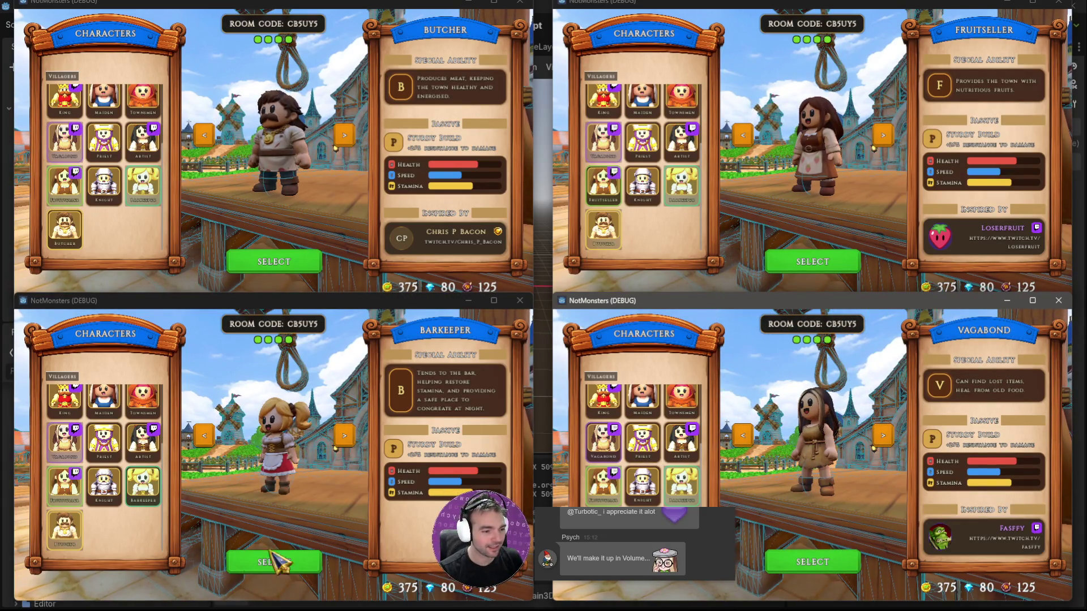
click(280, 266)
click(815, 264)
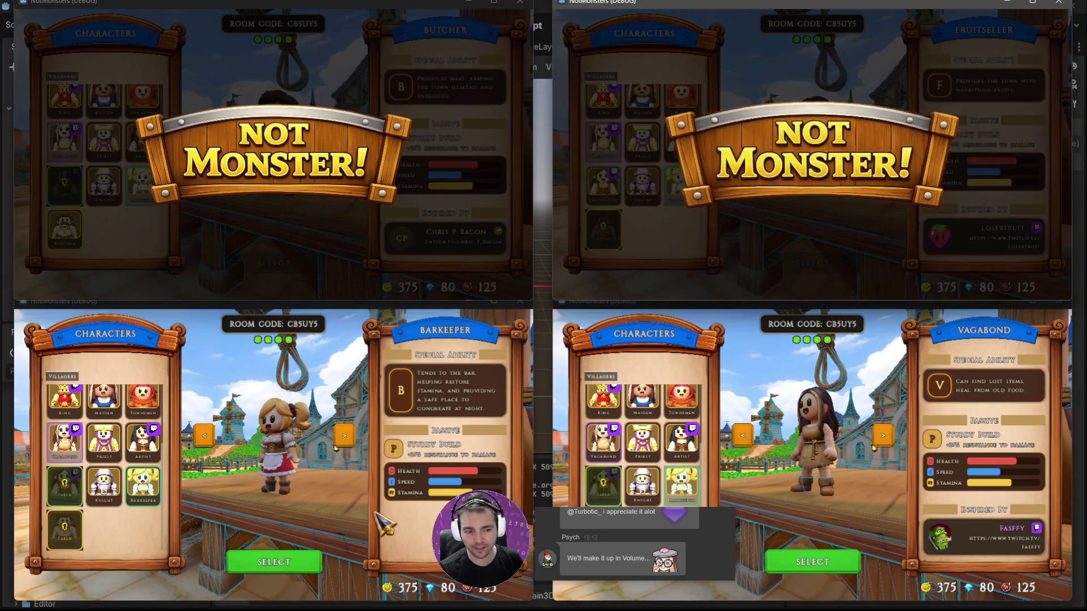
- Confirm Barkeeper and Vagabond for the last two players, and choose Vampire as the monster form
click(298, 562)
click(770, 562)
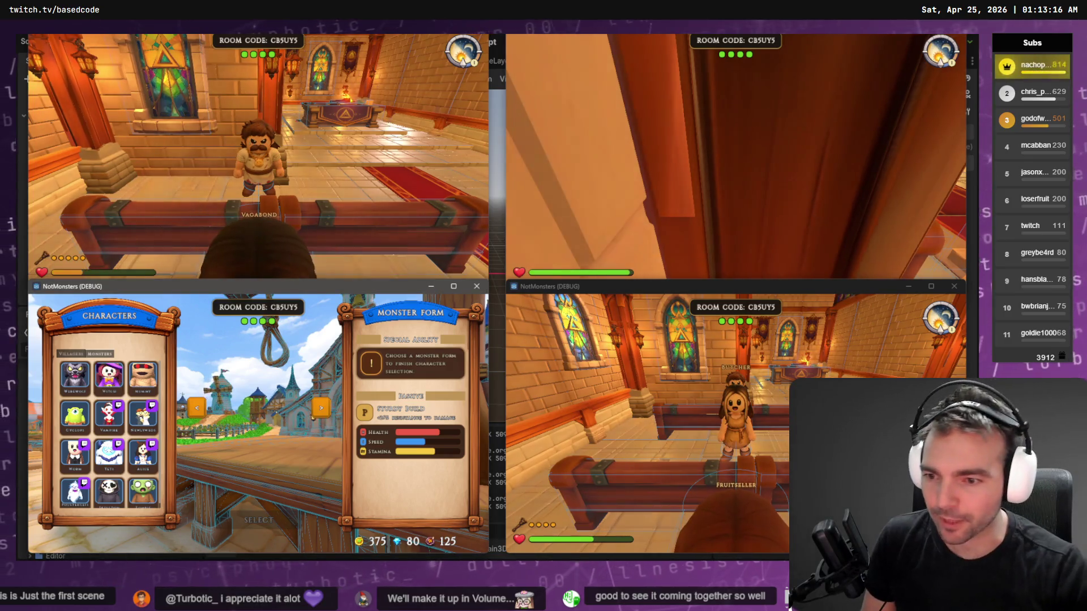
click(113, 423)
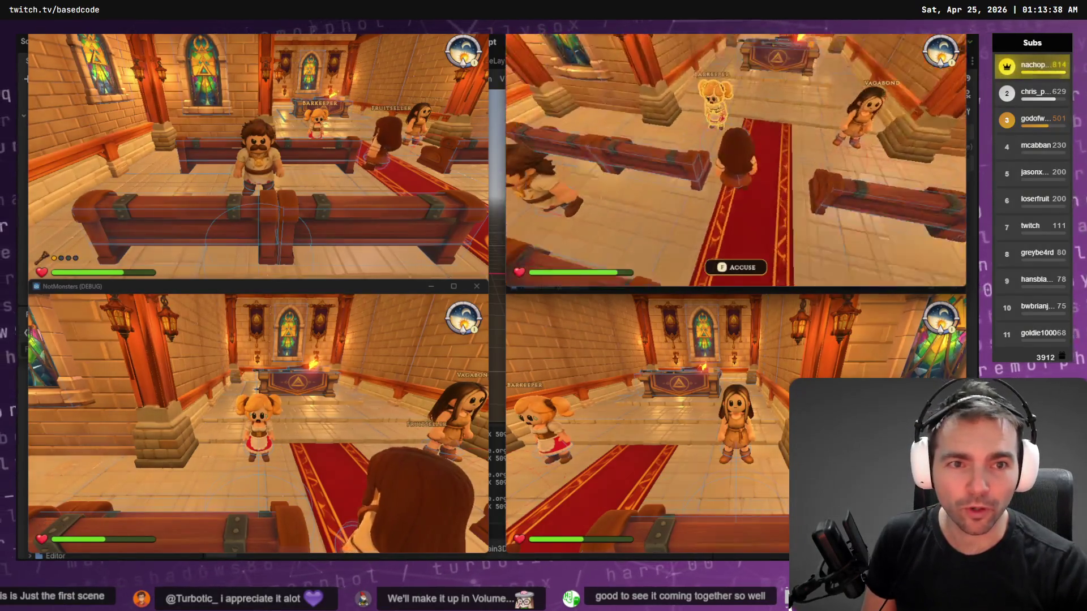
- Cast judgments on the Vagabond and Butcher, then view the Players list with guilt scores
key(f)
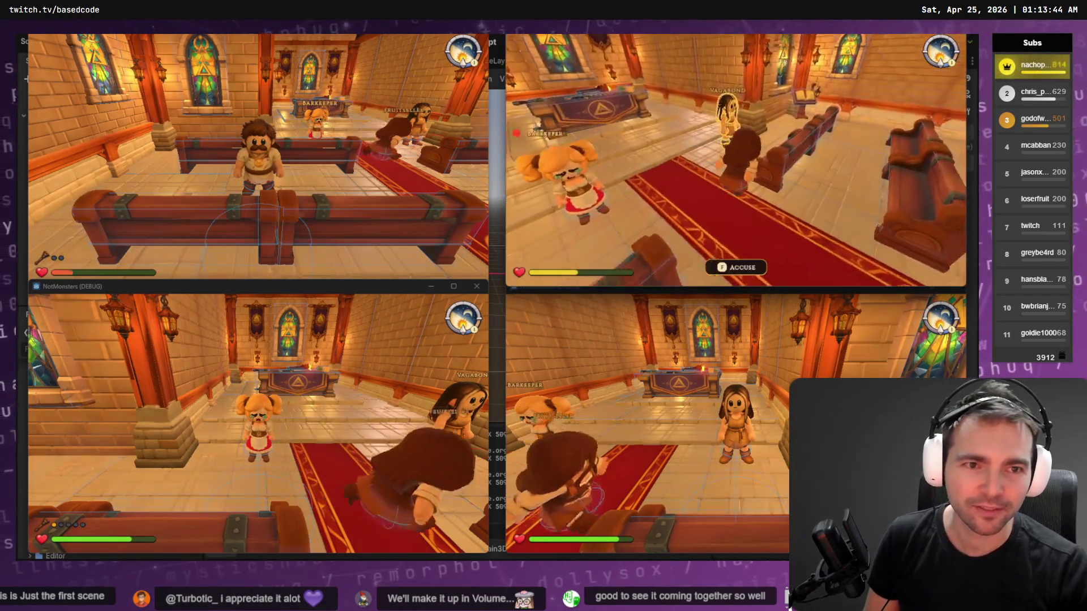
key(f)
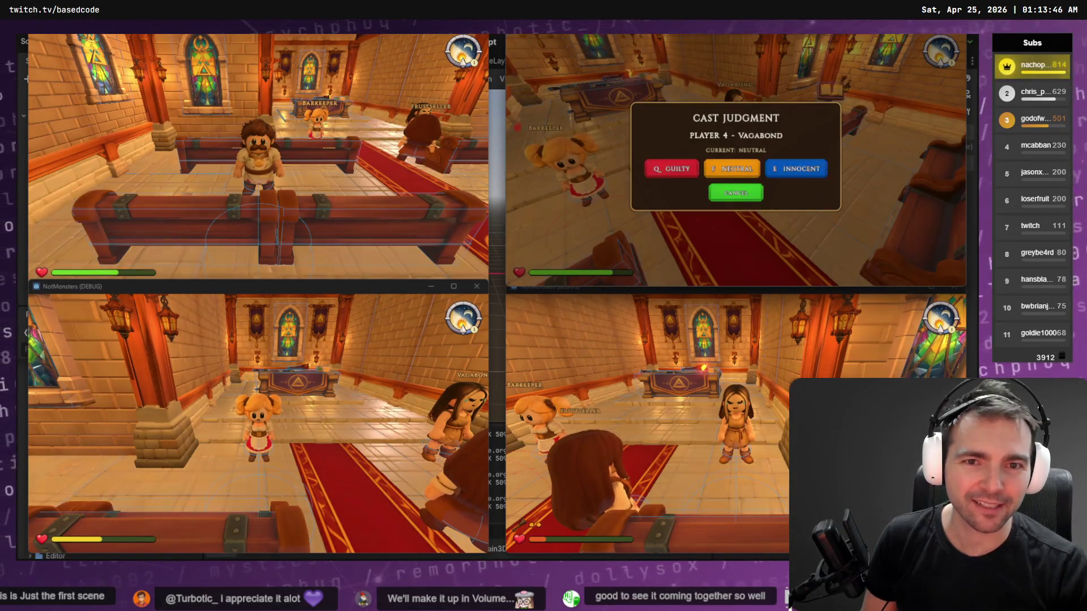
click(819, 179)
key(f)
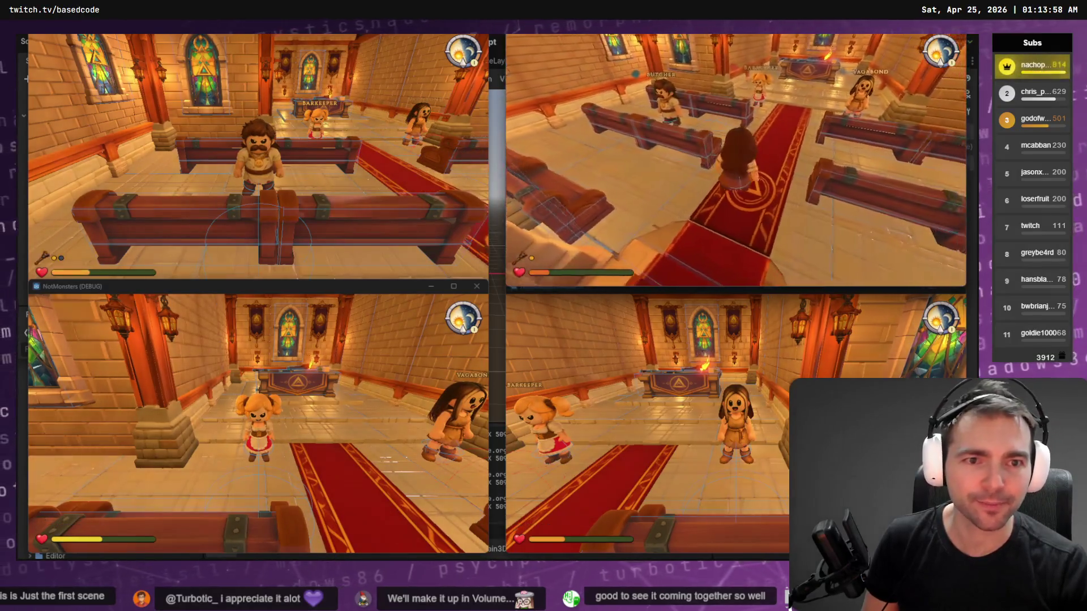
key(Escape)
click(757, 159)
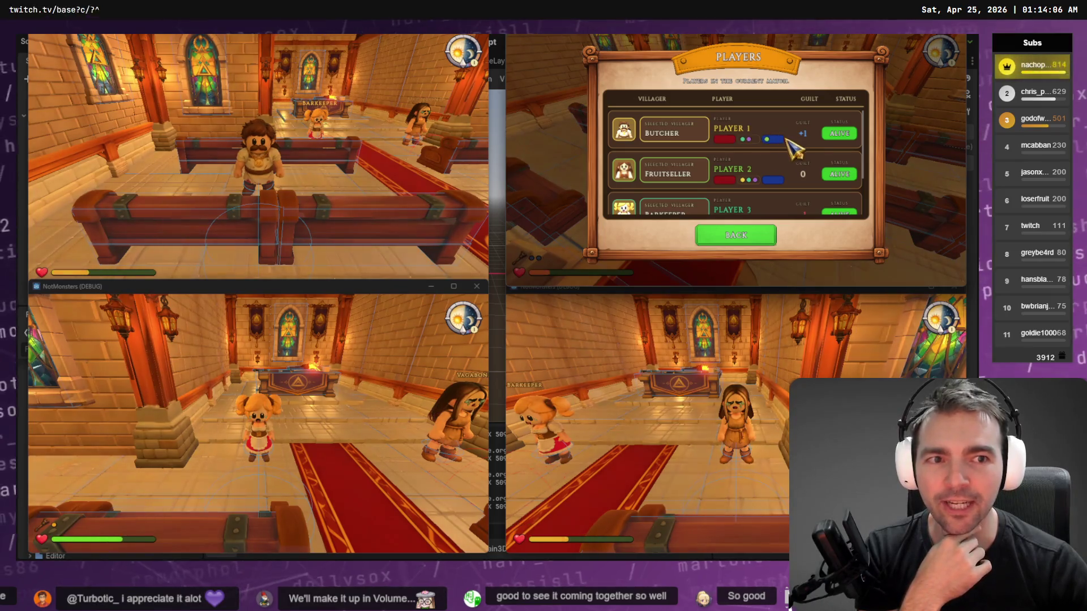
- Review the Players list guilt (Barkeeper -1, Vagabond +1), then close it and resume play
scroll(849, 152, down, 2)
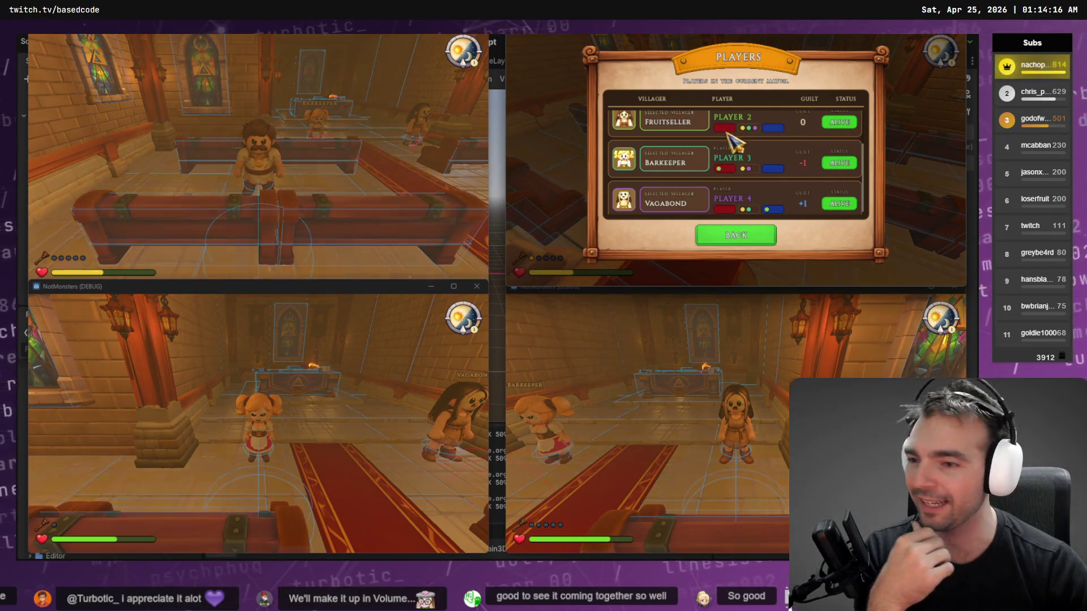
scroll(753, 194, down, 1)
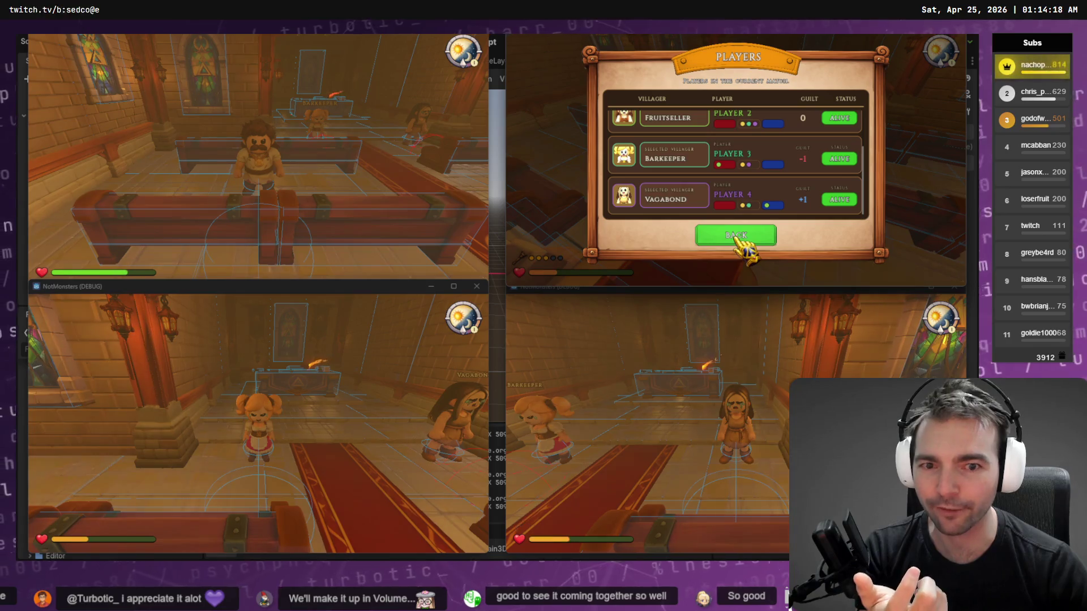
click(736, 237)
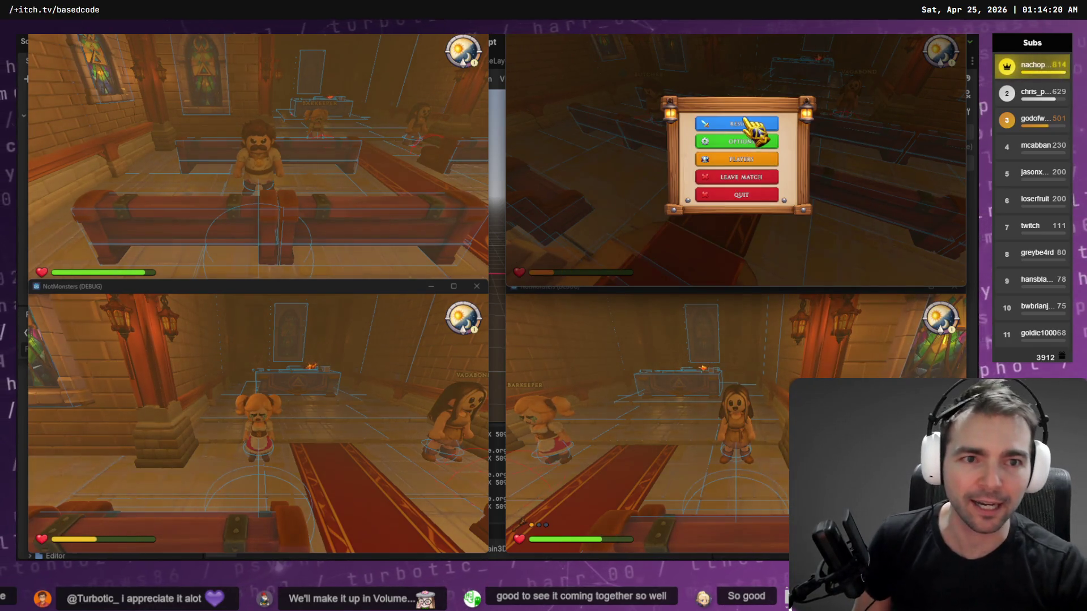
click(746, 122)
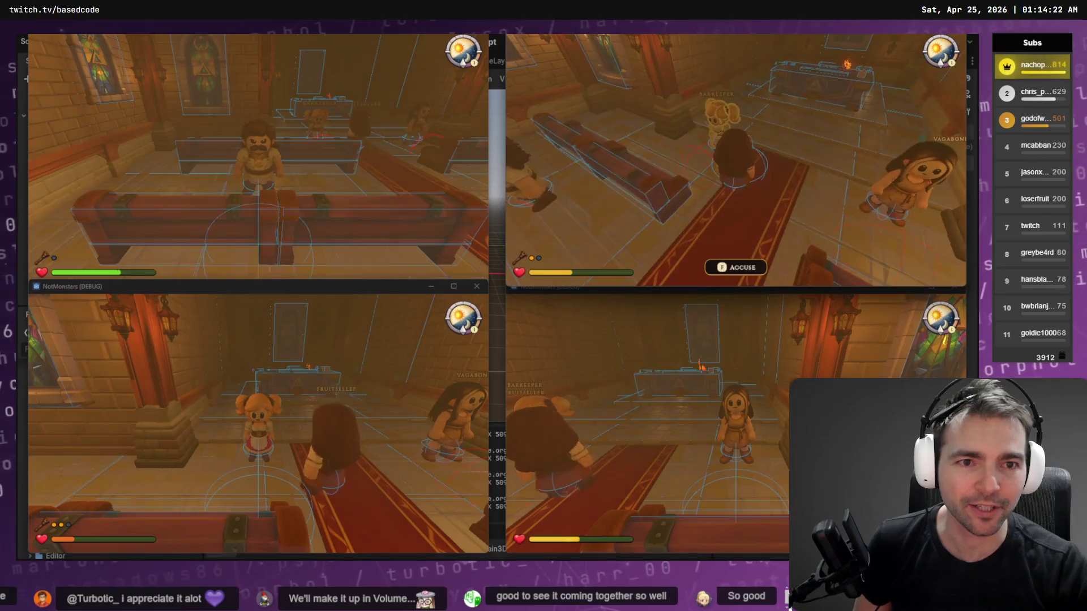
- Accuse the Barkeeper with F and cast a GUILTY judgment
key(f)
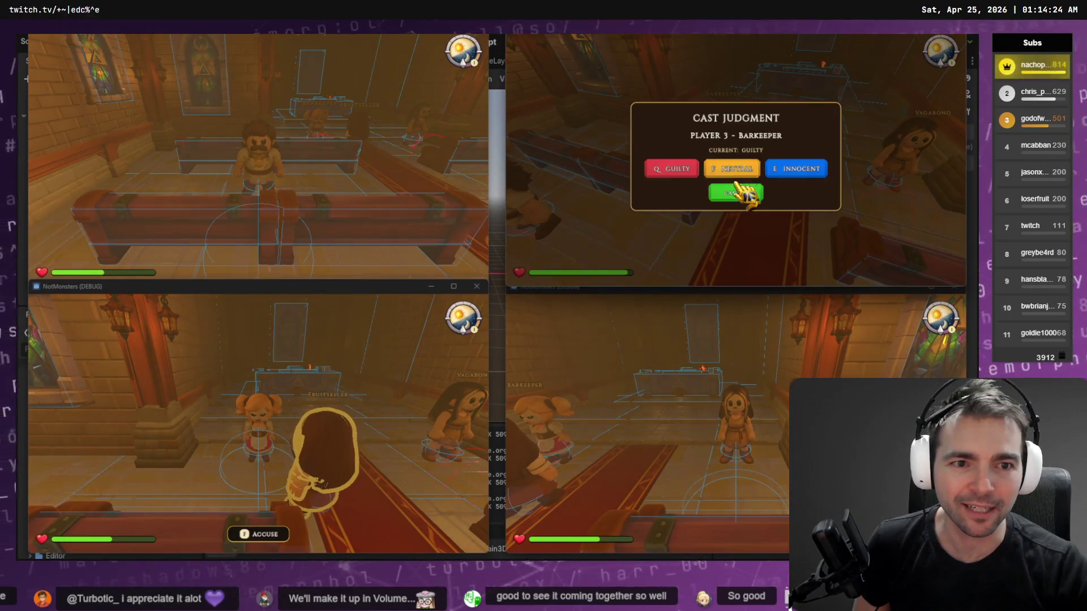
click(683, 176)
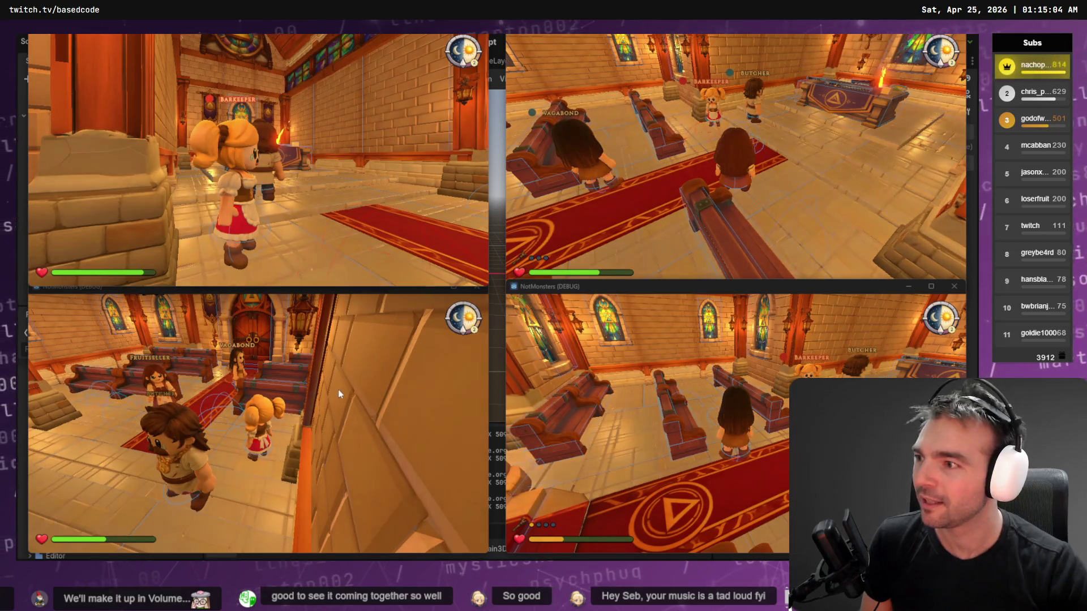
- Switch to the lower-left client and walk the bearded villager across the chapel
click(217, 439)
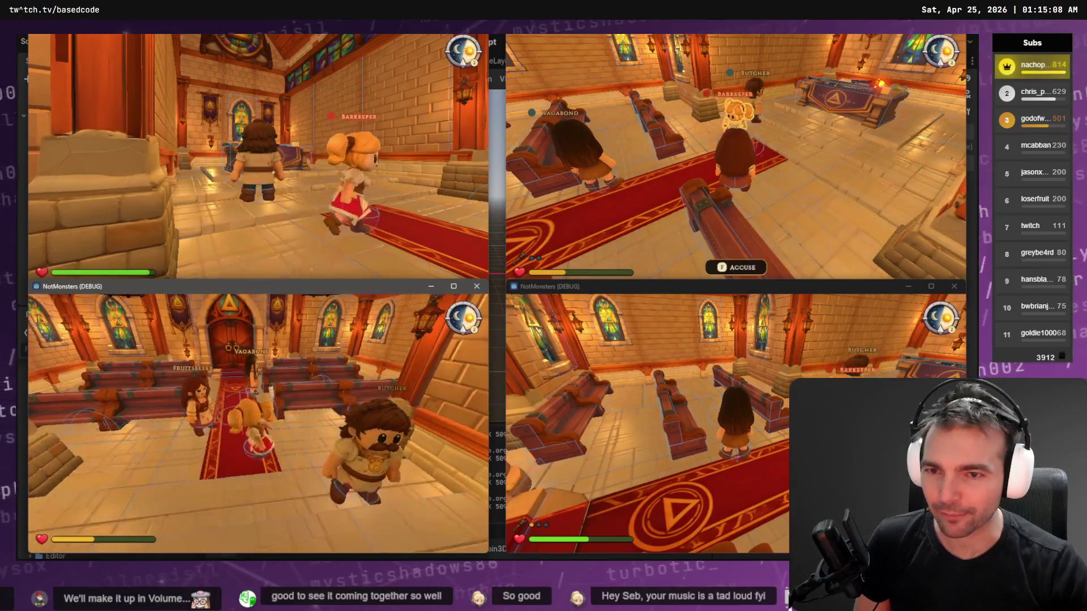
key(w)
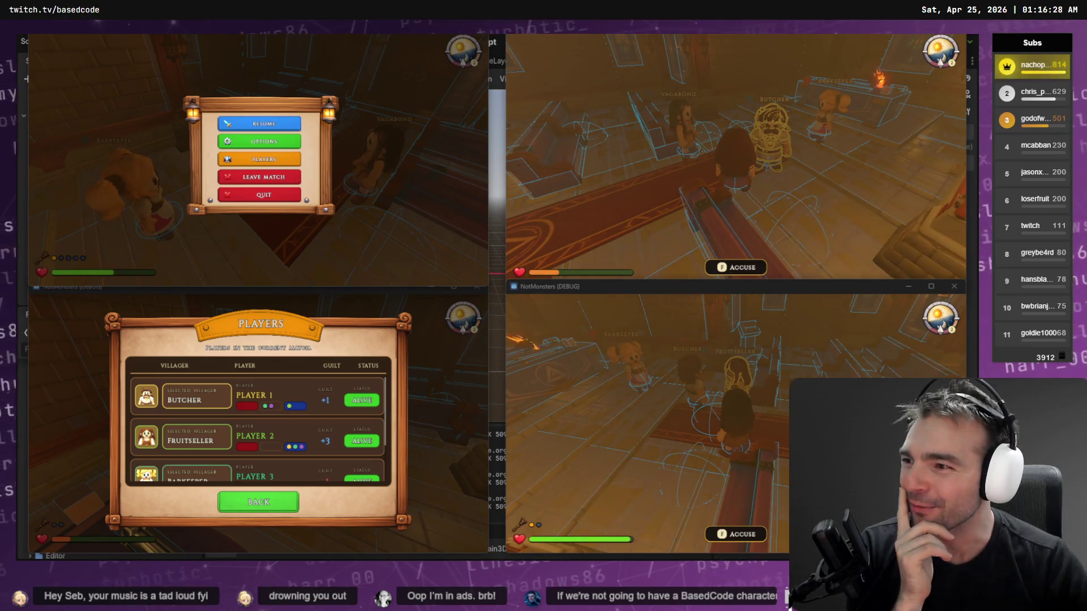
- Resume the first player's game and close the third player's Players list
click(275, 125)
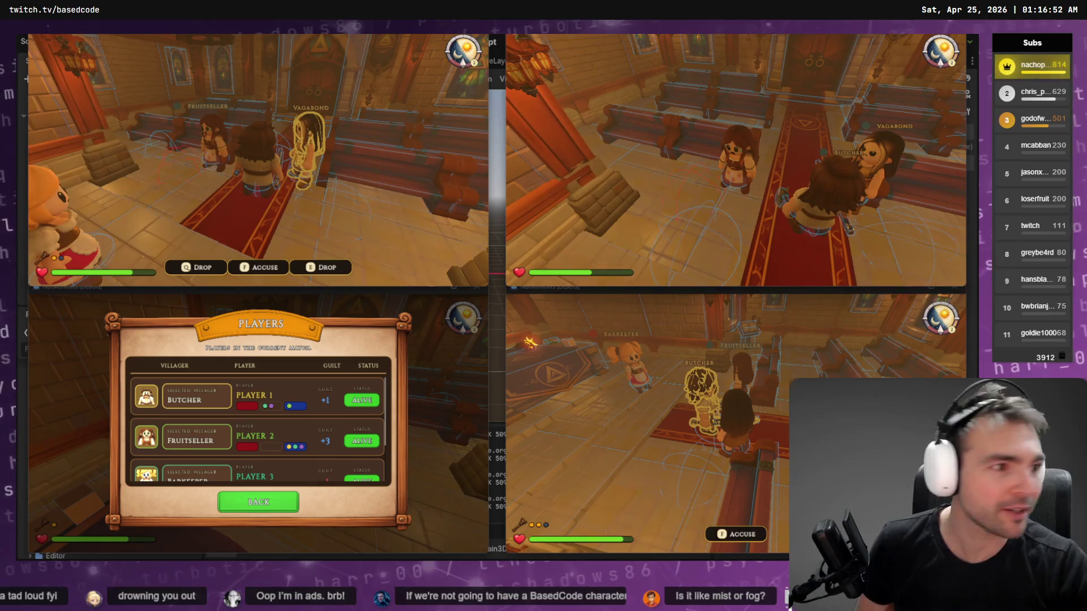
key(Escape)
key(Escape)
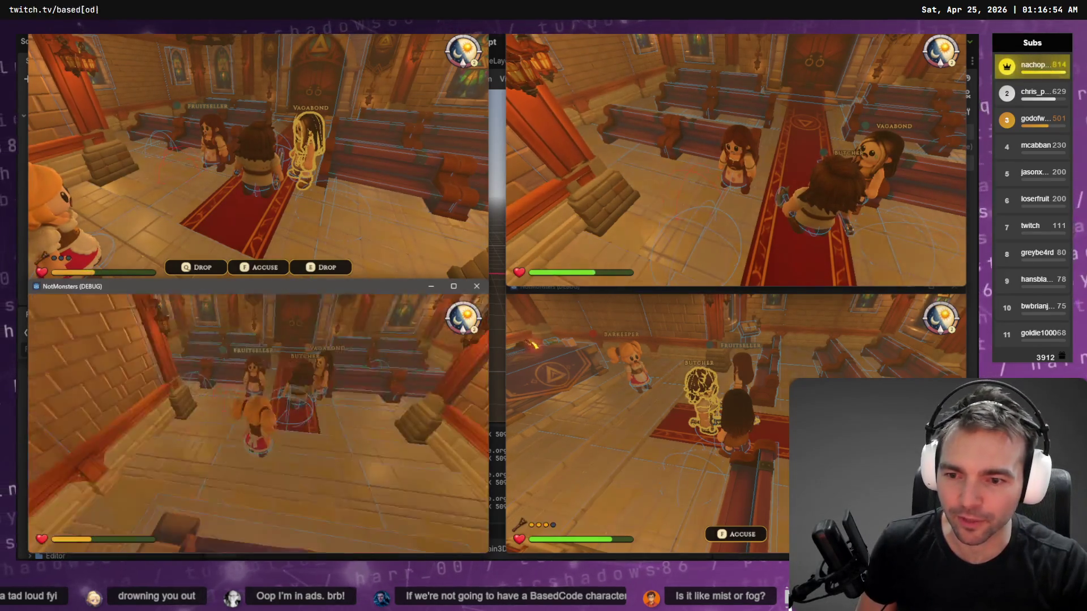
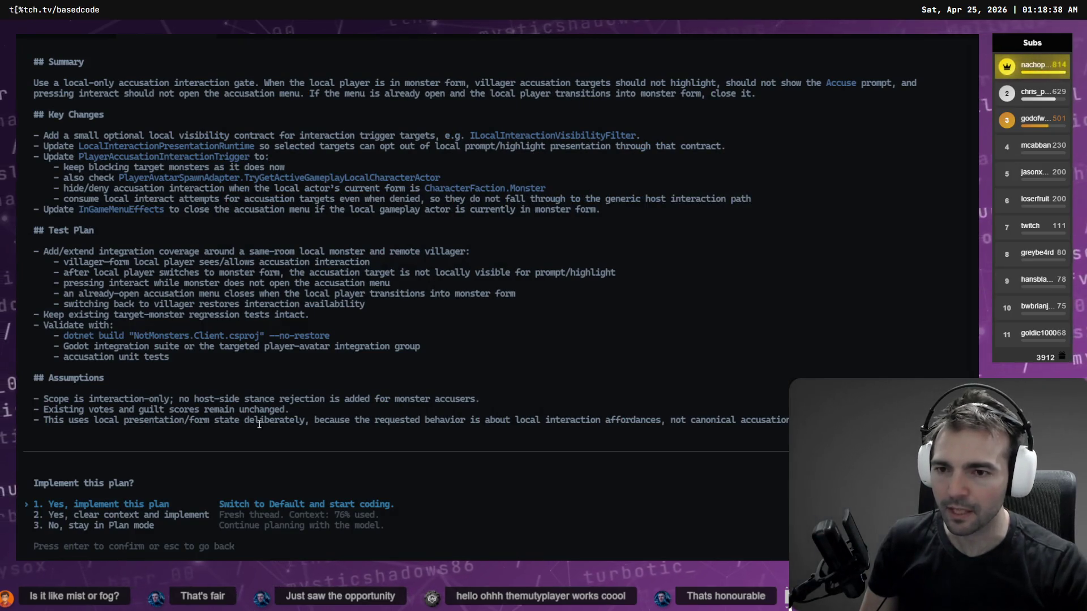
- Approve the accusation interaction plan so Codex starts implementing it
key(Return)
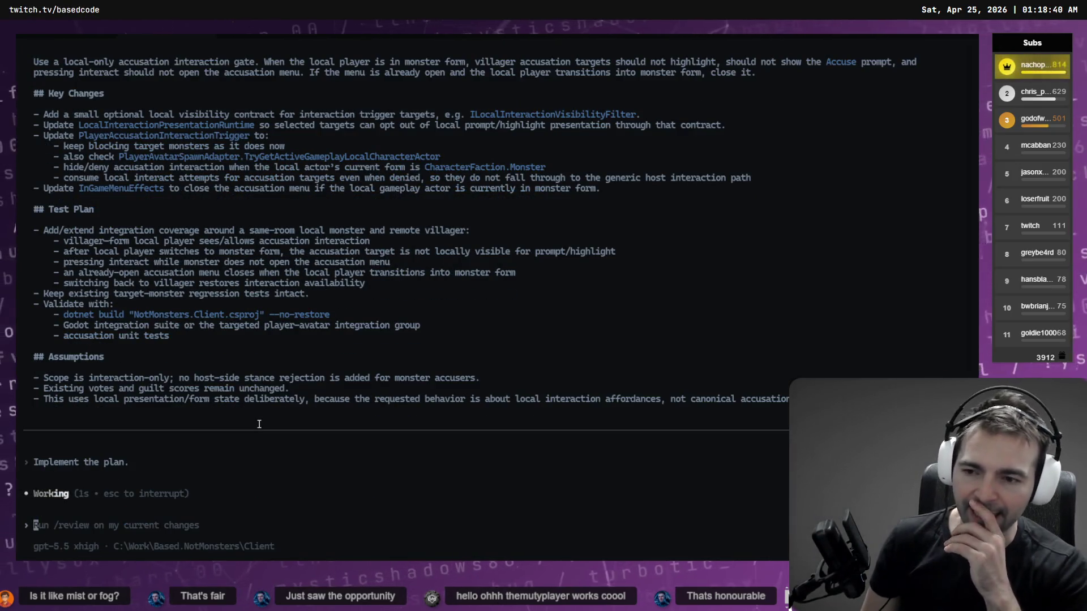
key(Escape)
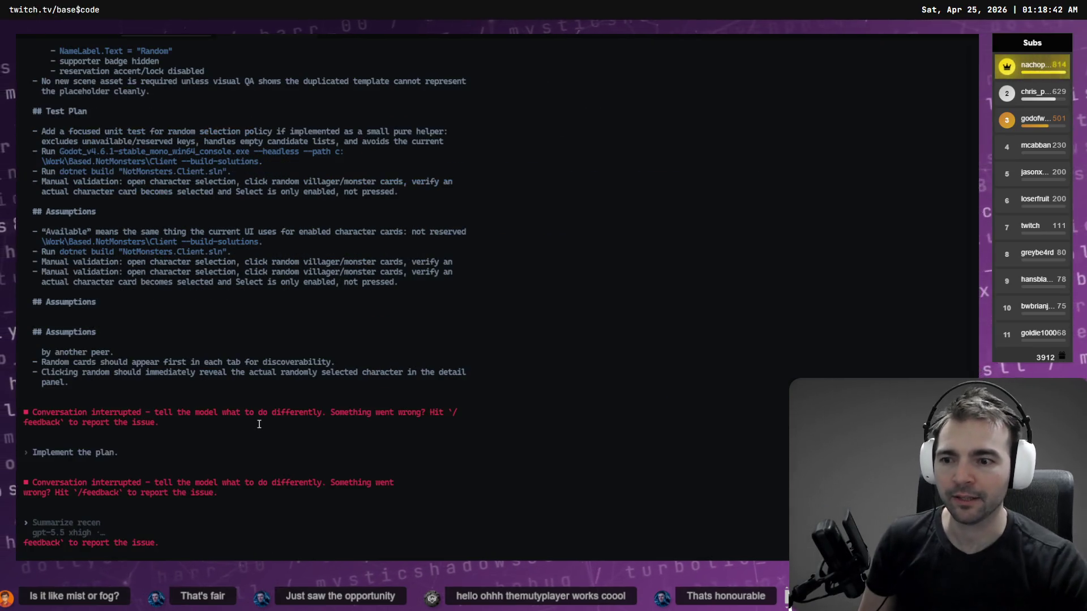
scroll(187, 201, up, 10)
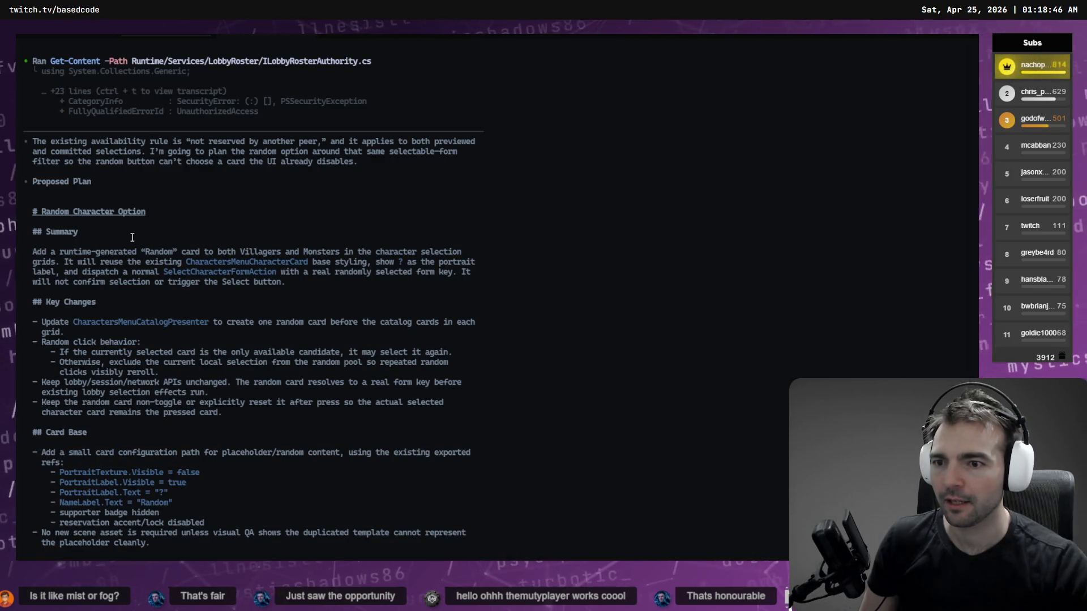
scroll(132, 237, down, 13)
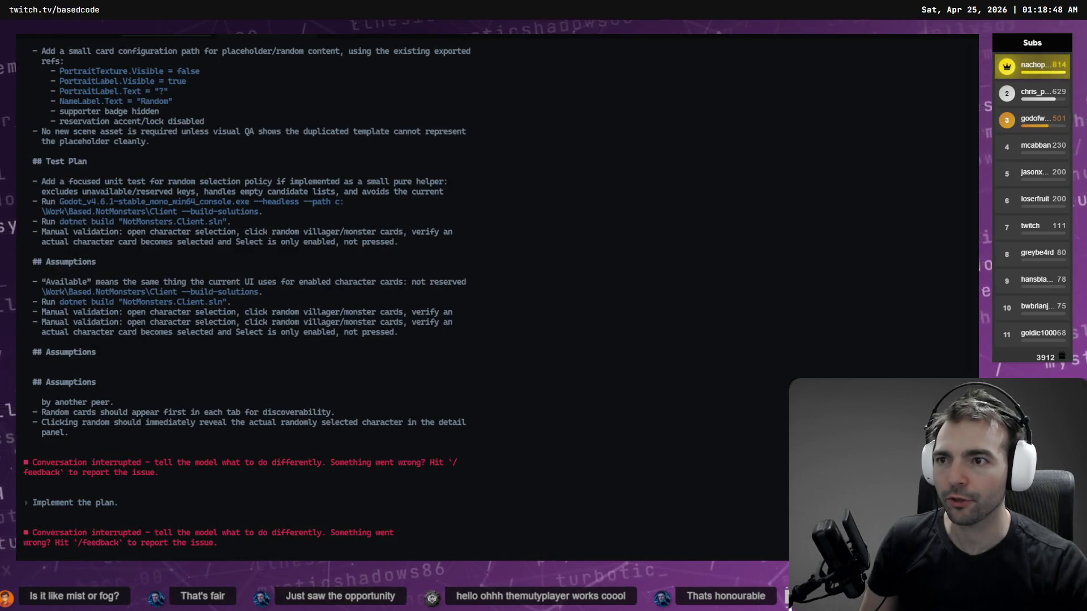
- Cycle through the session tabs back to the Random Character Option plan and scroll through it
click(68, 38)
scroll(710, 271, down, 10)
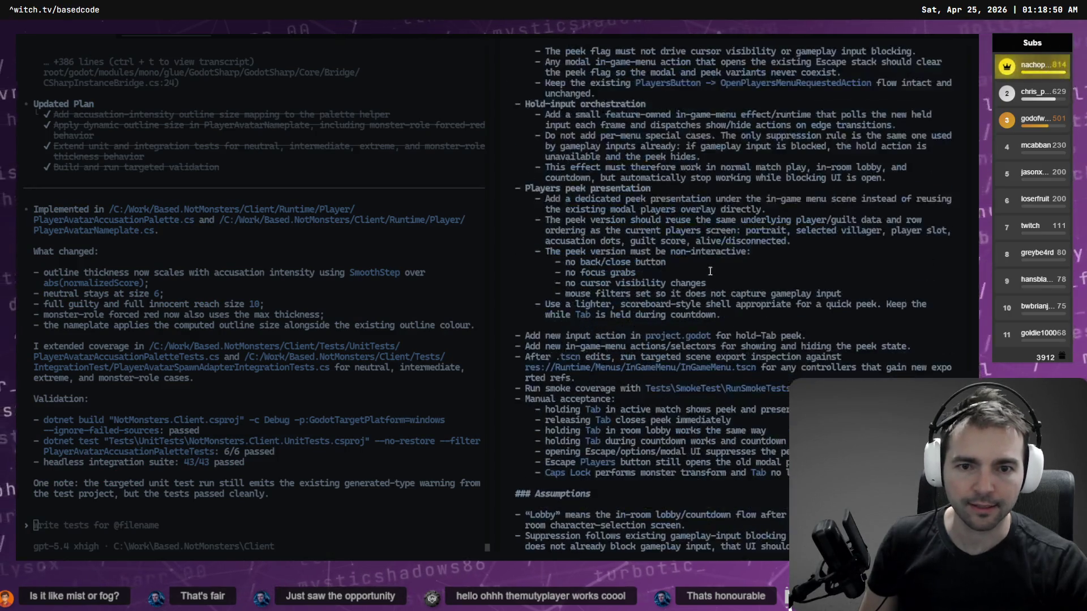
click(269, 36)
click(156, 36)
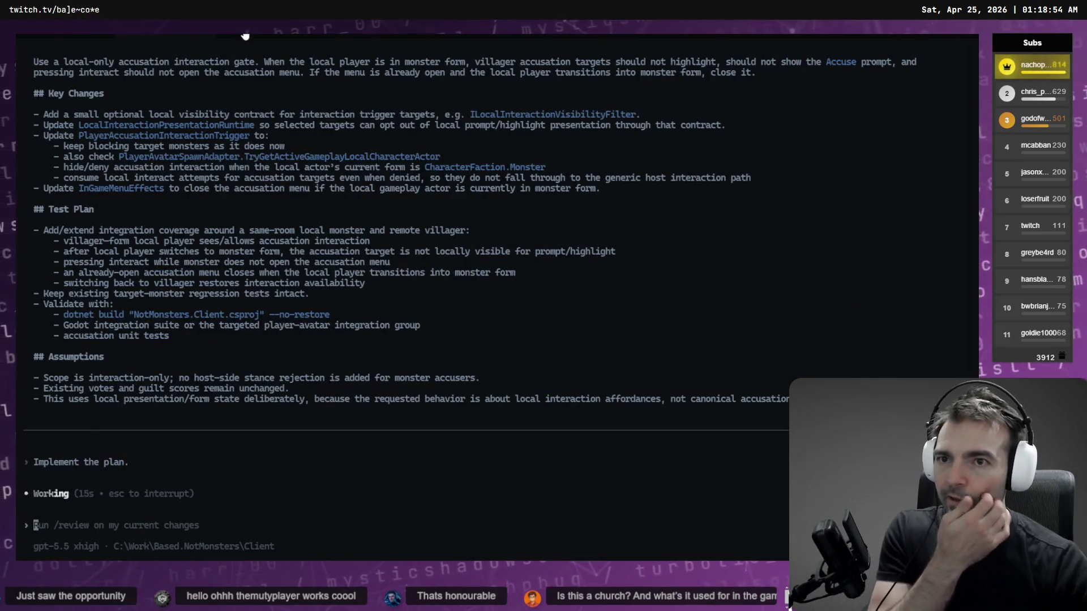
click(244, 36)
scroll(436, 278, up, 10)
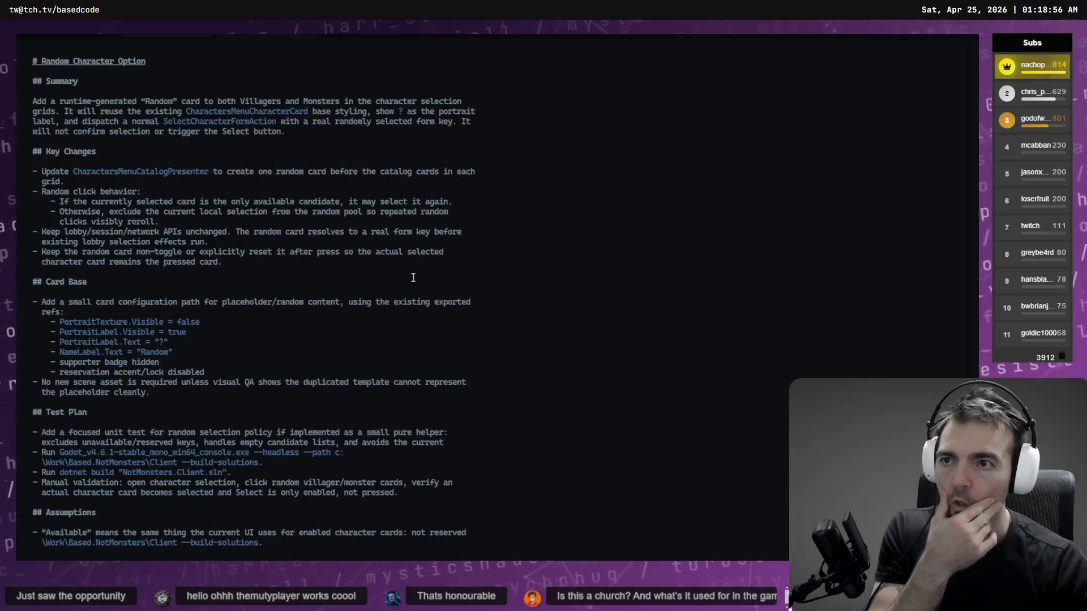
scroll(417, 278, down, 8)
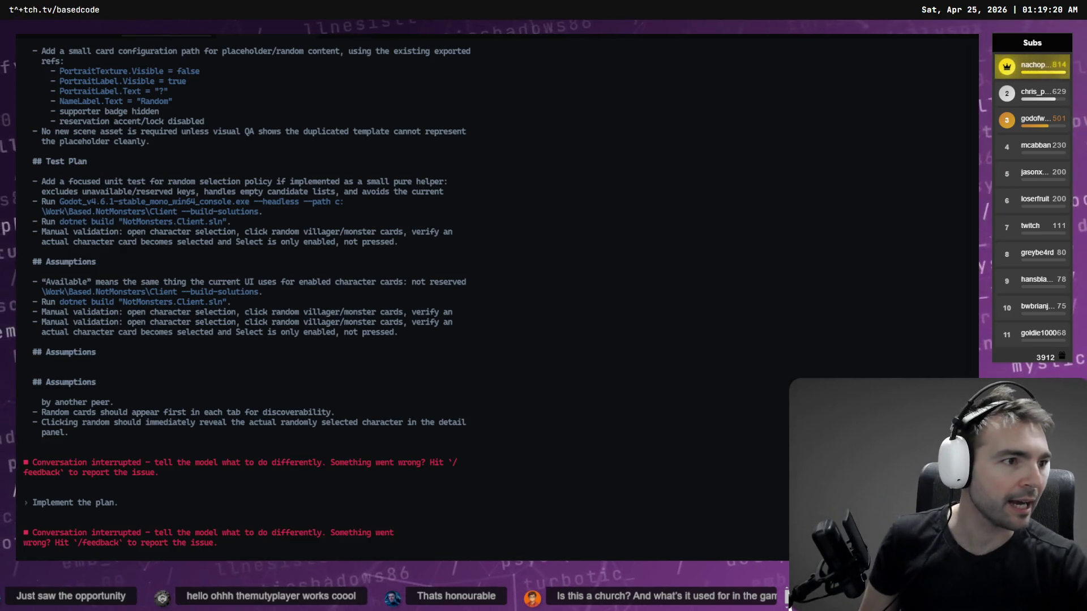
- Open the SpaceLayout scene in Godot and orbit the view up toward the chapel
key(alt+Tab)
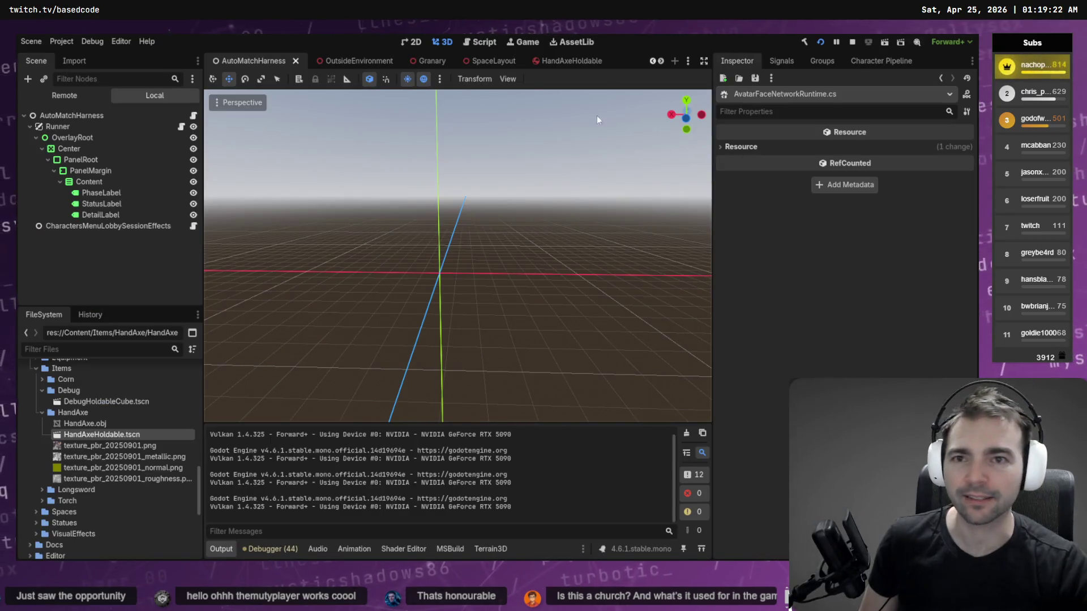
click(486, 61)
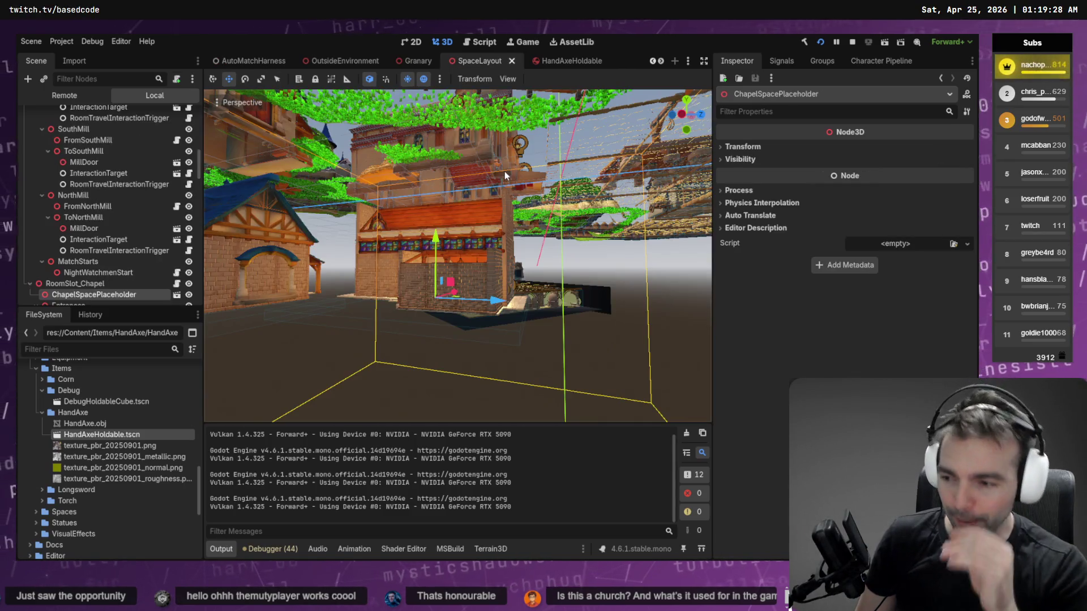
mouse_move(505, 171)
mouse_down()
mouse_move(508, 241)
mouse_move(502, 216)
mouse_move(523, 213)
mouse_move(513, 233)
mouse_up()
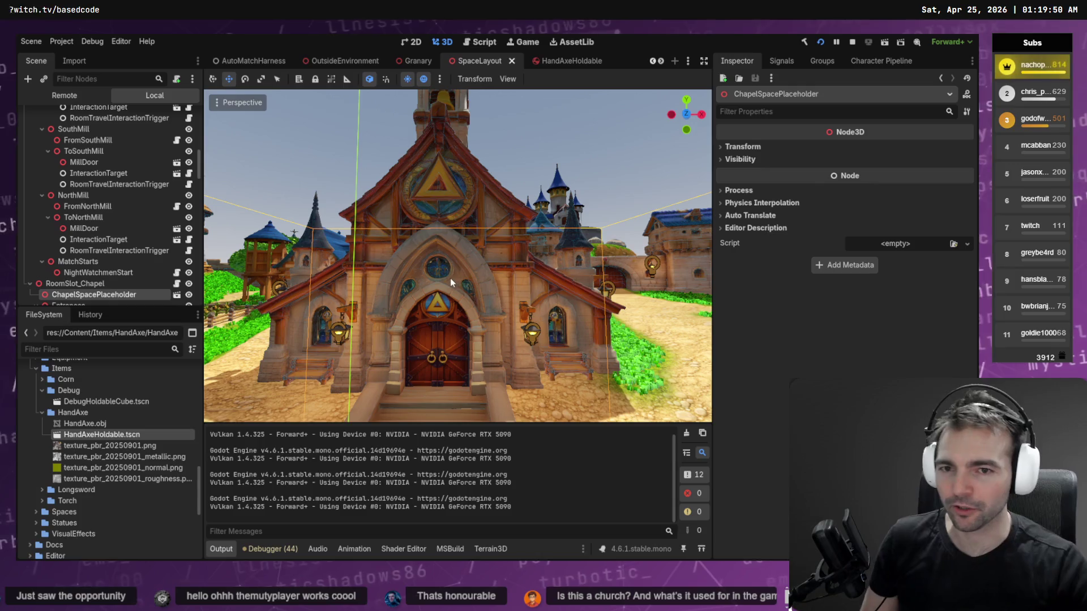
scroll(451, 281, up, 4)
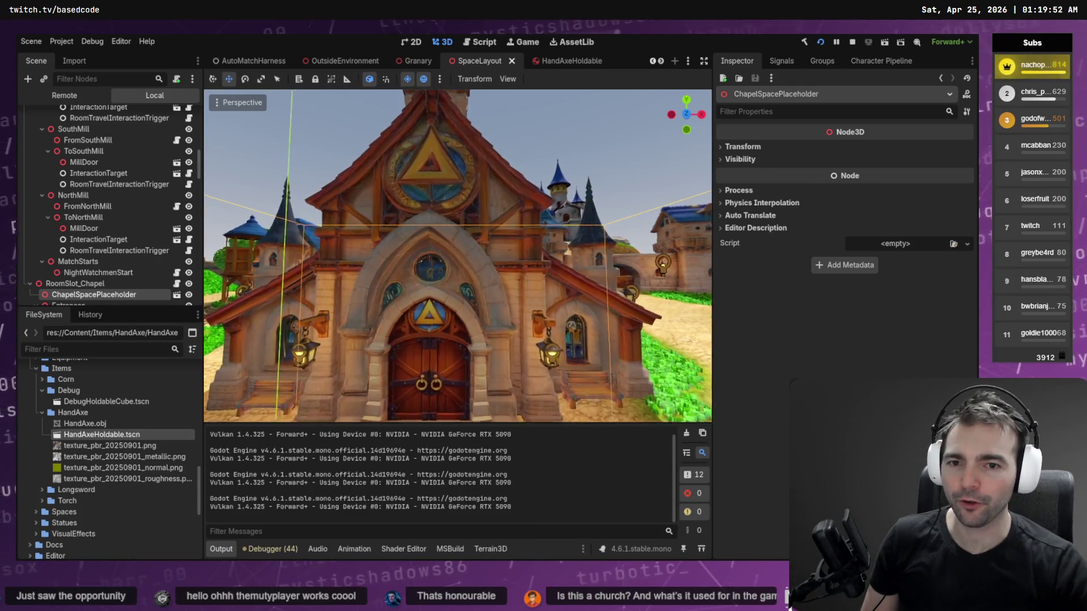
scroll(457, 255, up, 3)
scroll(457, 255, down, 5)
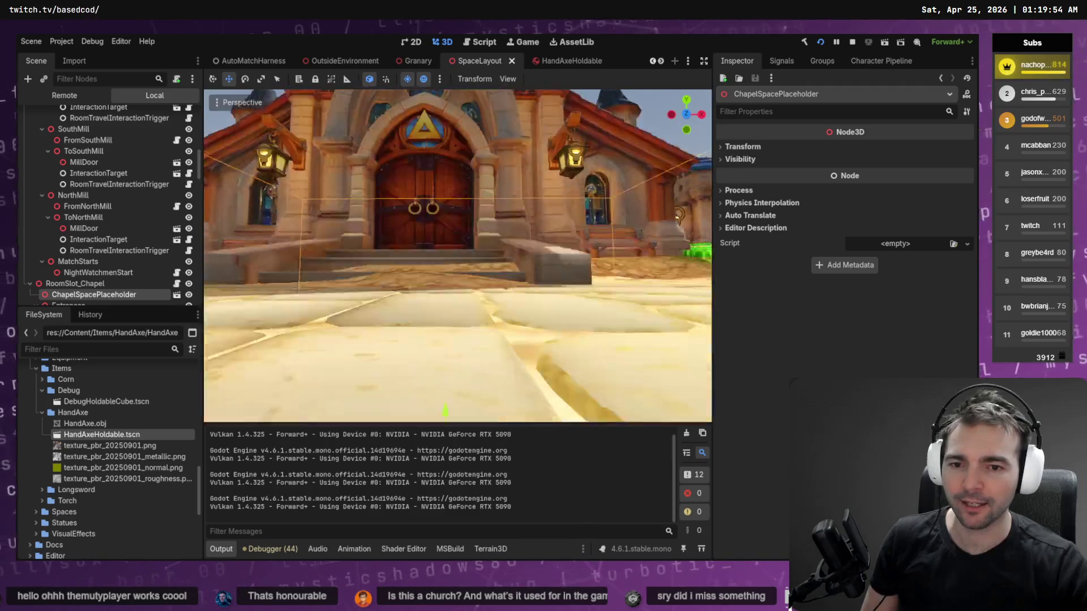
- Fly through the chapel past the stained-glass window, pews and lanterns, then out into the town square
key(w)
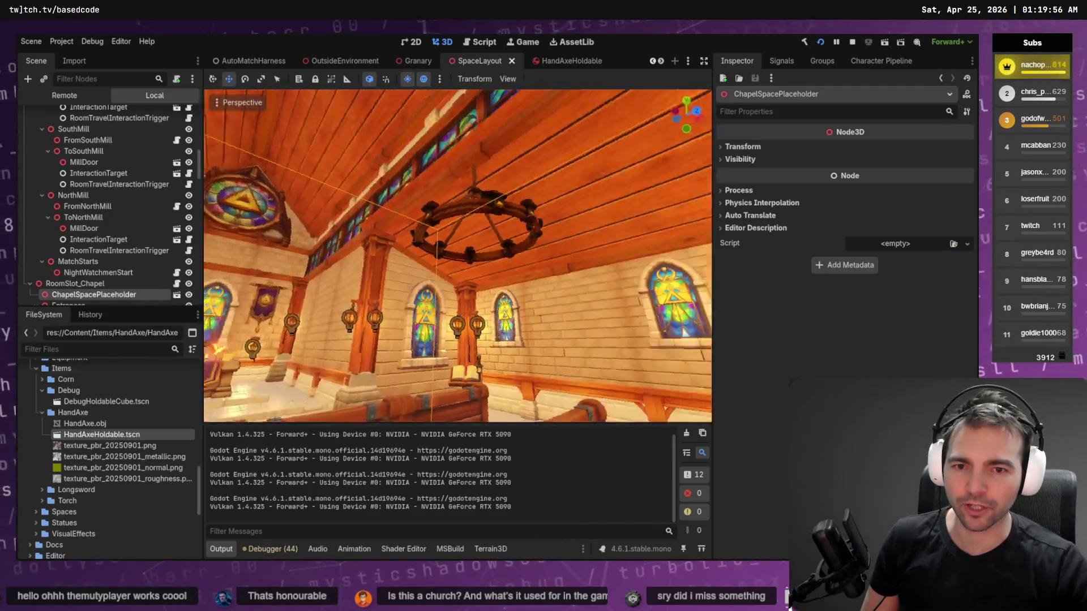
key(w)
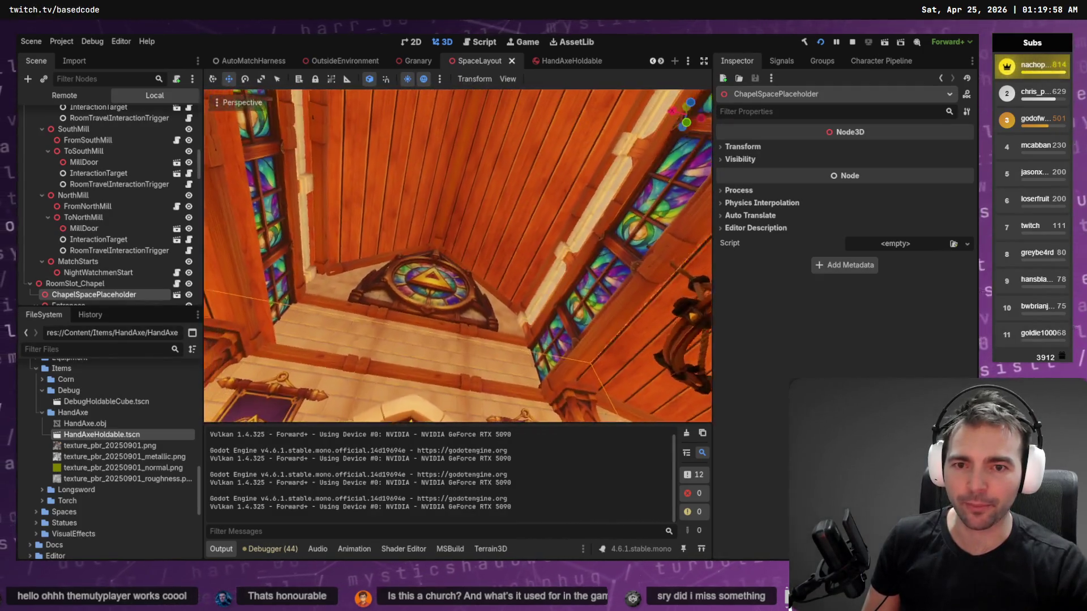
key(w)
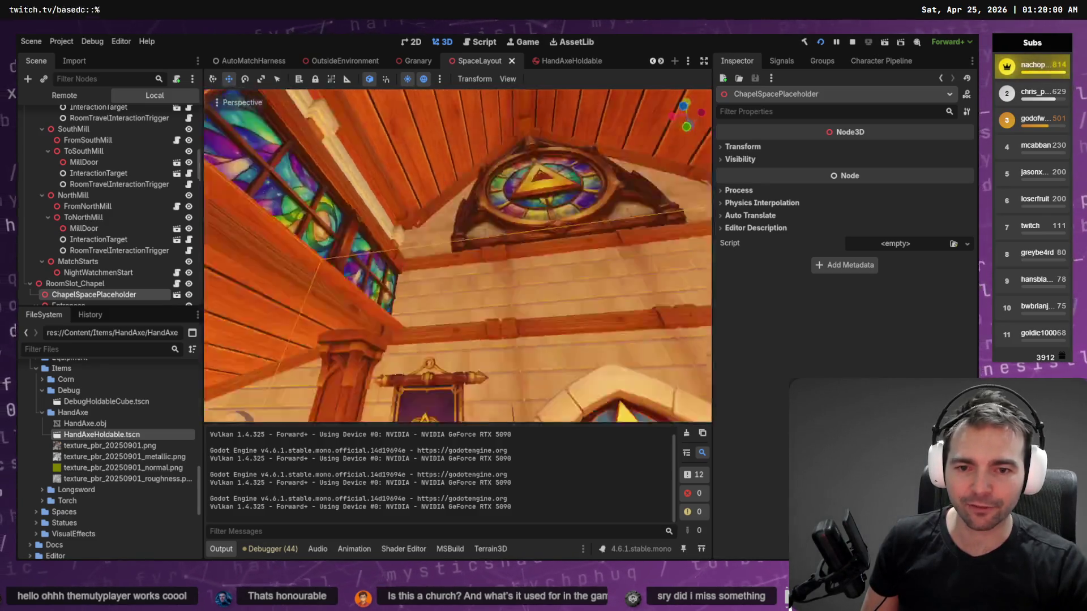
key(w)
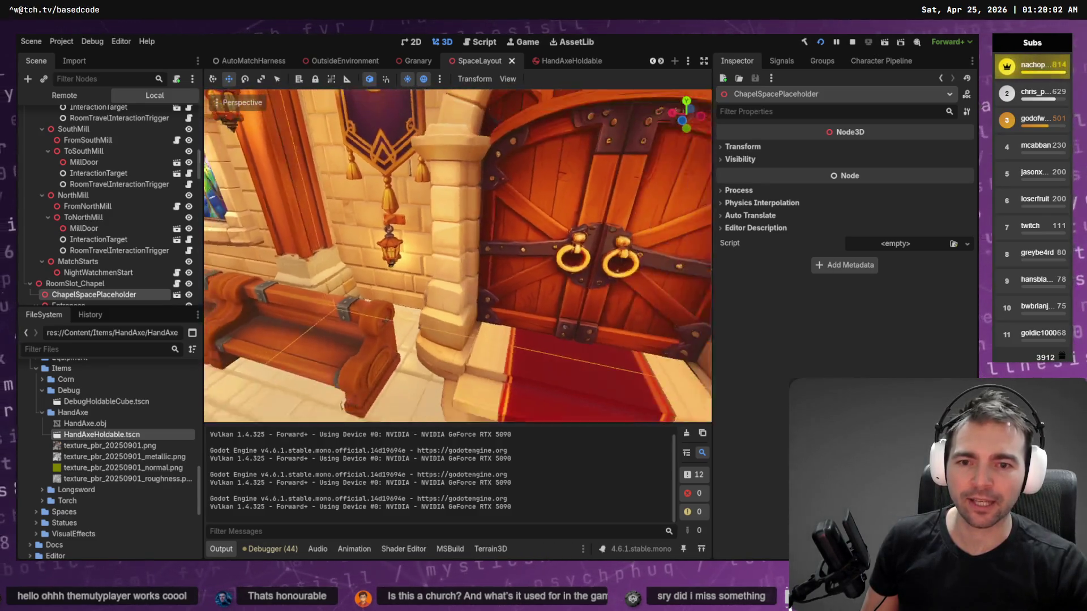
key(w)
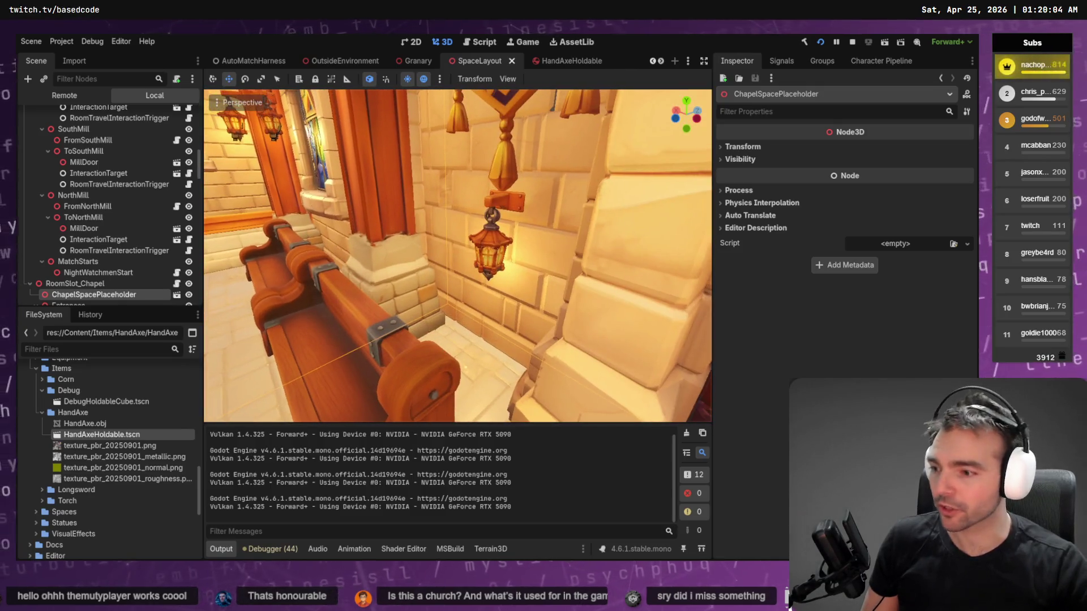
key(w)
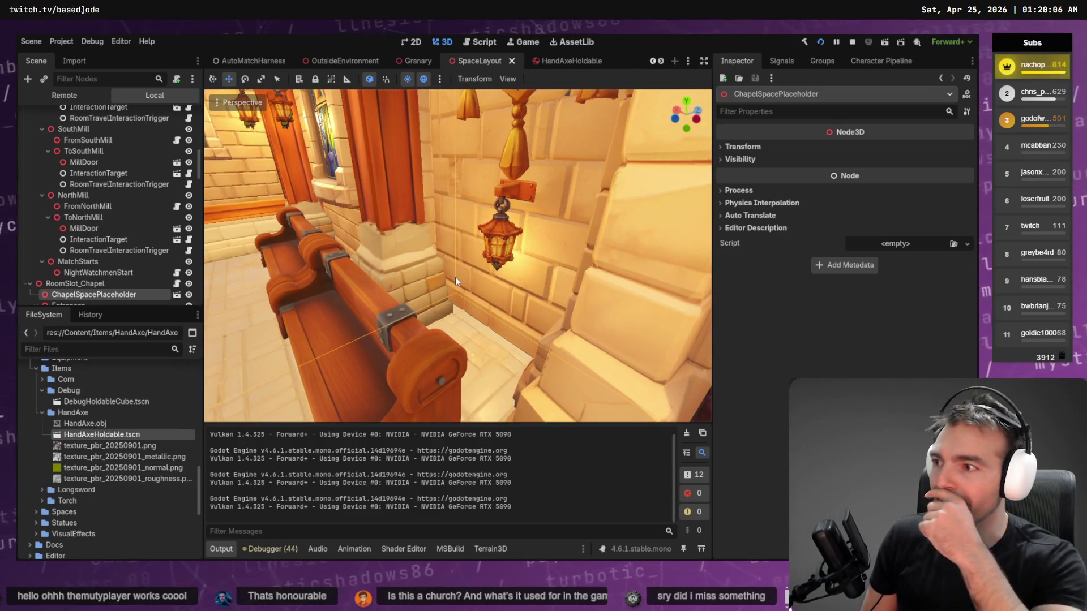
key(w)
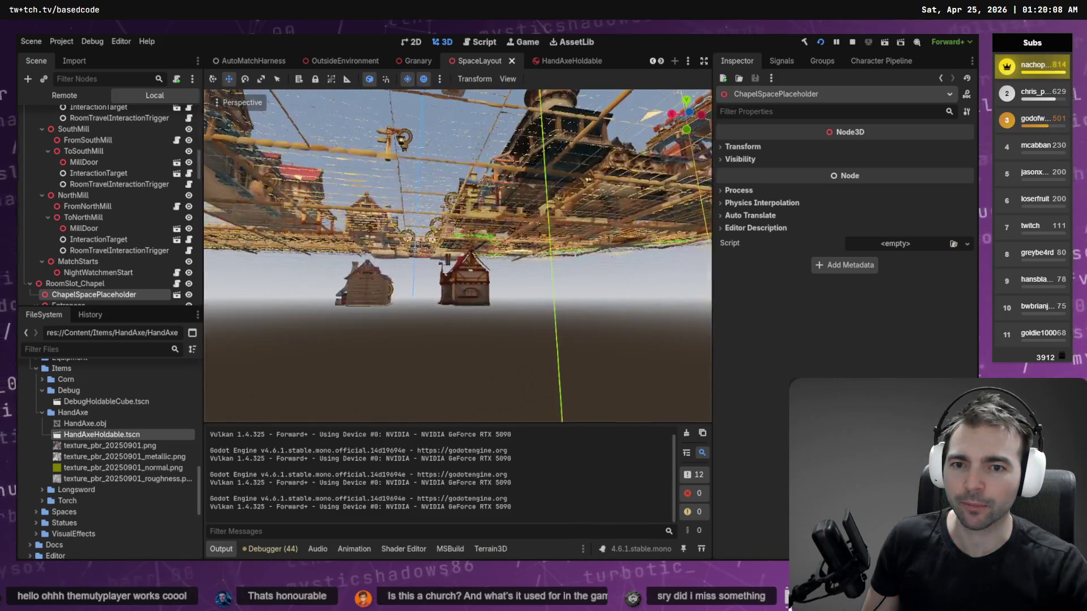
key(w)
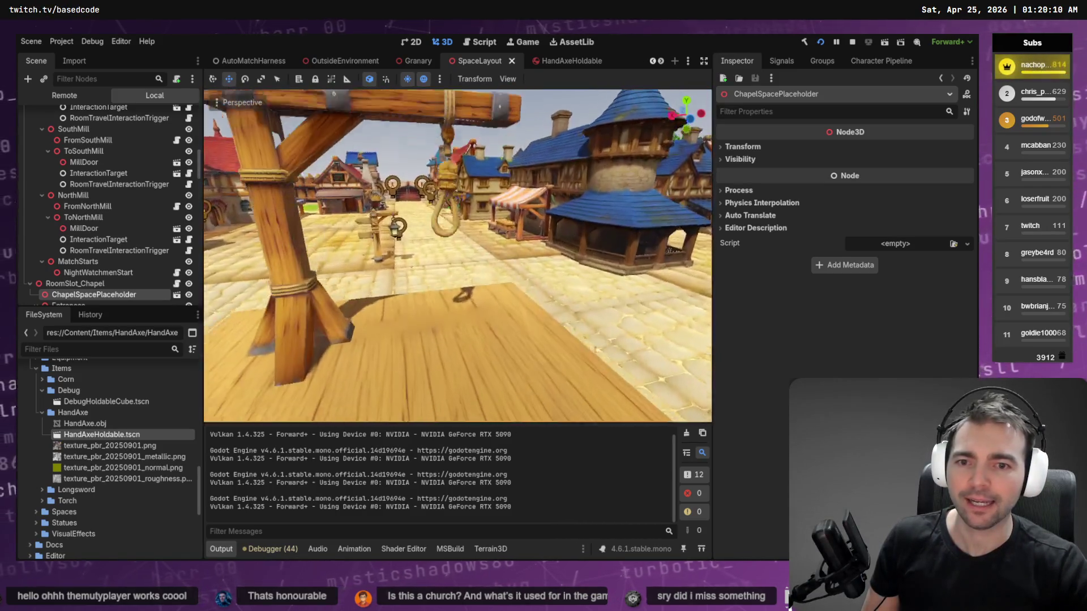
- Frame the chapel placeholder, fly to the gallows, and look toward the market street
key(f)
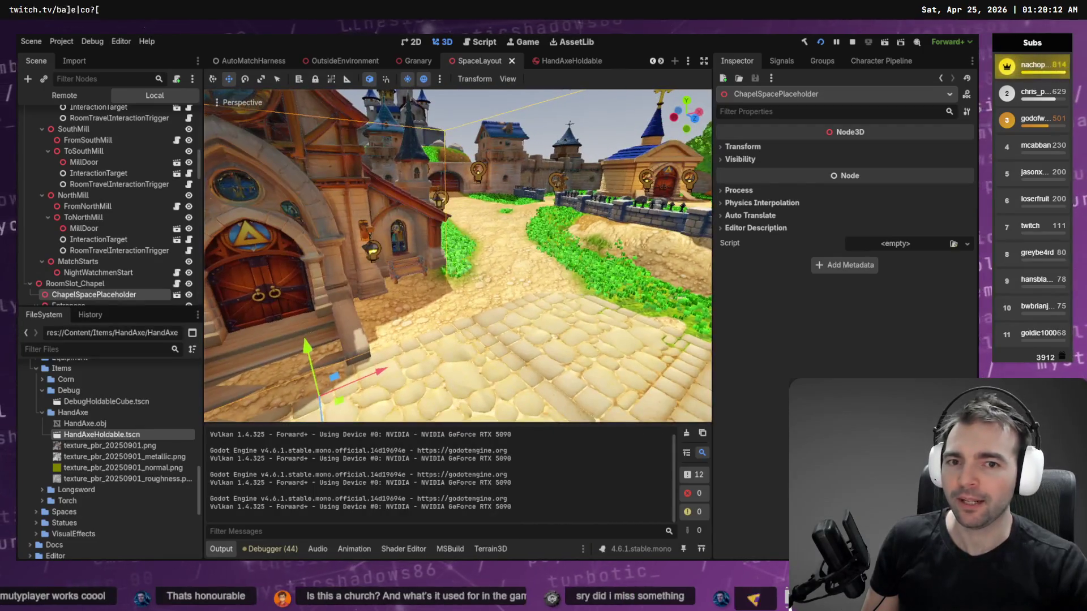
key(w)
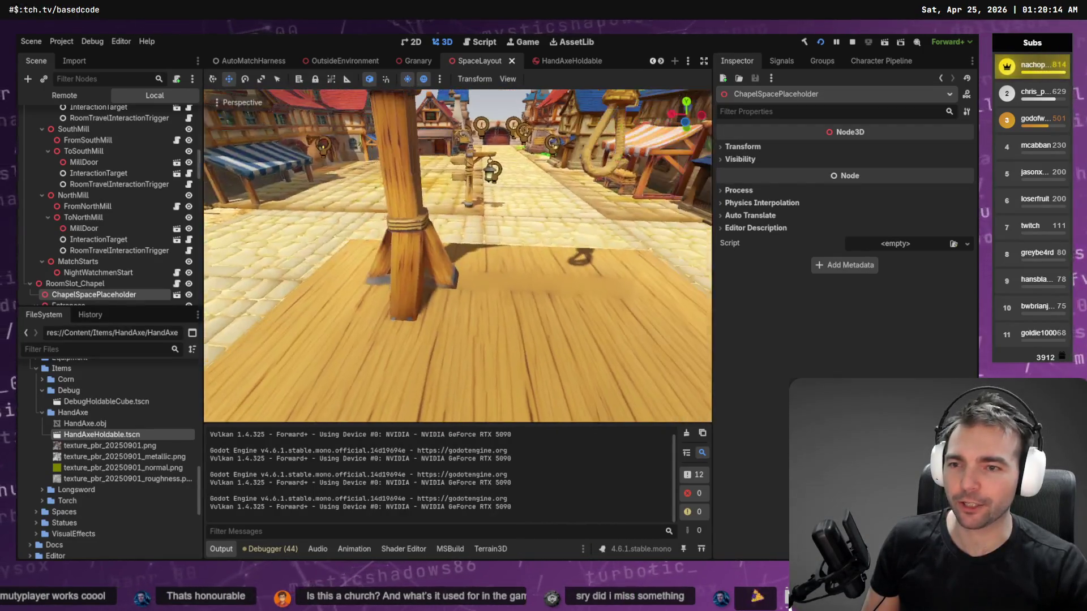
key(s)
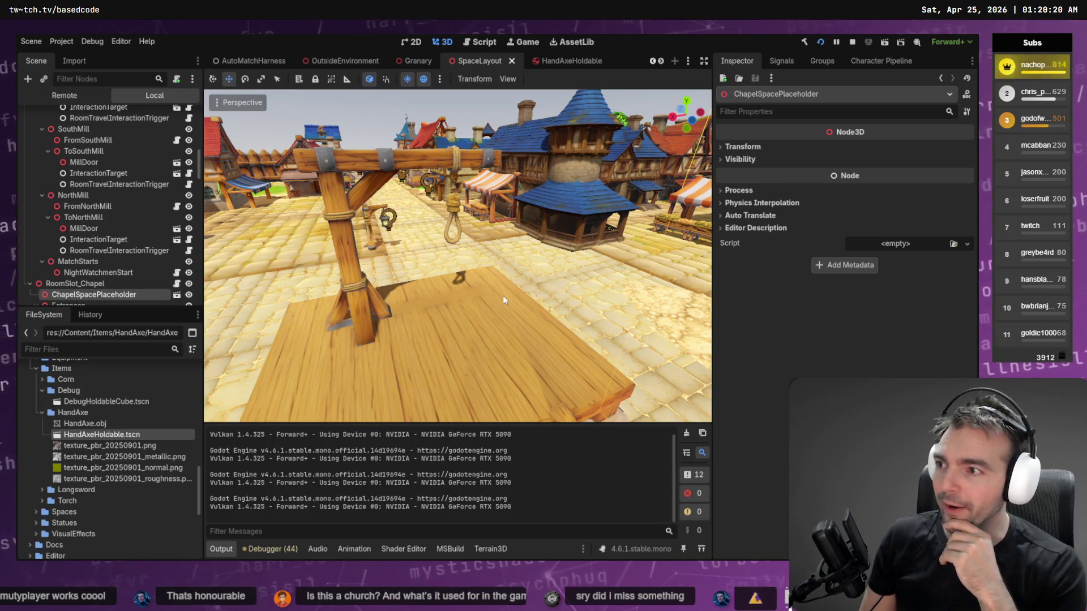
right_click(503, 296)
- Back out to the chapel's front door and flip to AutoMatchHarness and back to SpaceLayout
key(w)
key(s)
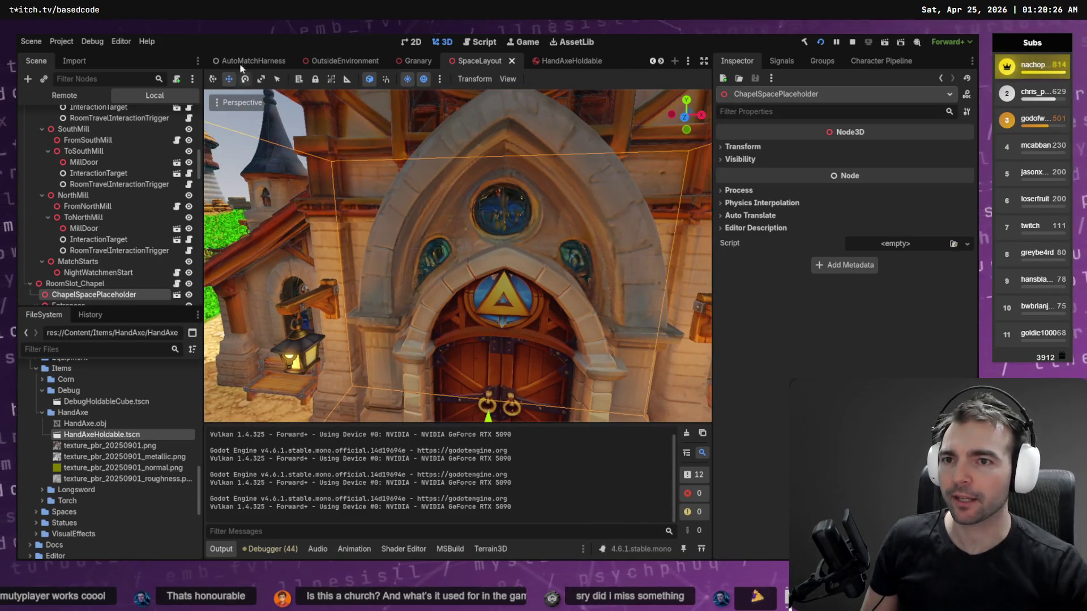
click(247, 60)
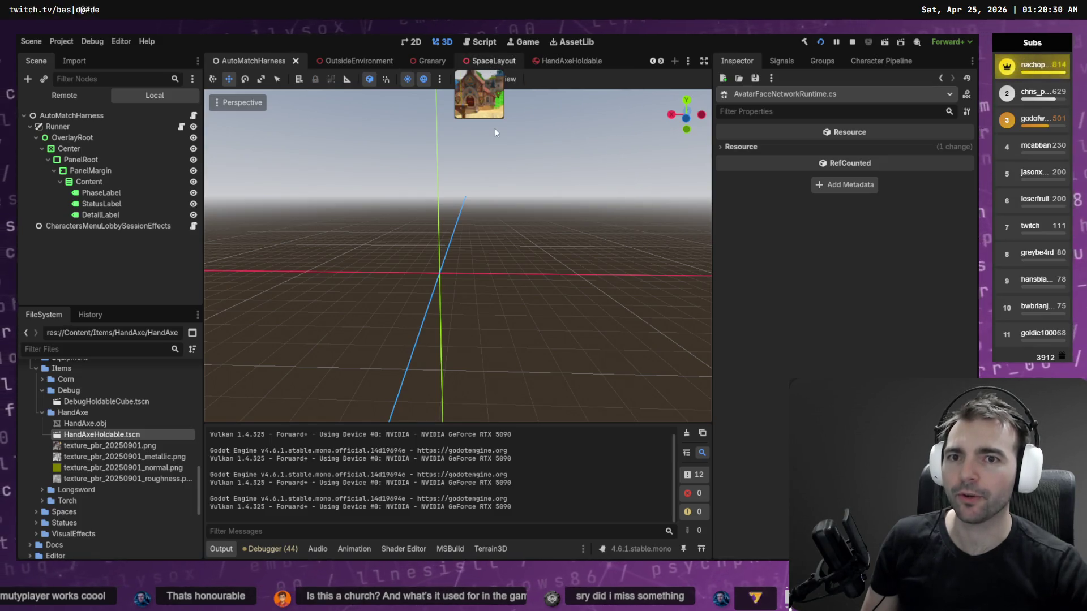
click(486, 61)
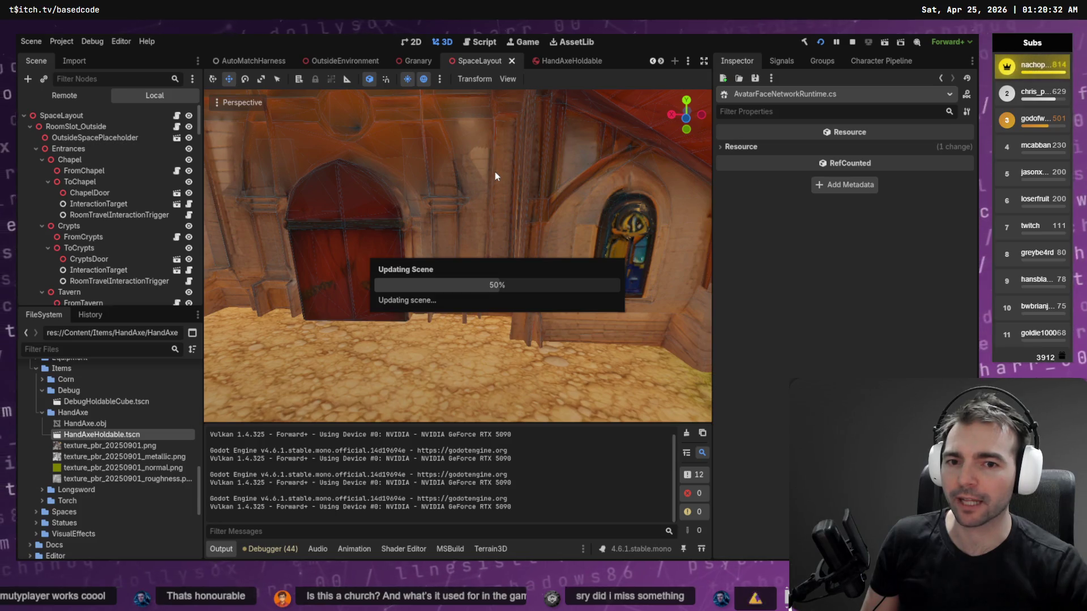
- Tour the chapel interior: pews, altar book and lantern, stained-glass windows and chandelier
key(w)
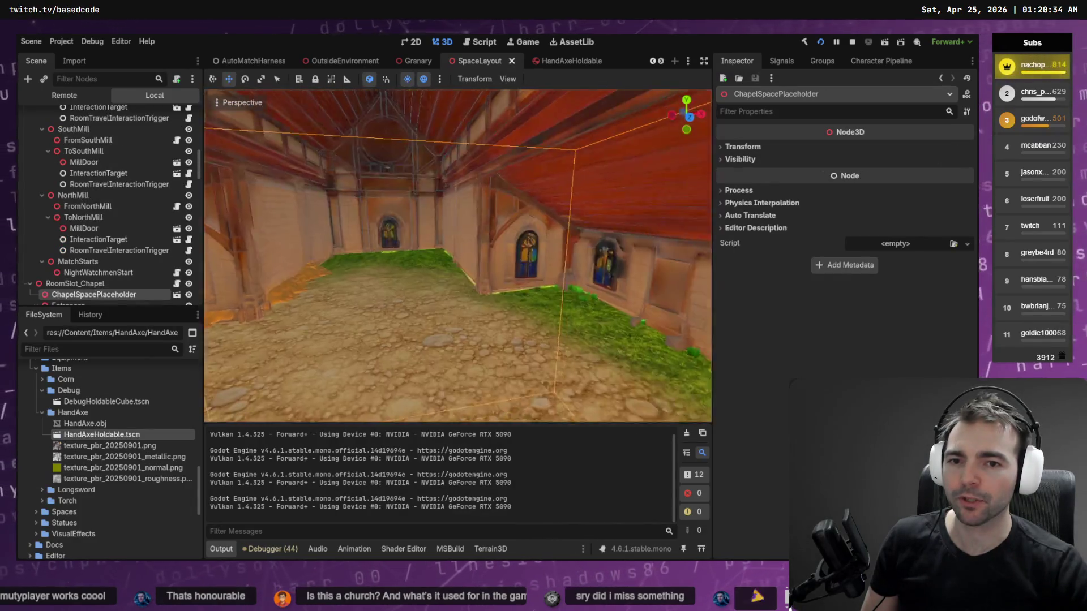
key(w)
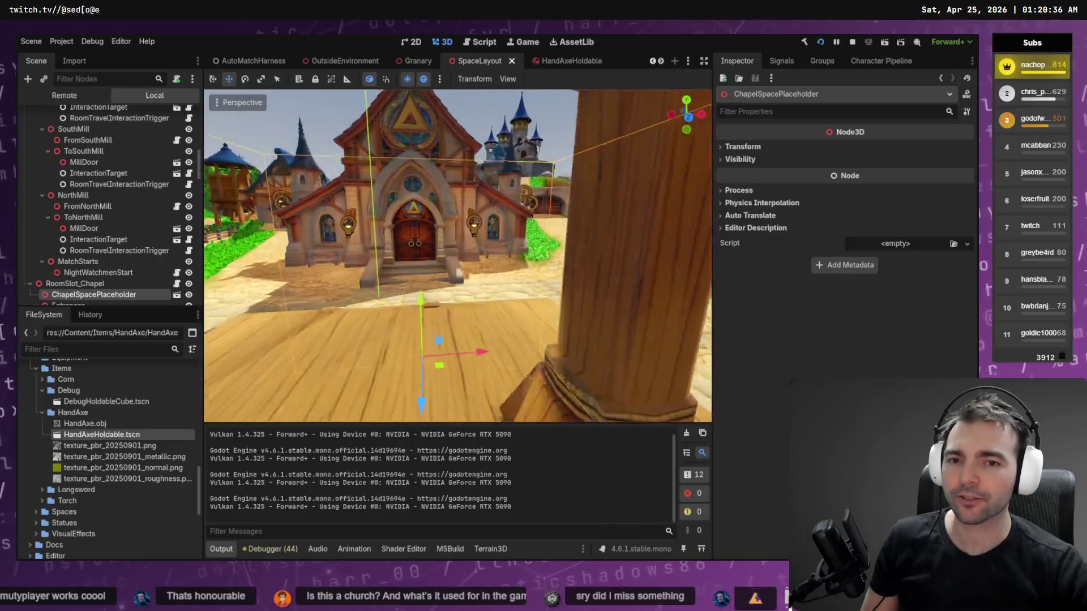
key(w)
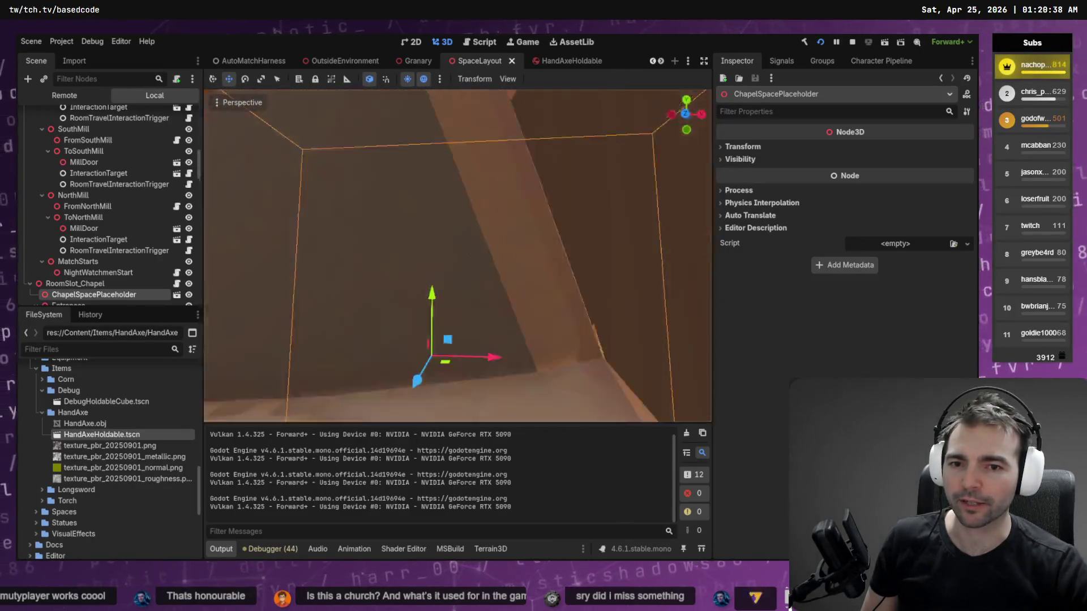
key(w)
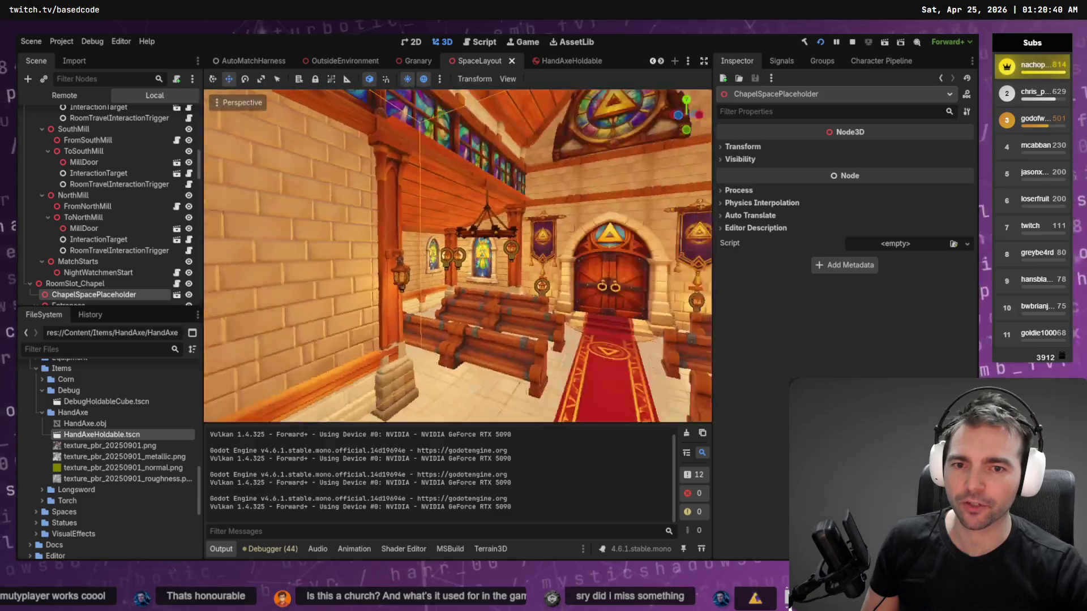
key(w)
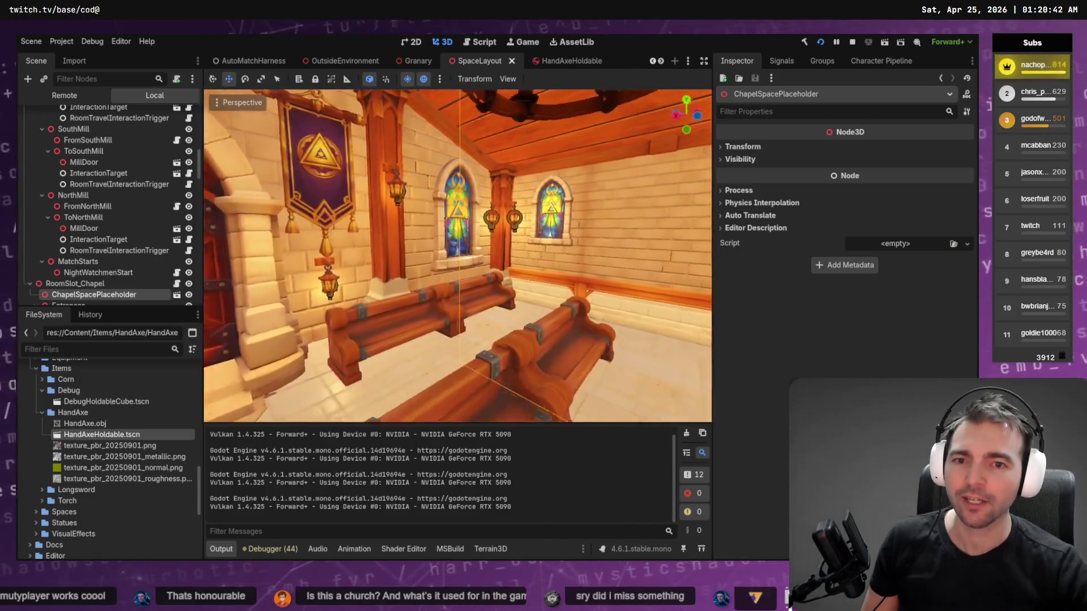
key(w)
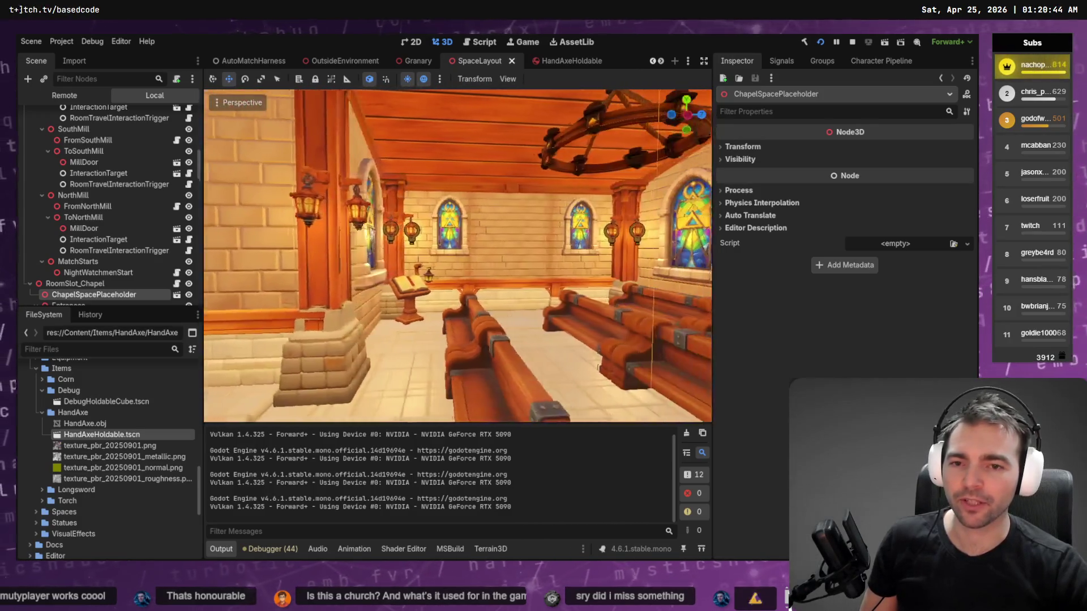
key(s)
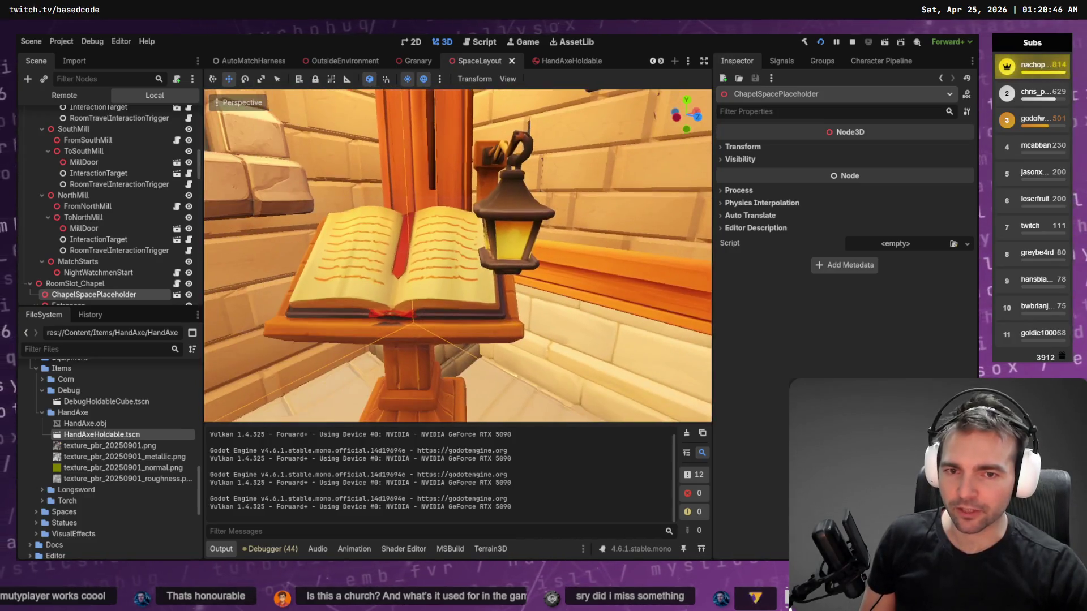
key(w)
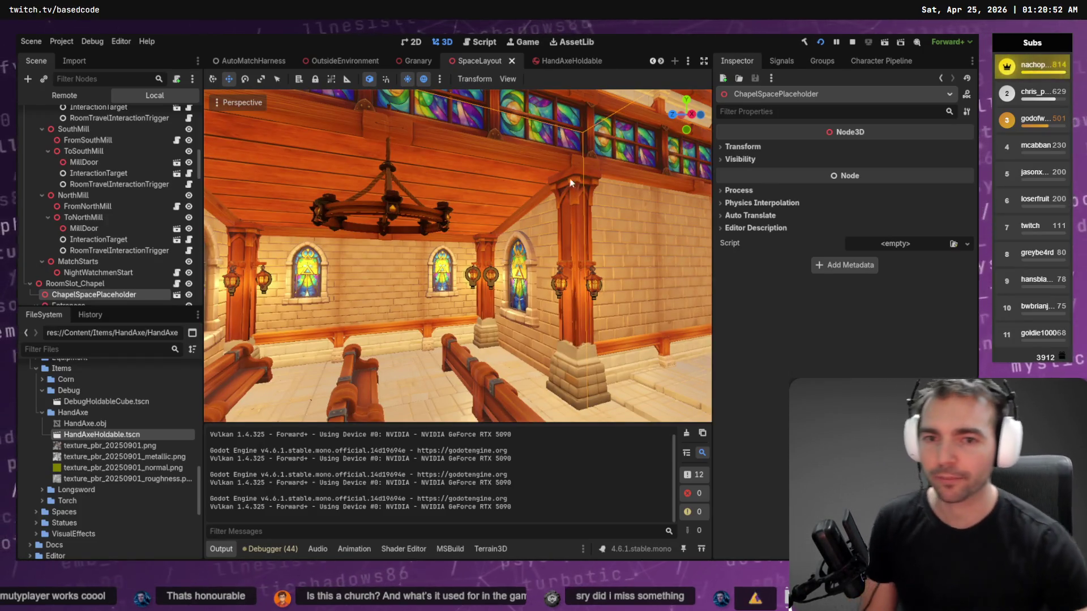
mouse_move(402, 290)
mouse_down()
mouse_move(280, 289)
mouse_move(261, 215)
mouse_move(261, 266)
mouse_move(283, 269)
mouse_move(288, 187)
mouse_move(285, 249)
mouse_up()
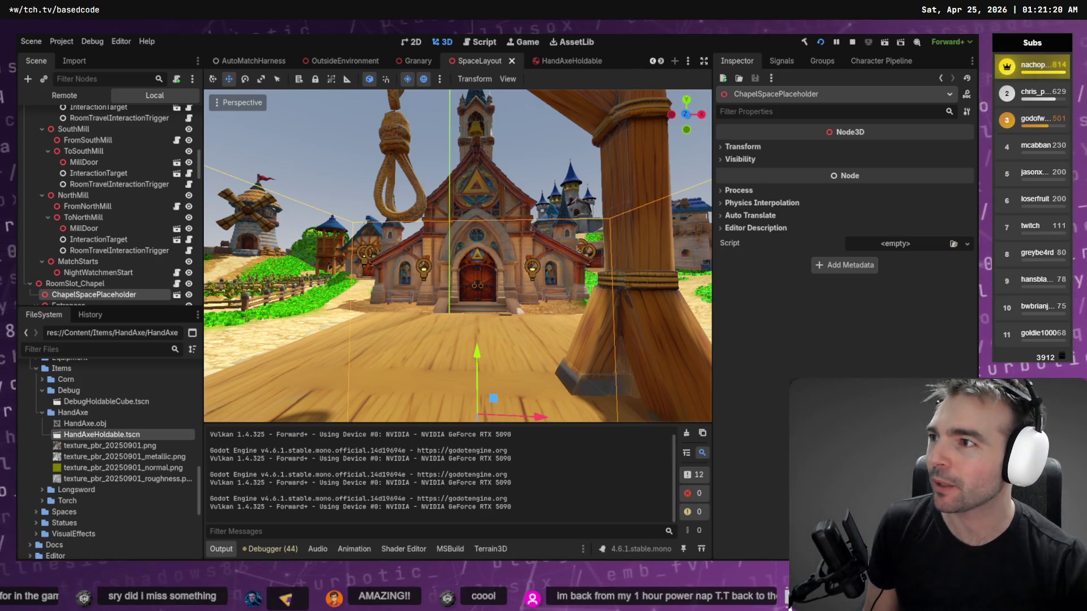
key(f)
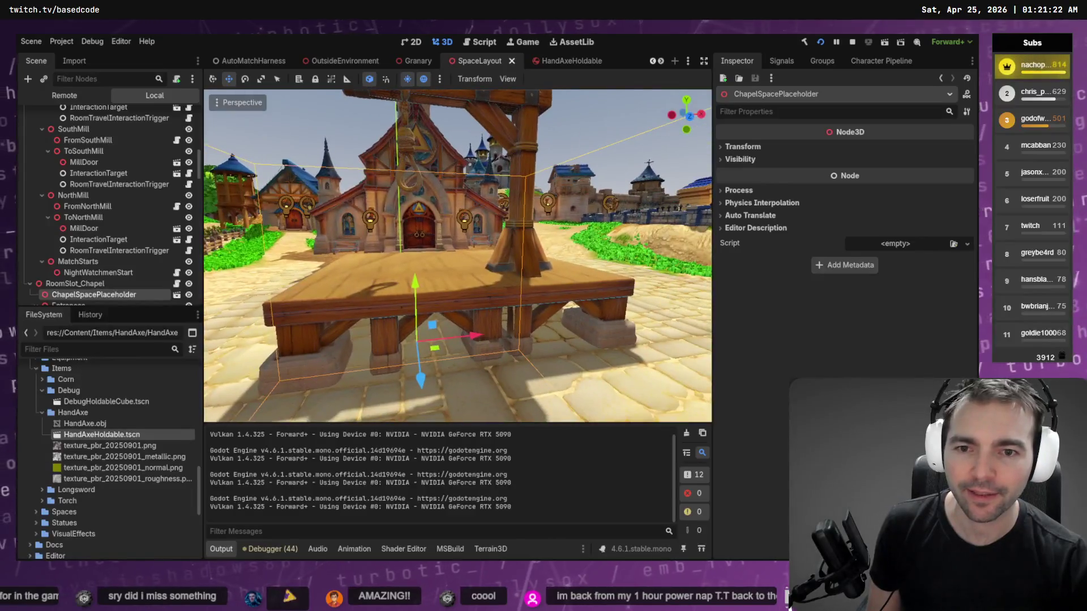
- Switch over to the Fork git client to review the pending changes
key(alt+Tab)
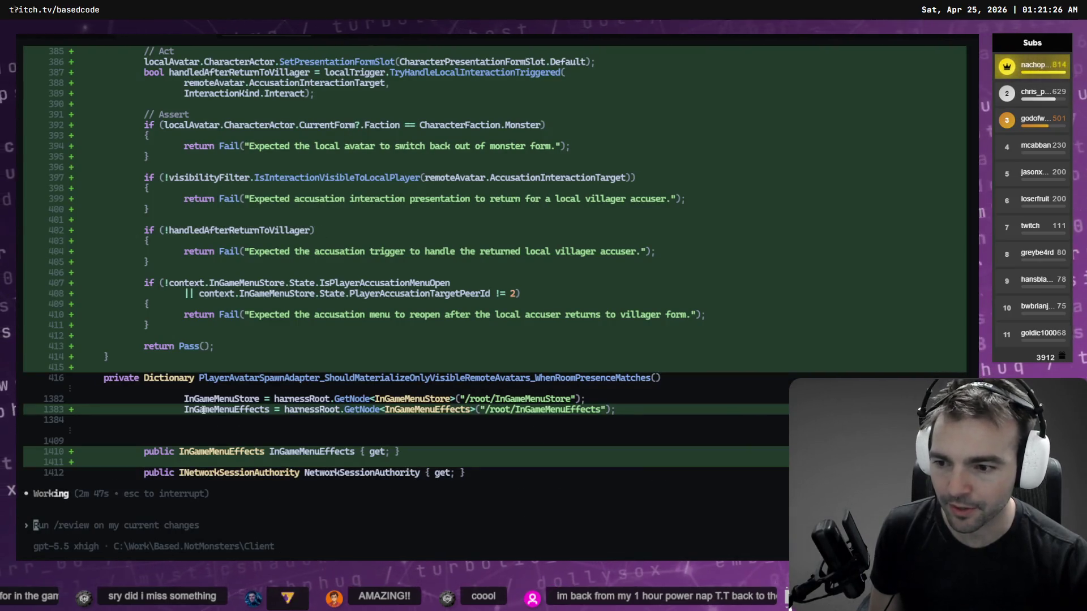
key(alt+Tab)
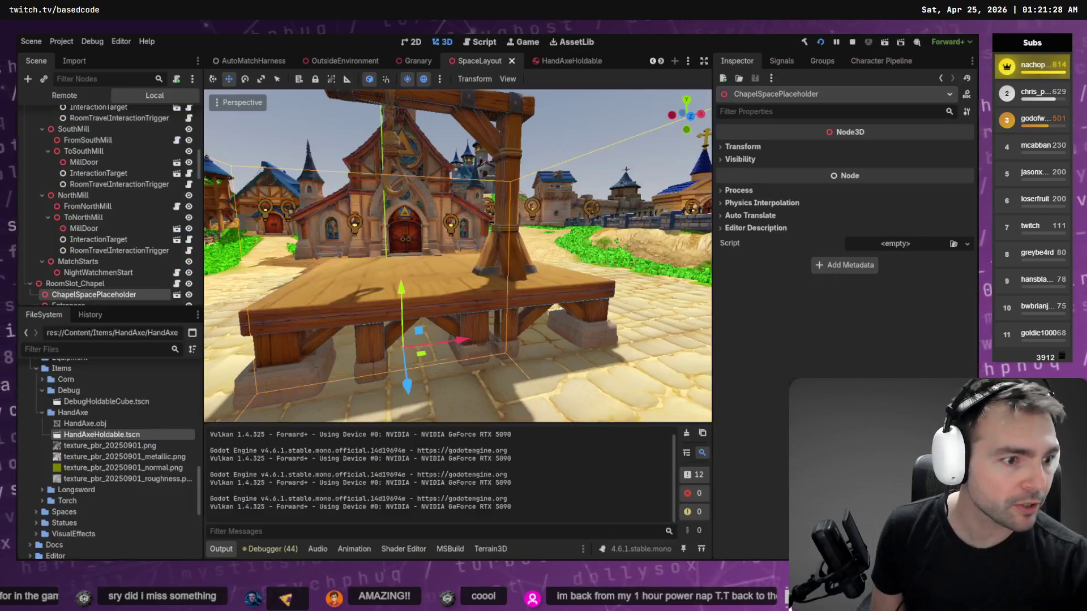
key(alt+Tab)
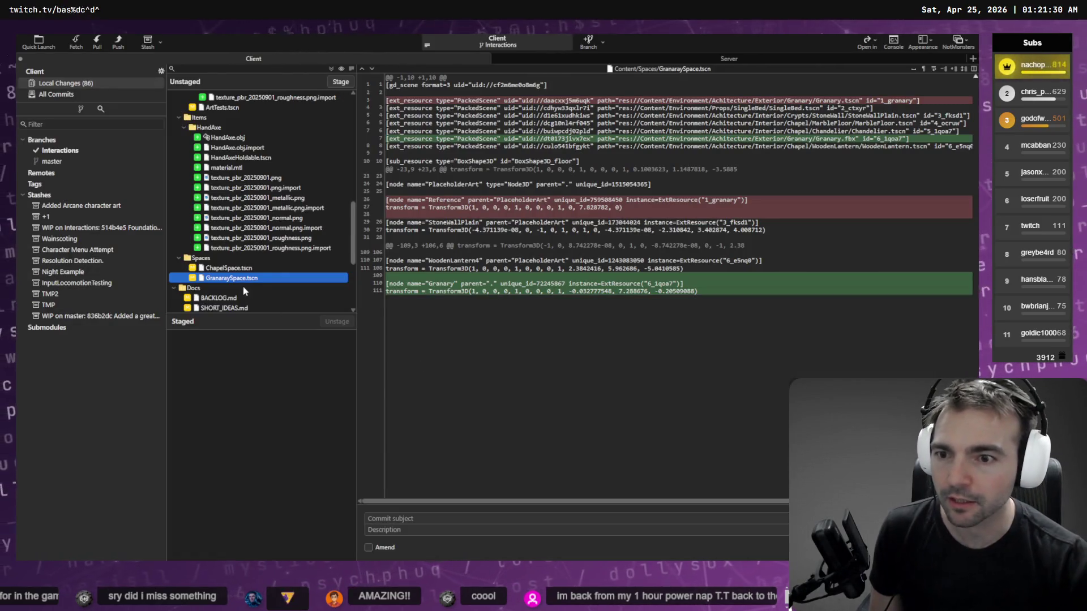
- Stage the Bell prop folder and the Chapel.tscn scene
click(233, 298)
scroll(253, 268, up, 10)
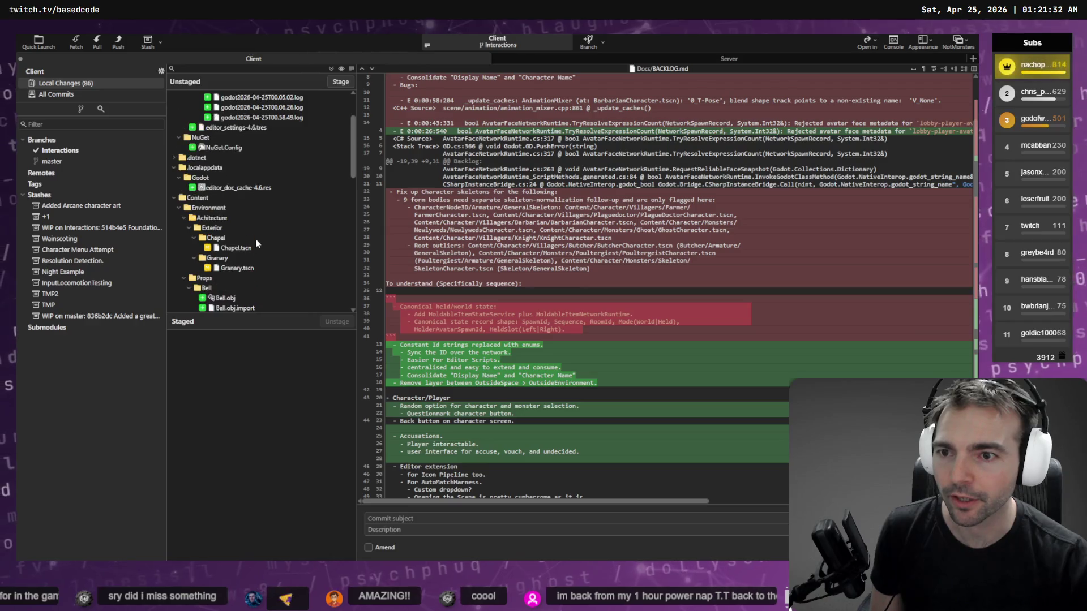
scroll(251, 209, down, 5)
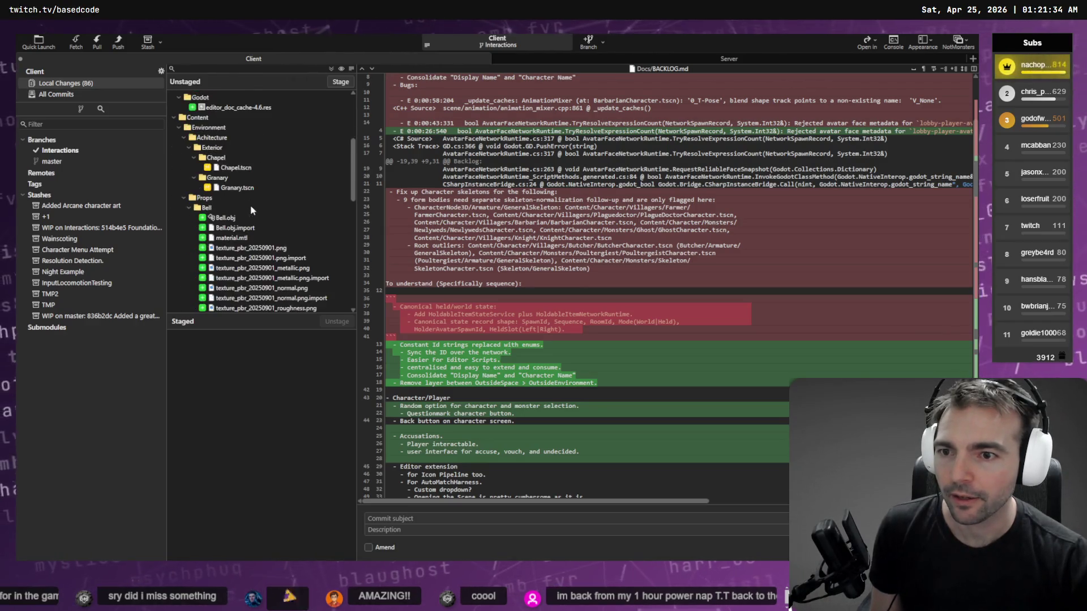
click(211, 208)
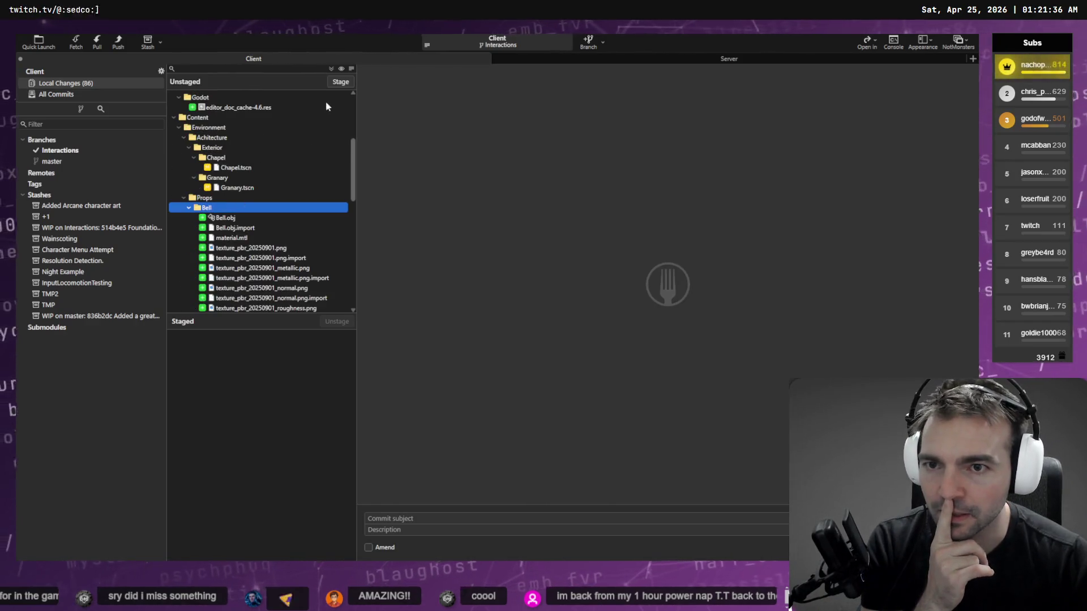
click(341, 82)
click(257, 168)
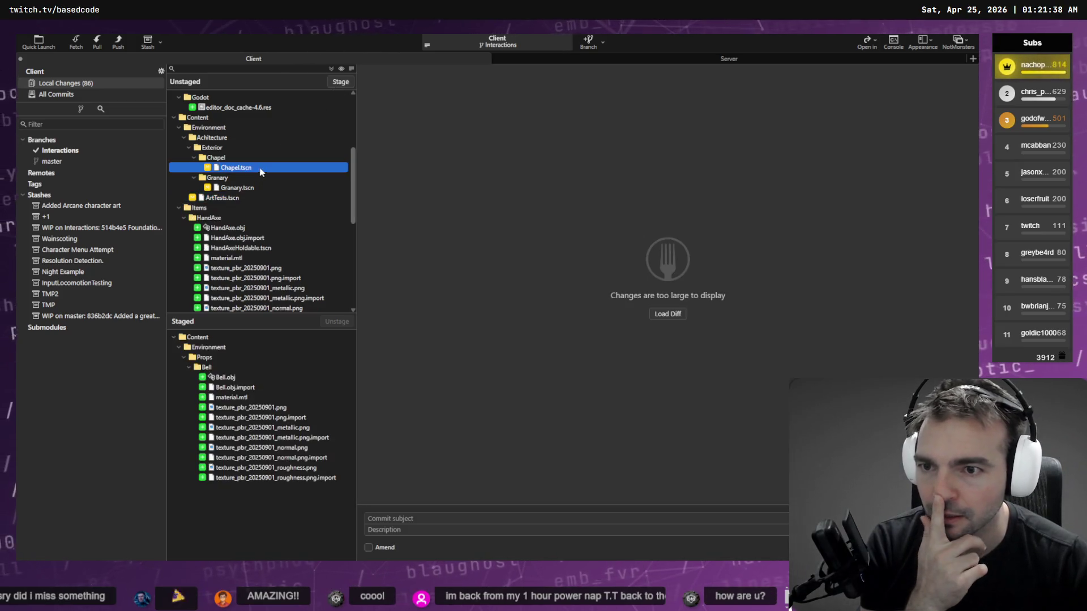
click(330, 85)
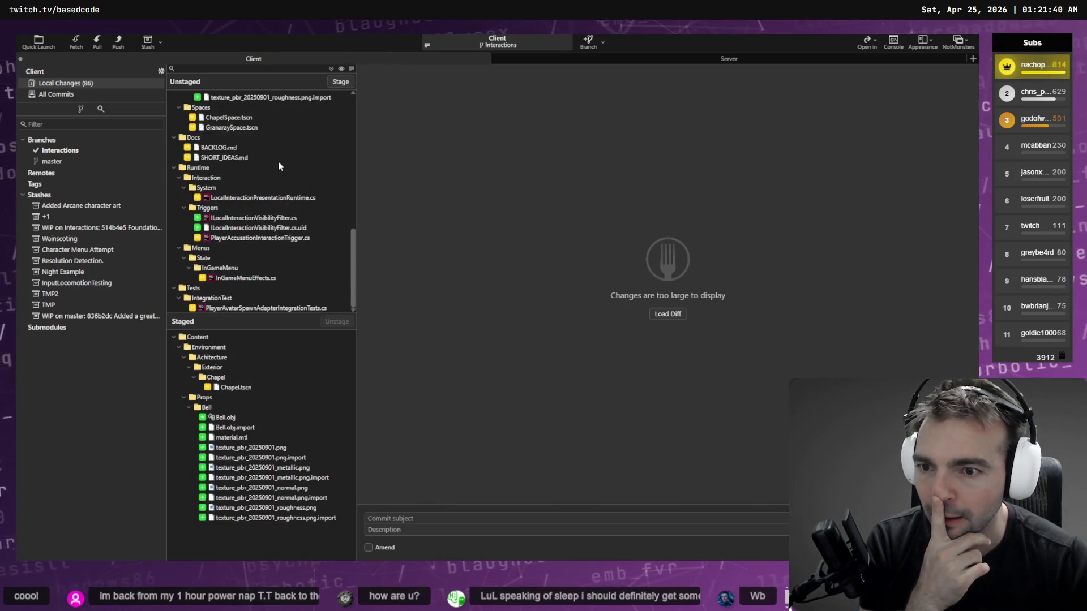
- Look over the ArtTests.tscn and Granary.tscn diffs
scroll(278, 143, up, 1)
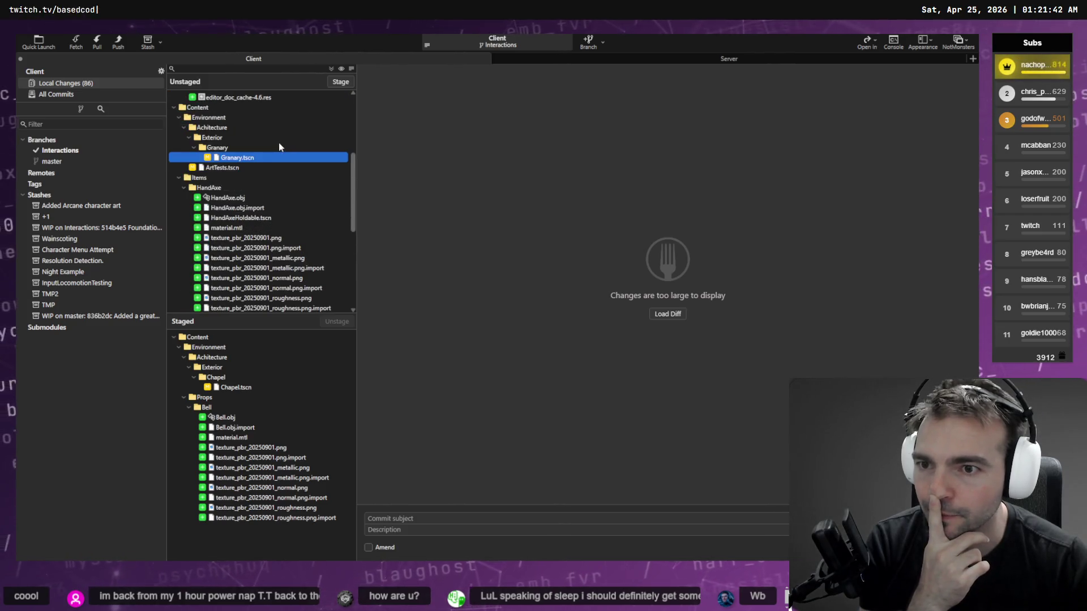
click(235, 167)
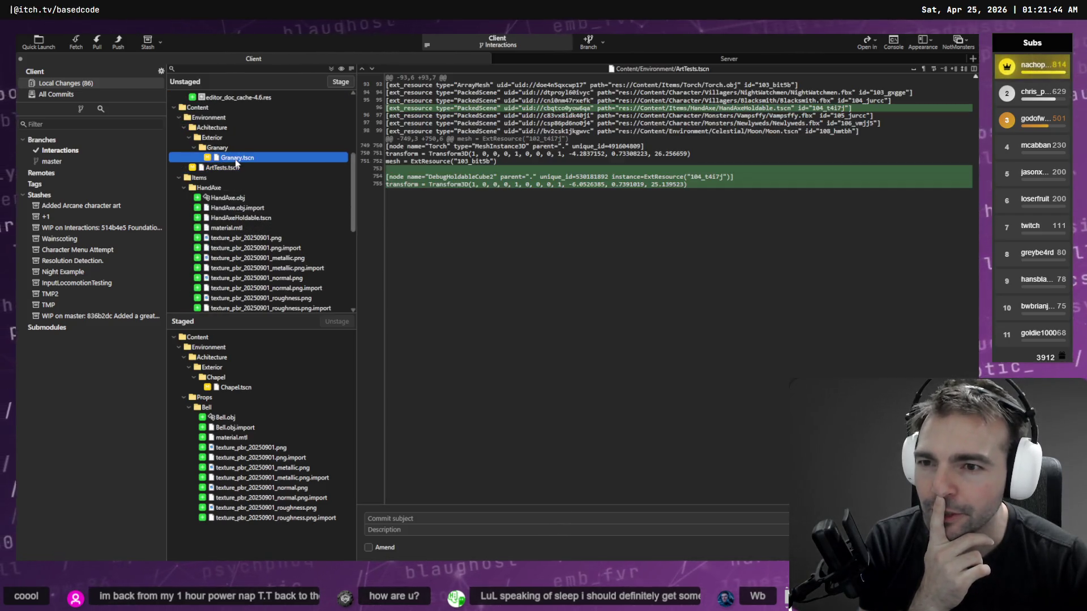
click(235, 158)
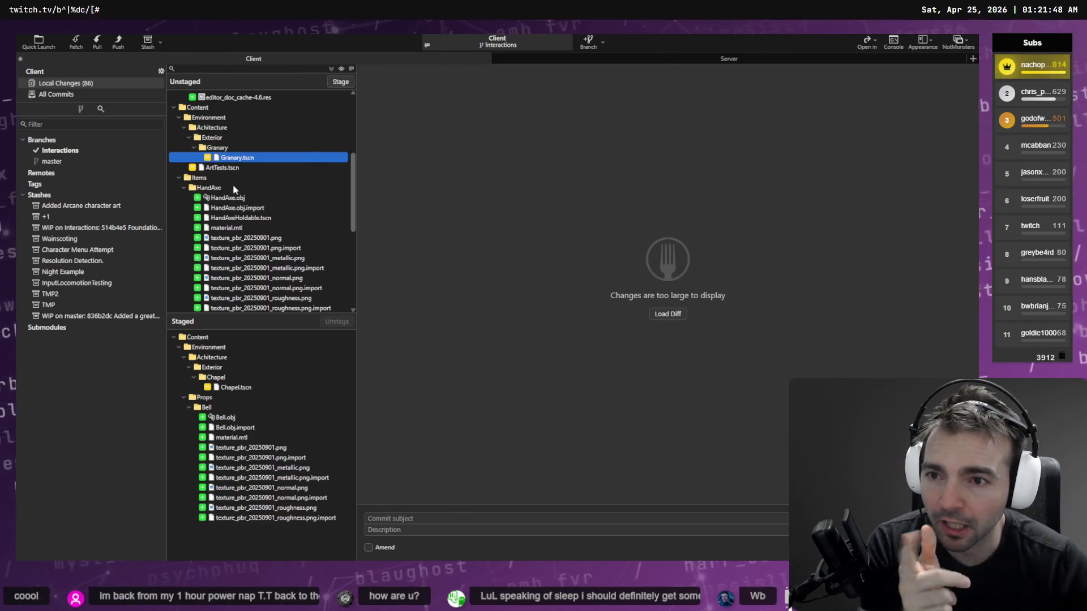
scroll(235, 180, down, 10)
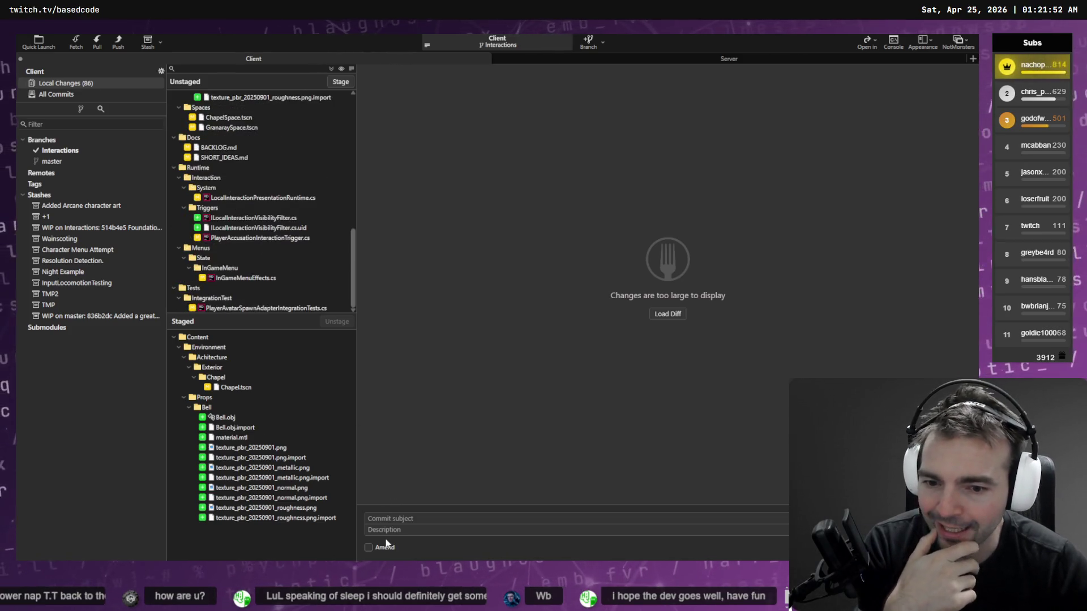
- Dictate the subject 'Added a bell to the Chapel tower.' and commit
key(super+h)
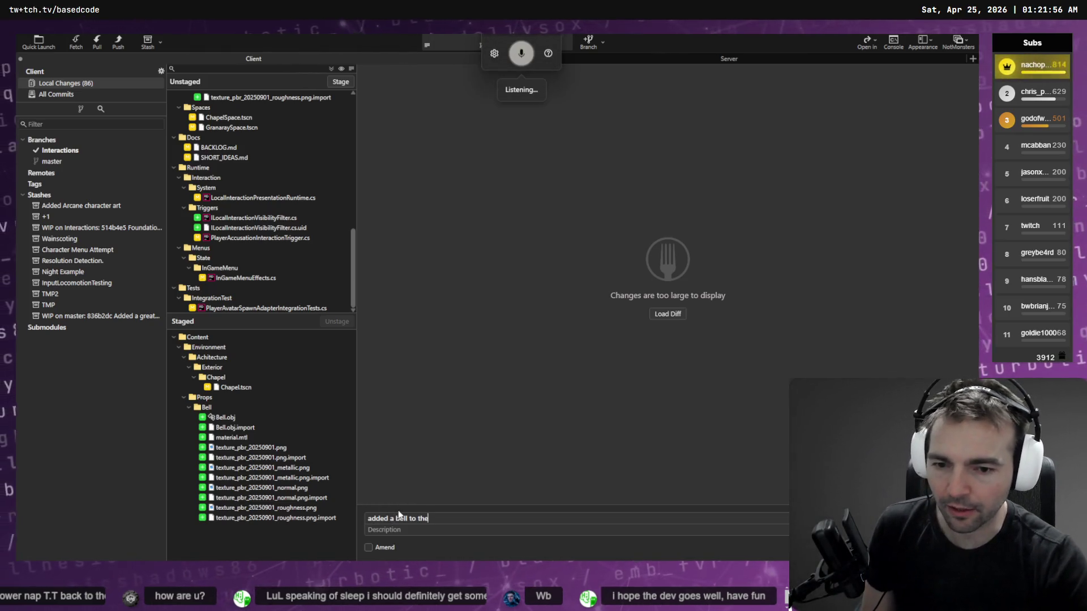
key(Delete)
text(A)
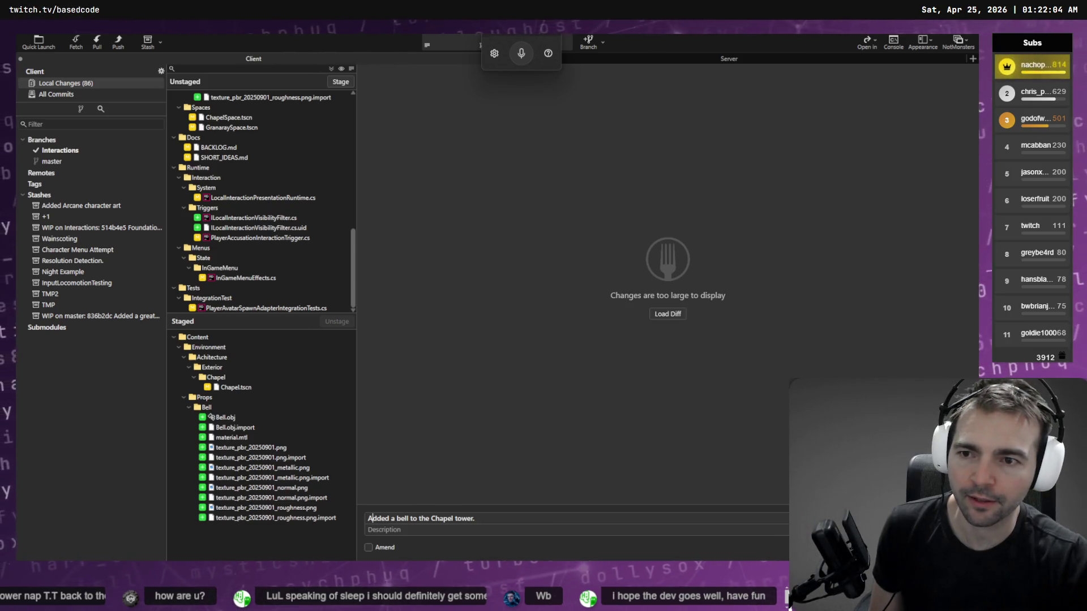
key(ctrl+Return)
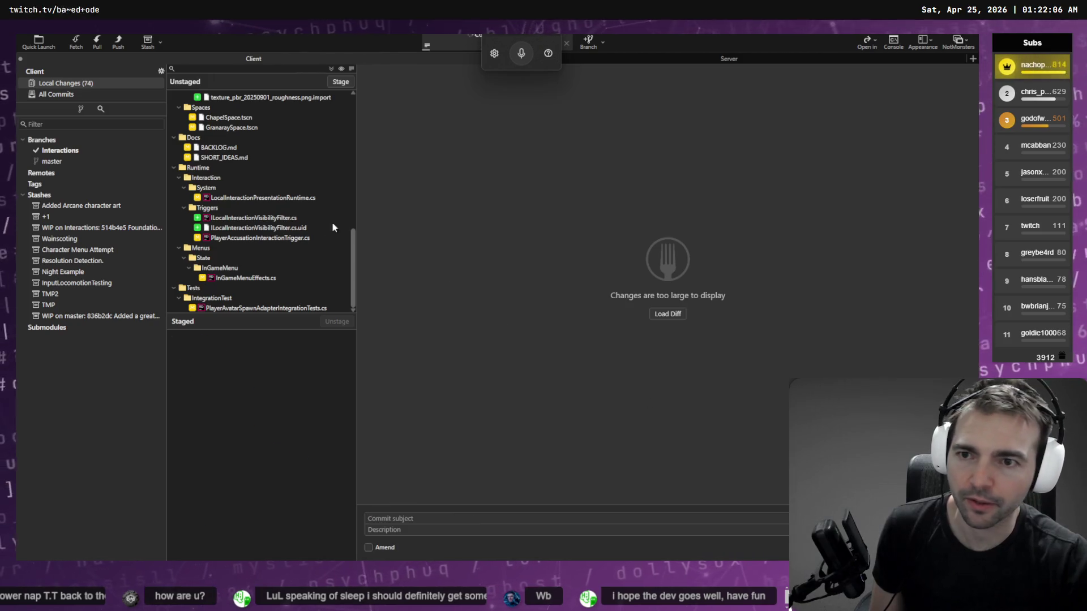
- Stage Granary.tscn and start a commit subject 'simplified on the granary.'
click(230, 280)
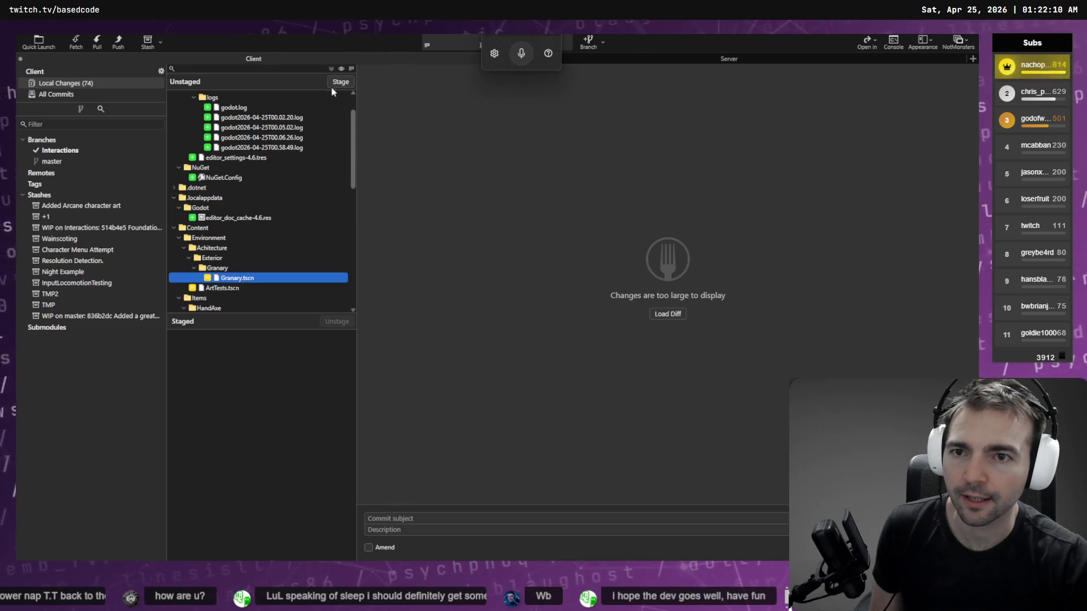
click(338, 82)
click(422, 517)
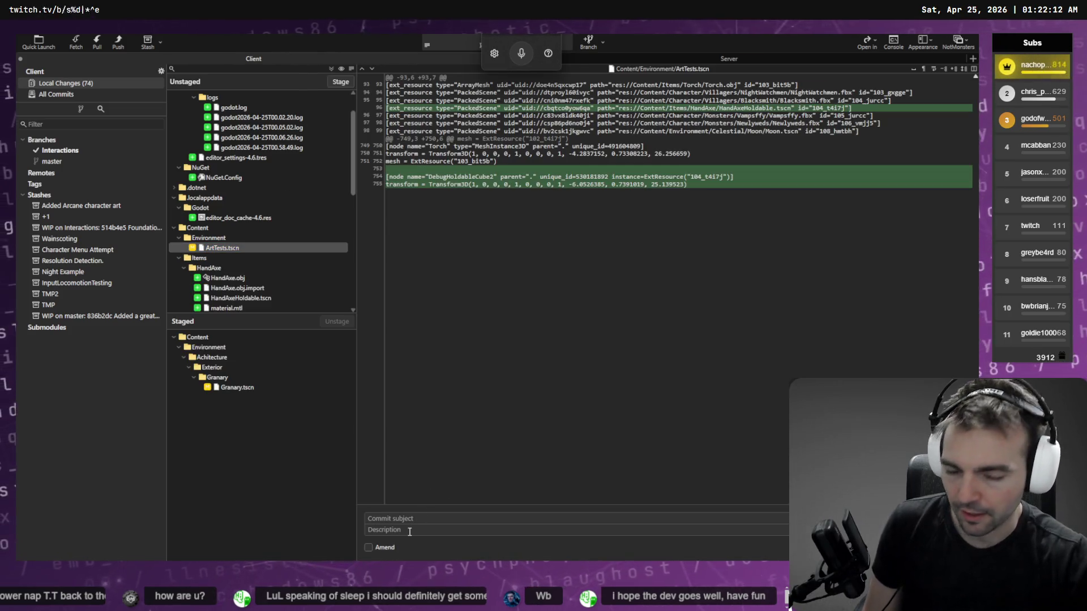
text(simplified)
text( on the granary.)
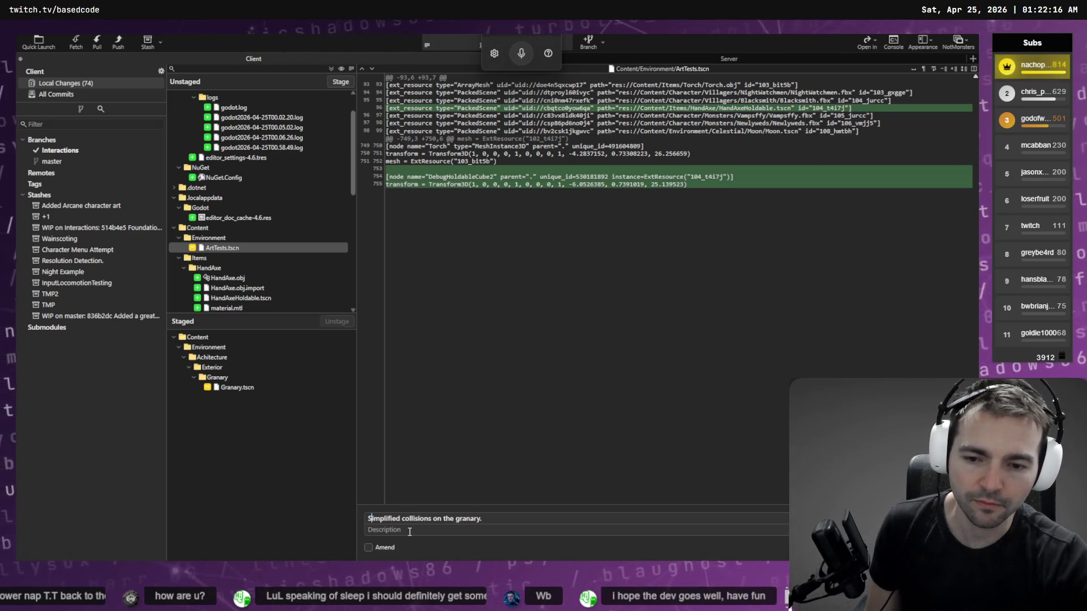
- Review the integration test, LocalInteractionPresentationRuntime.cs, ChapelSpace.tscn and GranaraySpace.tscn diffs
scroll(237, 227, down, 4)
scroll(229, 223, down, 2)
scroll(233, 209, down, 1)
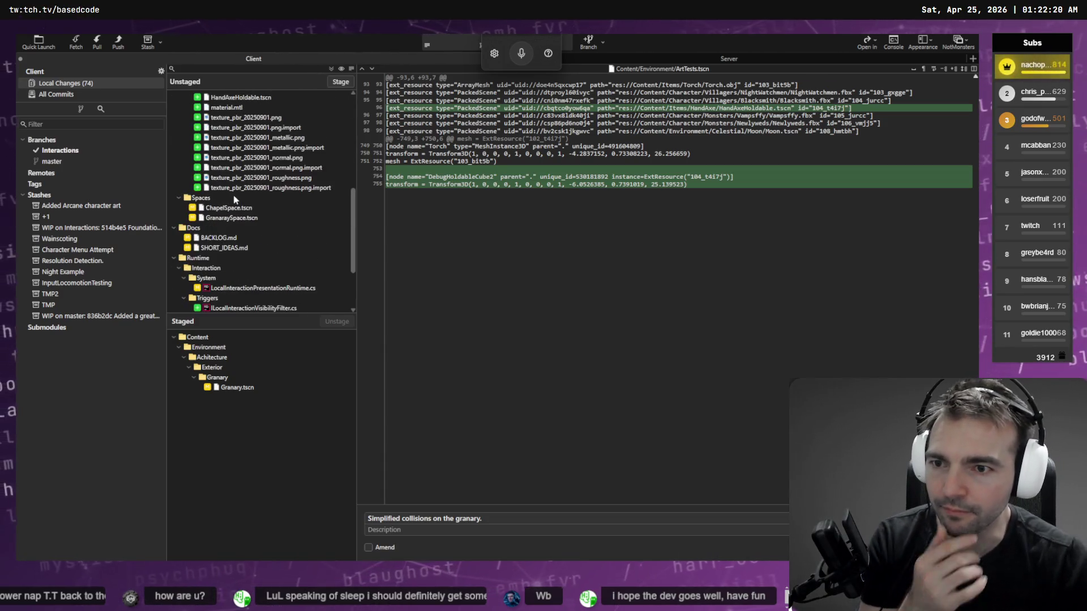
click(229, 208)
scroll(262, 291, down, 2)
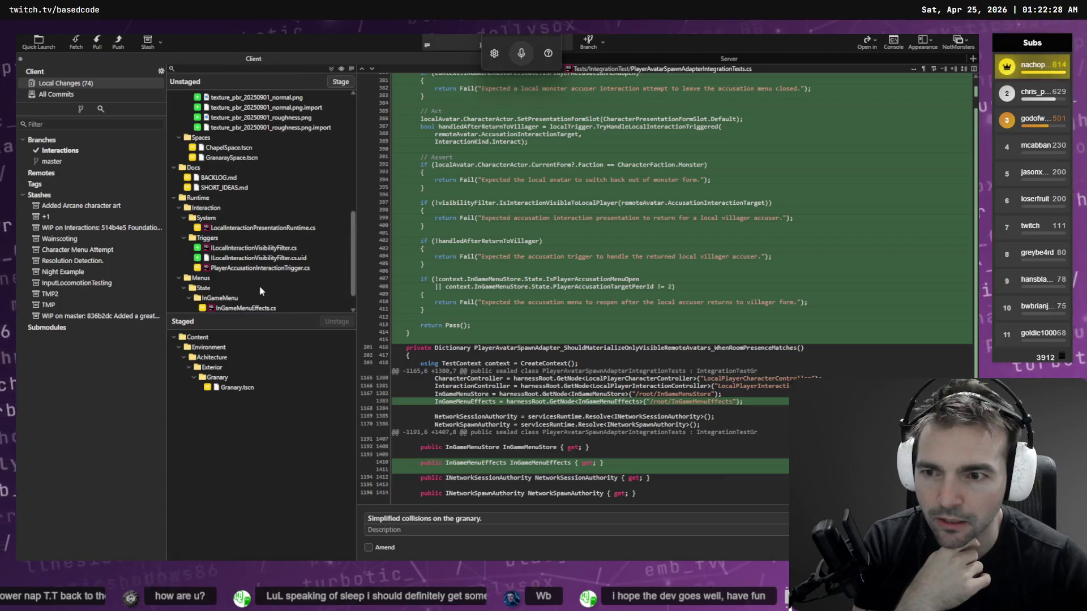
click(253, 231)
scroll(253, 239, down, 1)
scroll(249, 215, up, 1)
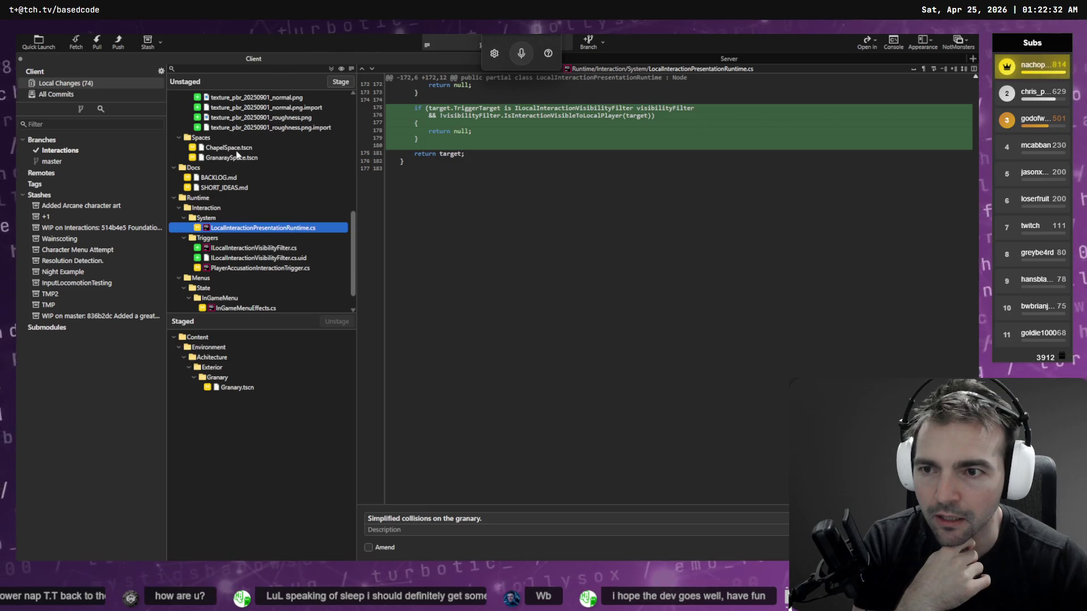
click(237, 148)
click(244, 158)
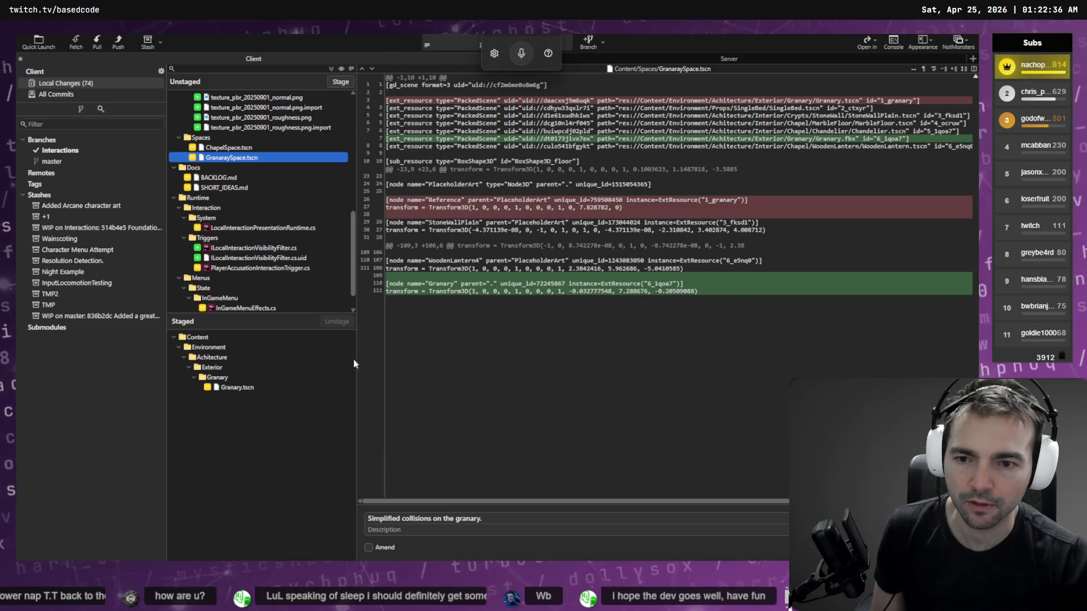
- Unstage Granary.tscn, toggle Amend on and off, then open HandAxeHoldable in Godot
click(317, 387)
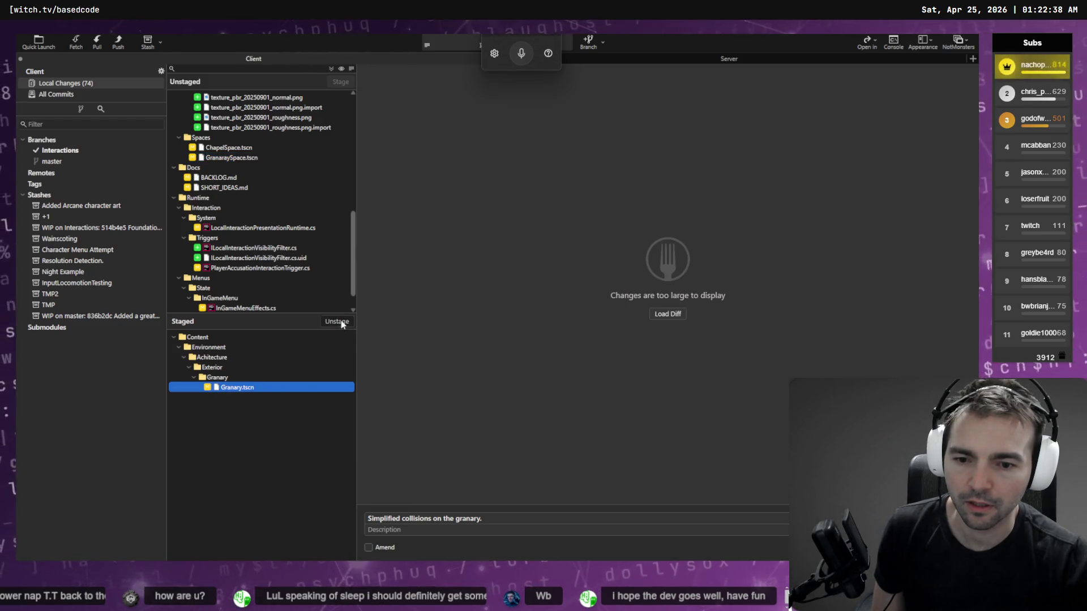
click(337, 321)
click(369, 547)
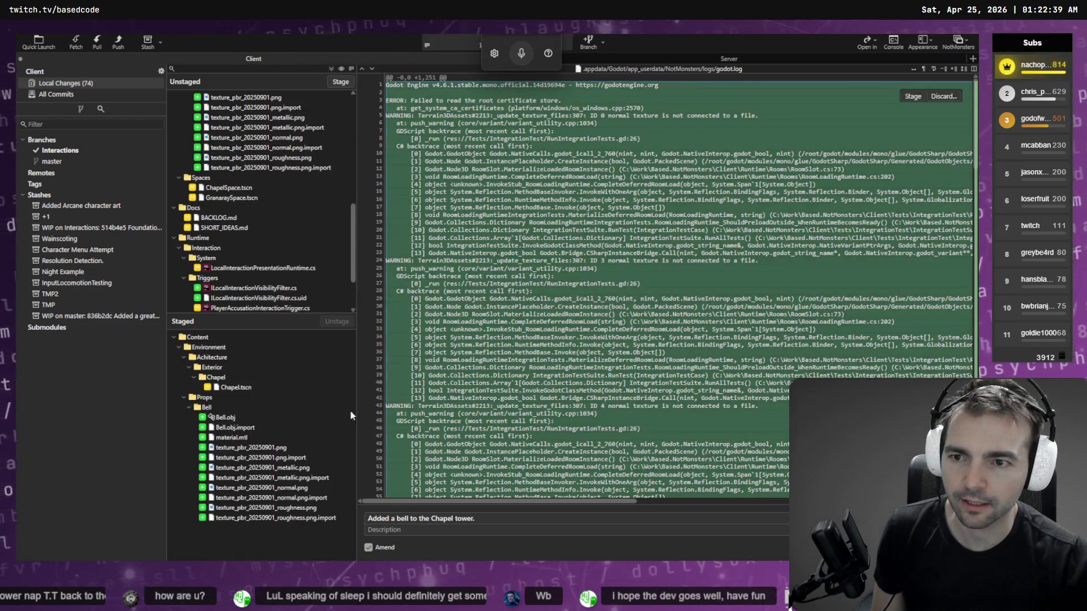
click(232, 187)
mouse_move(770, 115)
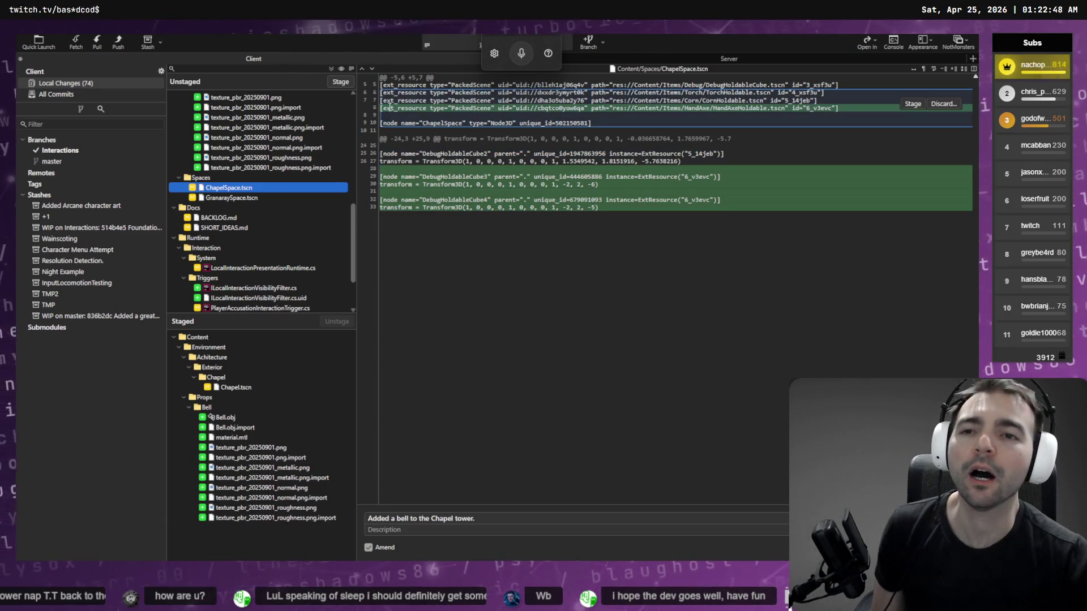
click(370, 521)
key(ctrl+Return)
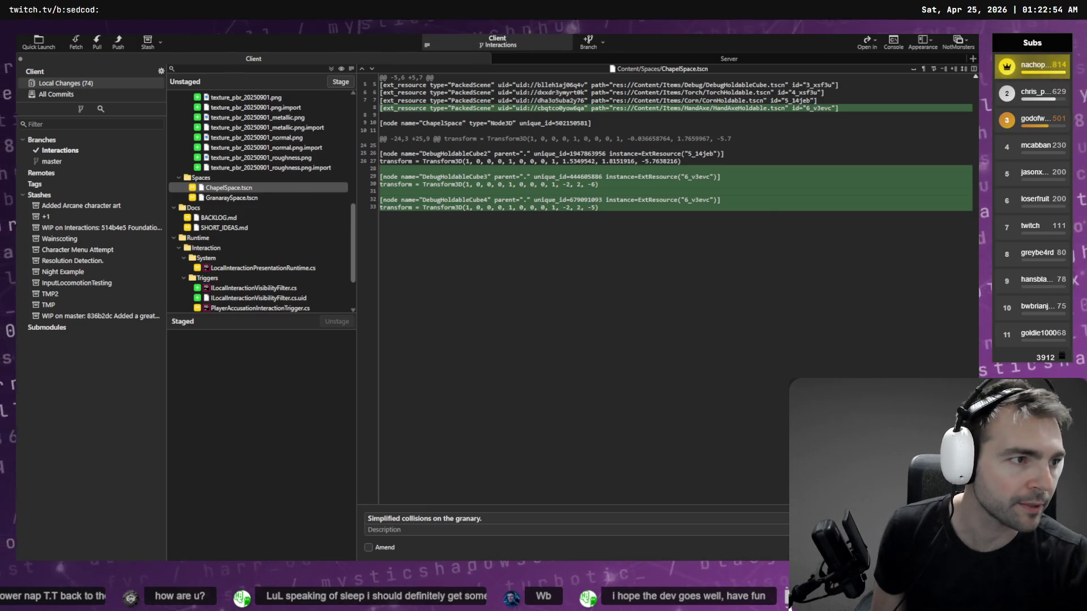
key(alt+Tab)
click(560, 64)
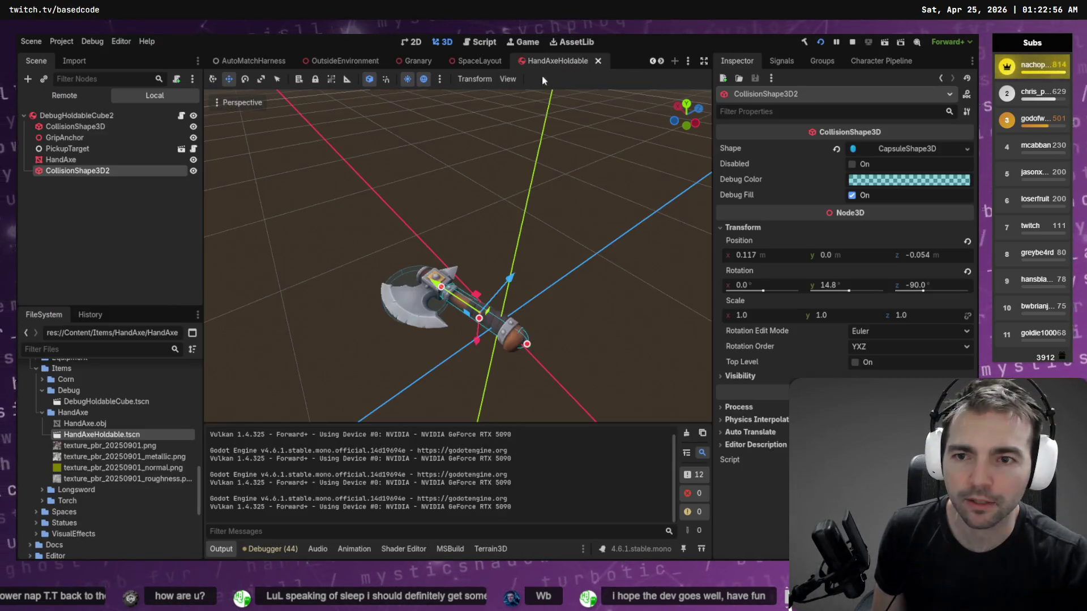
- Rename the root node DebugHoldableCube2 to HandAxeHoldable and save with Ctrl+S
click(78, 115)
key(F2)
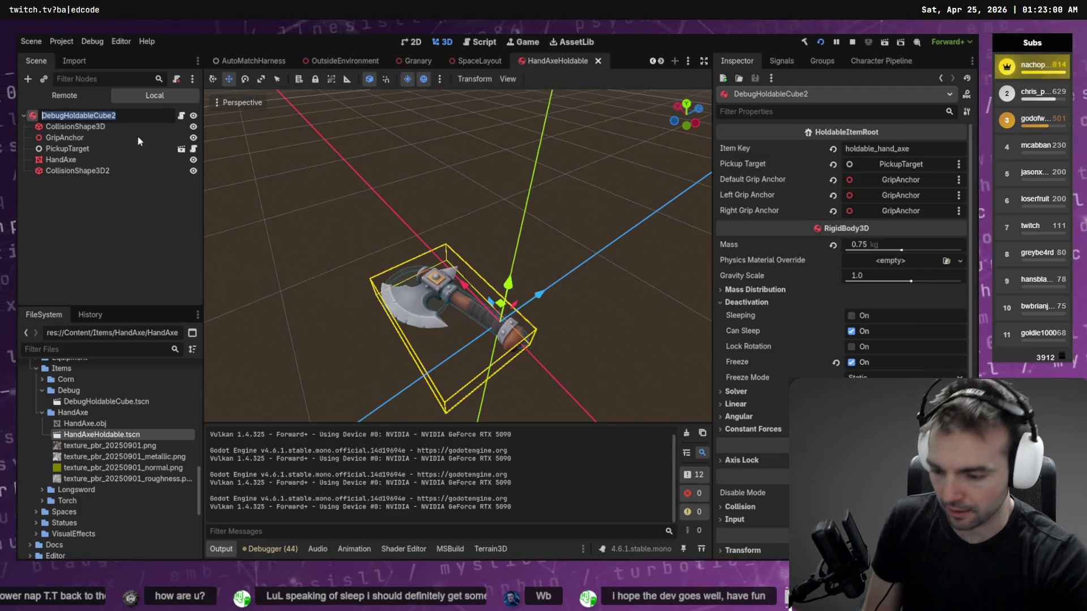
text(G)
key(BackSpace)
text(HandAxe)
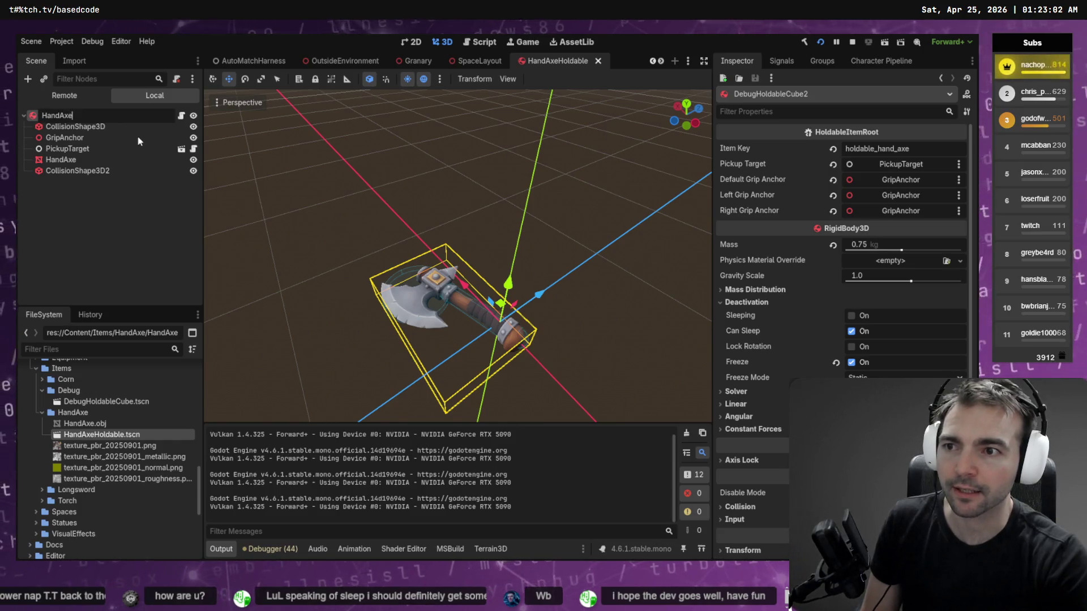
text(Holdable)
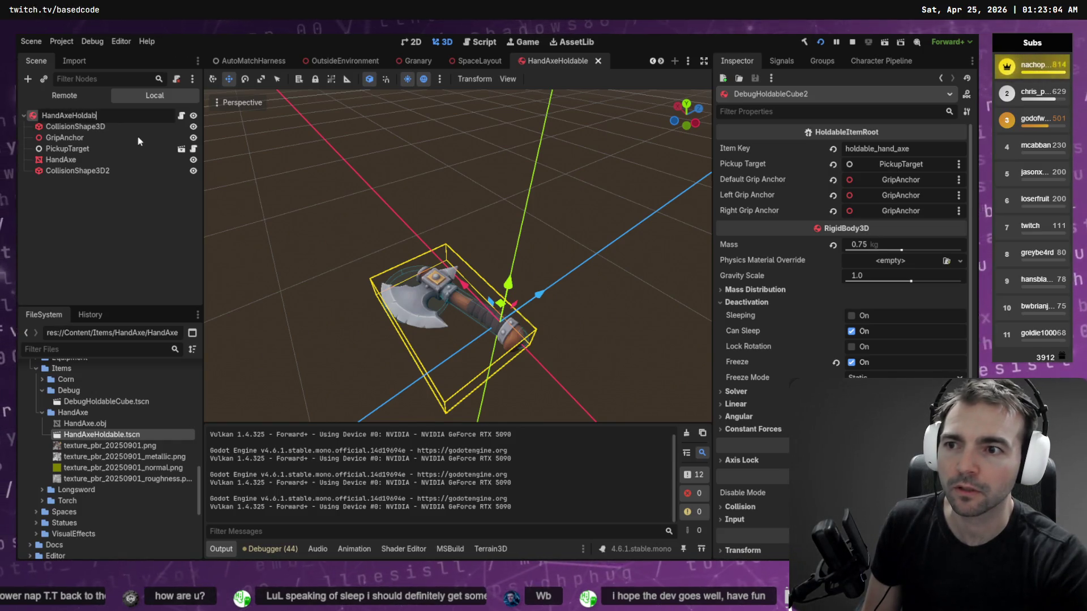
key(Return)
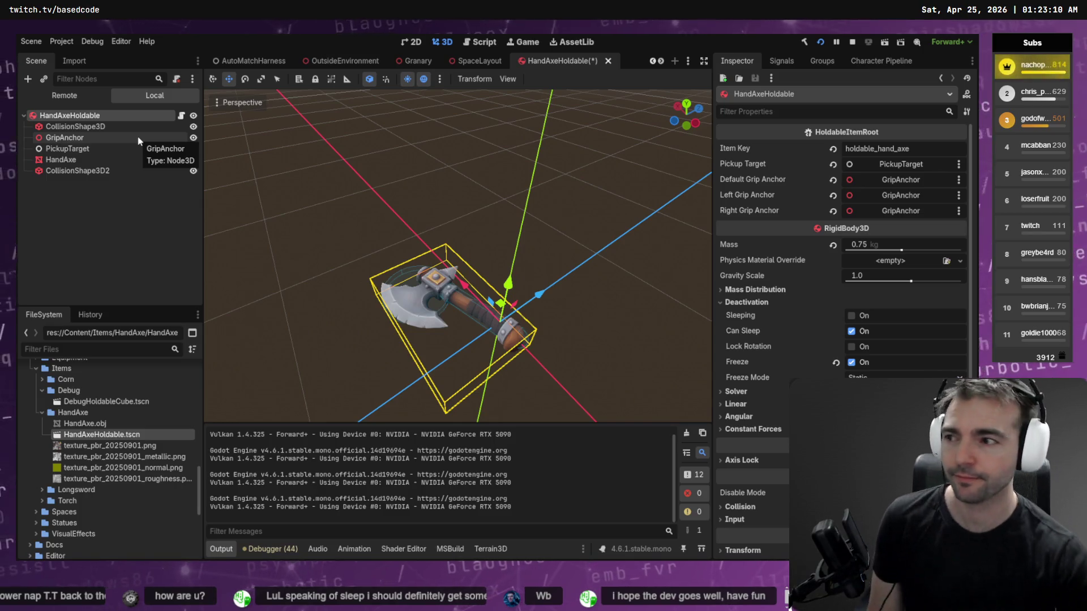
click(107, 208)
key(ctrl+s)
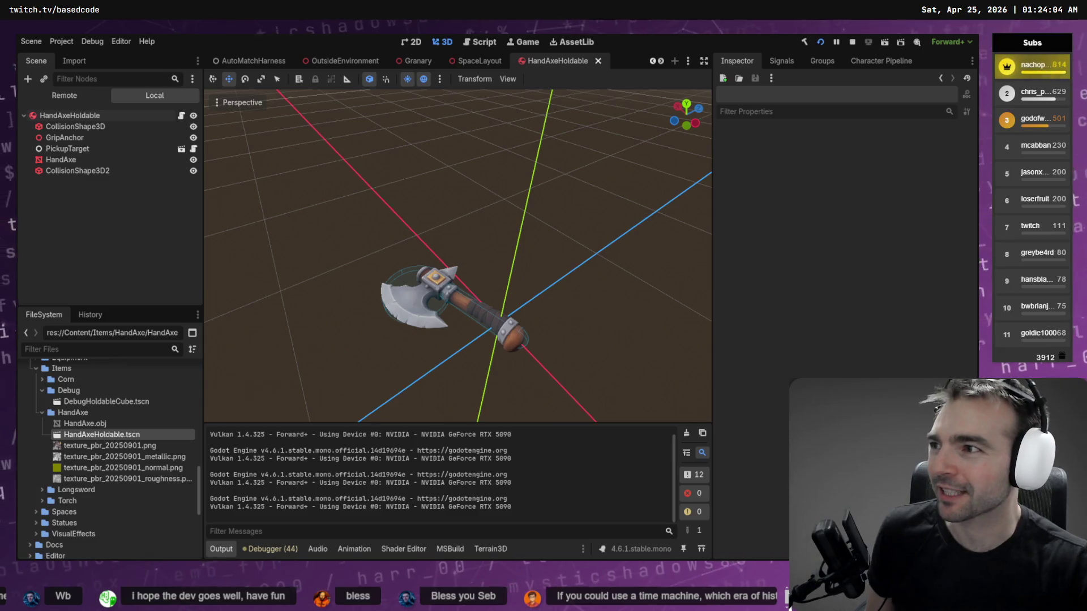
- Orbit out to see the hand axe against the horizon, open SpaceLayout, then switch to Fork
scroll(402, 262, down, 5)
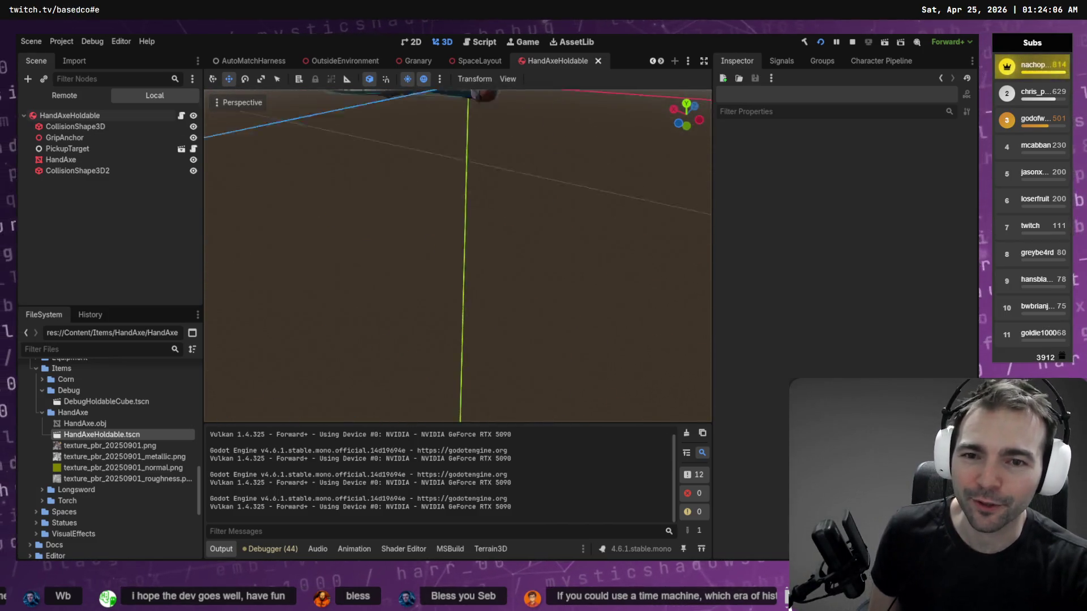
scroll(401, 223, up, 5)
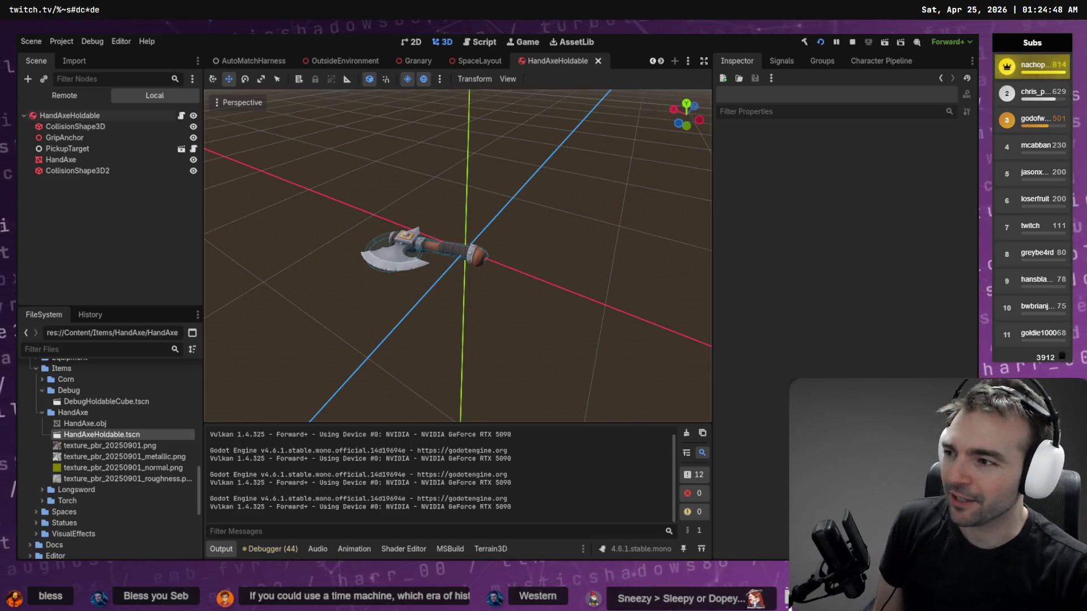
drag(389, 173, 442, 161)
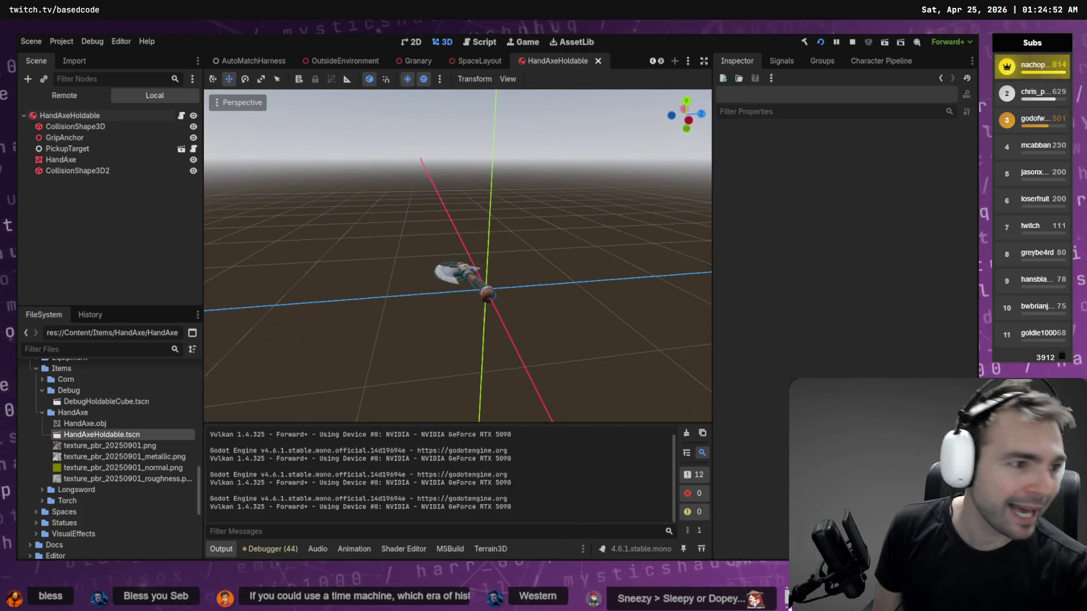
click(599, 61)
key(alt+Tab)
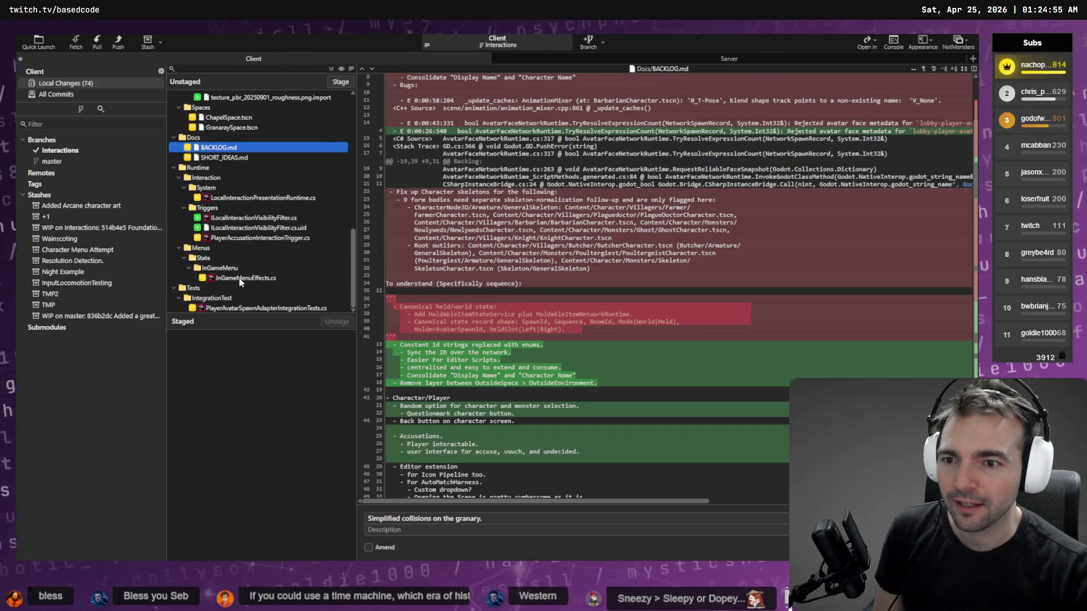
- Stage the HandAxe folder and ChapelSpace.tscn
click(244, 278)
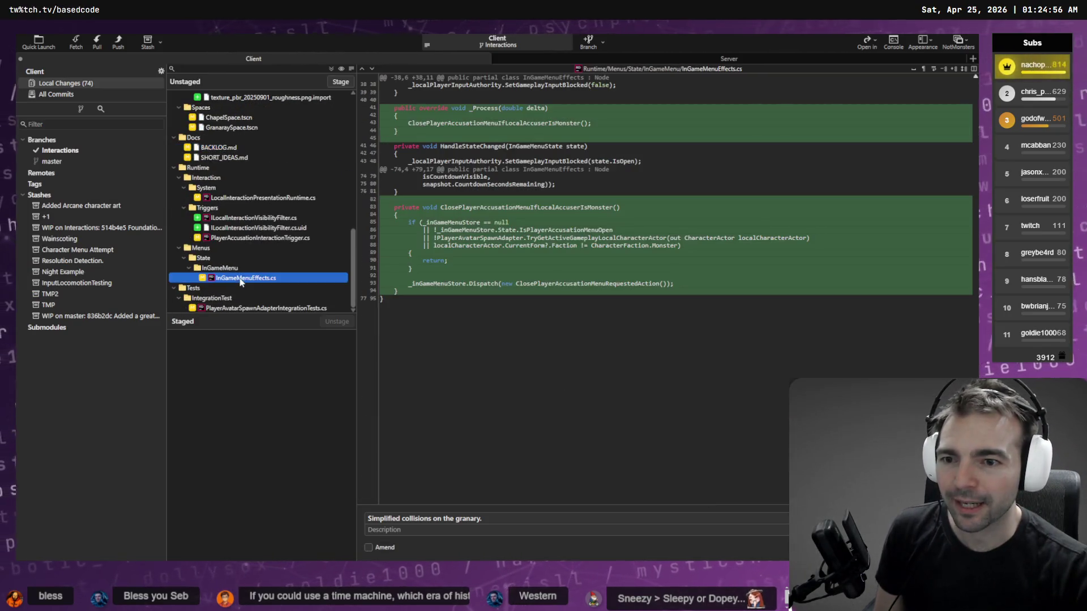
scroll(256, 218, up, 10)
click(256, 217)
click(341, 82)
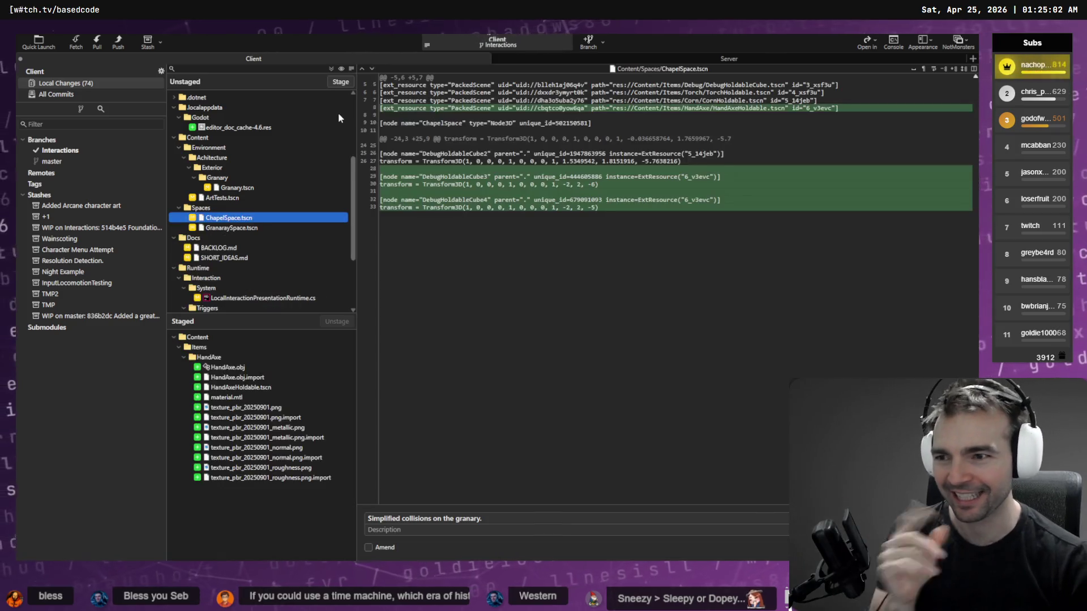
click(340, 82)
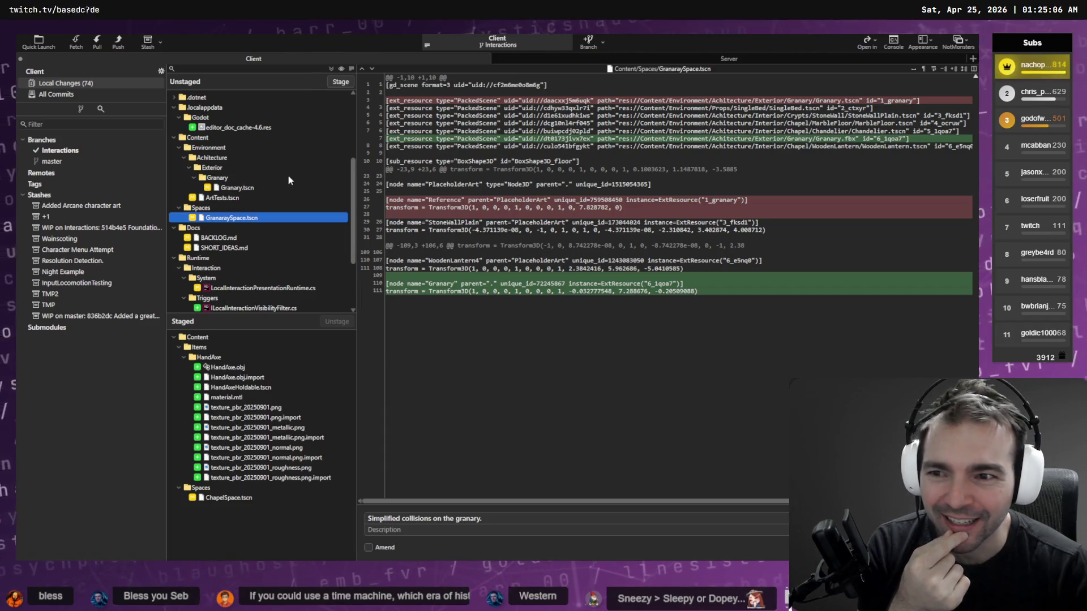
- Replace the commit subject with 'Introduced a hand axe item.' and commit
scroll(230, 204, down, 3)
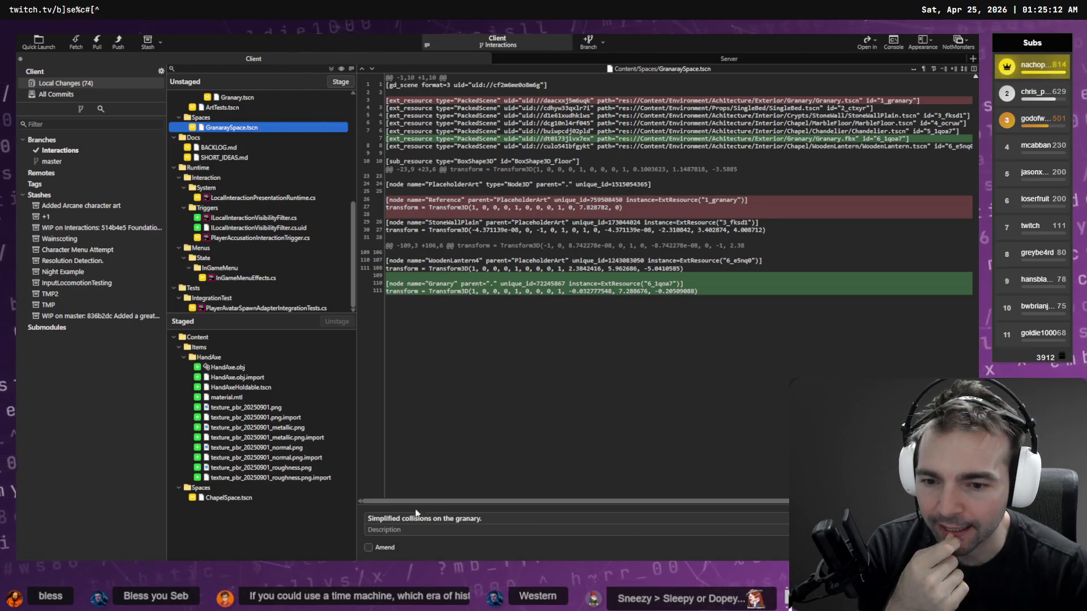
click(517, 519)
key(ctrl+a)
key(BackSpace)
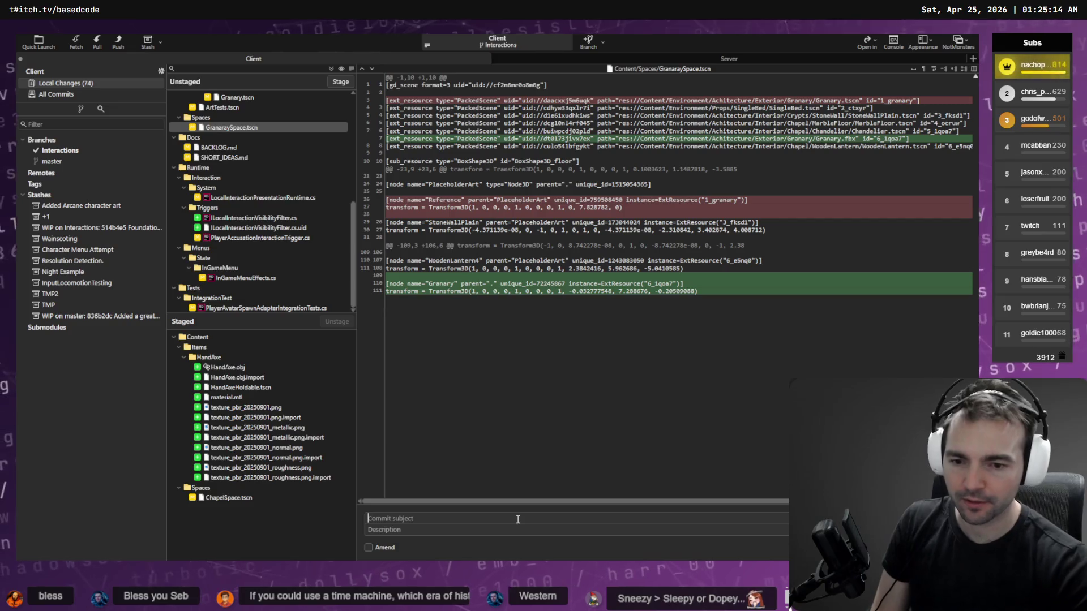
key(super+h)
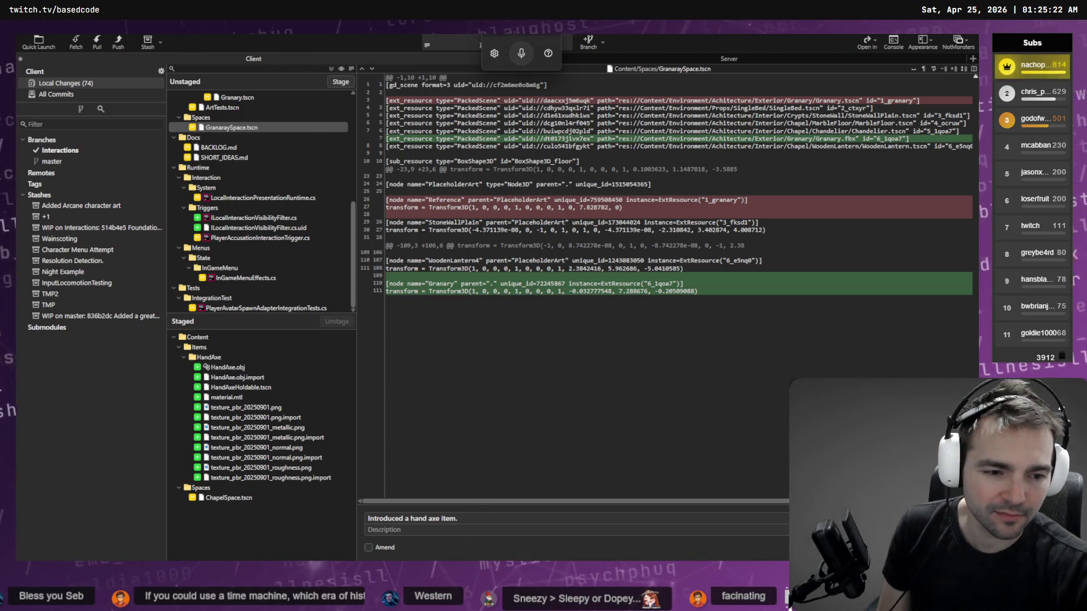
key(ctrl+Return)
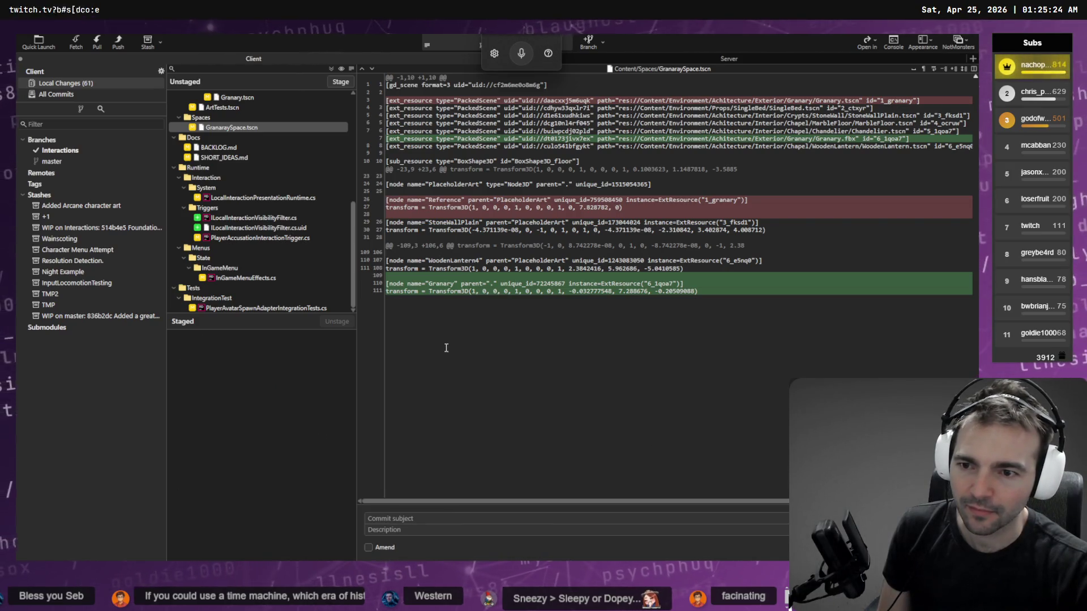
- Stage Granary.tscn and GranaraySpace.tscn, then unstage both again
click(252, 188)
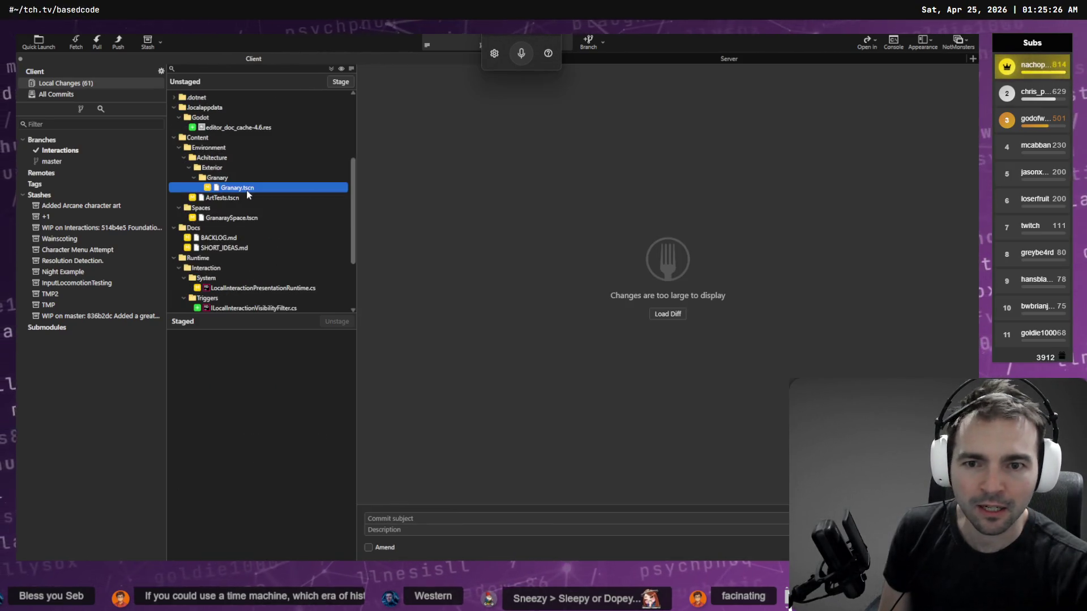
click(340, 82)
click(268, 179)
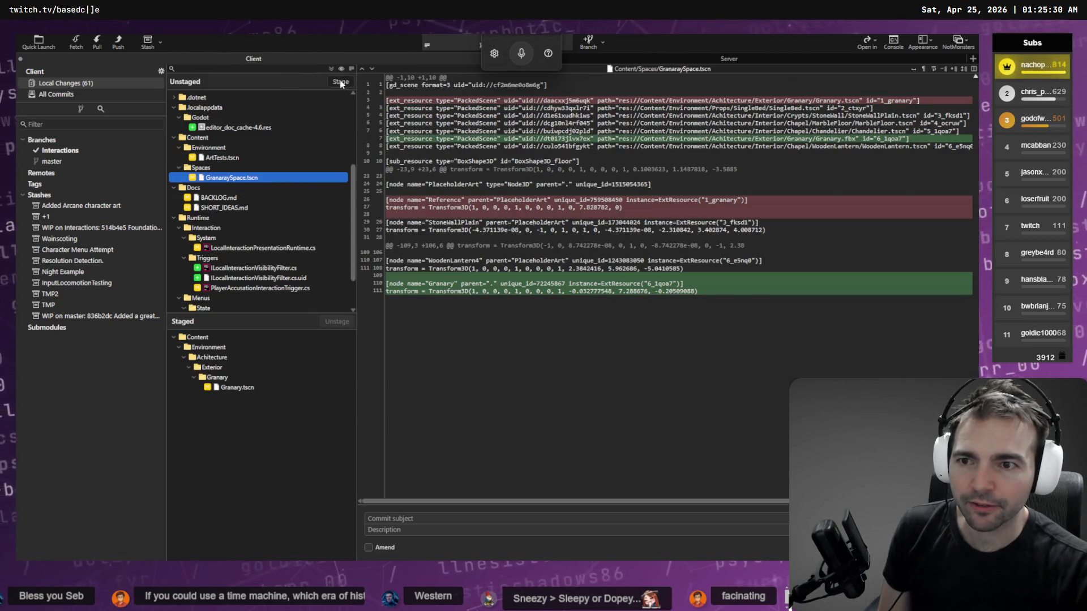
click(340, 82)
click(253, 157)
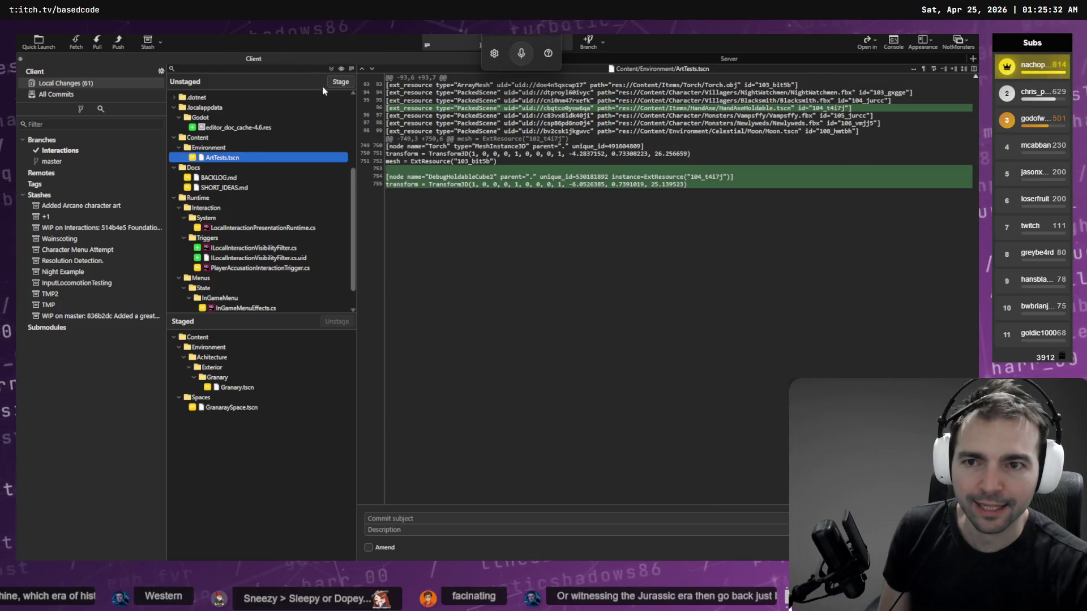
click(236, 387)
ctrl+click(232, 408)
click(338, 321)
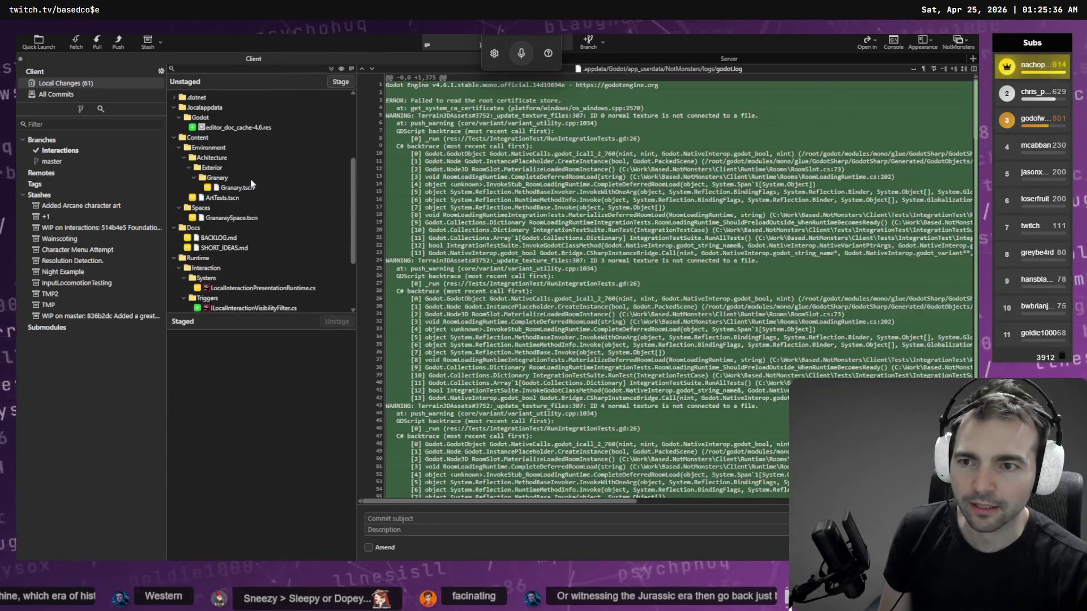
- Stage the ArtTests scene and amend it into the hand axe commit
click(239, 221)
click(241, 198)
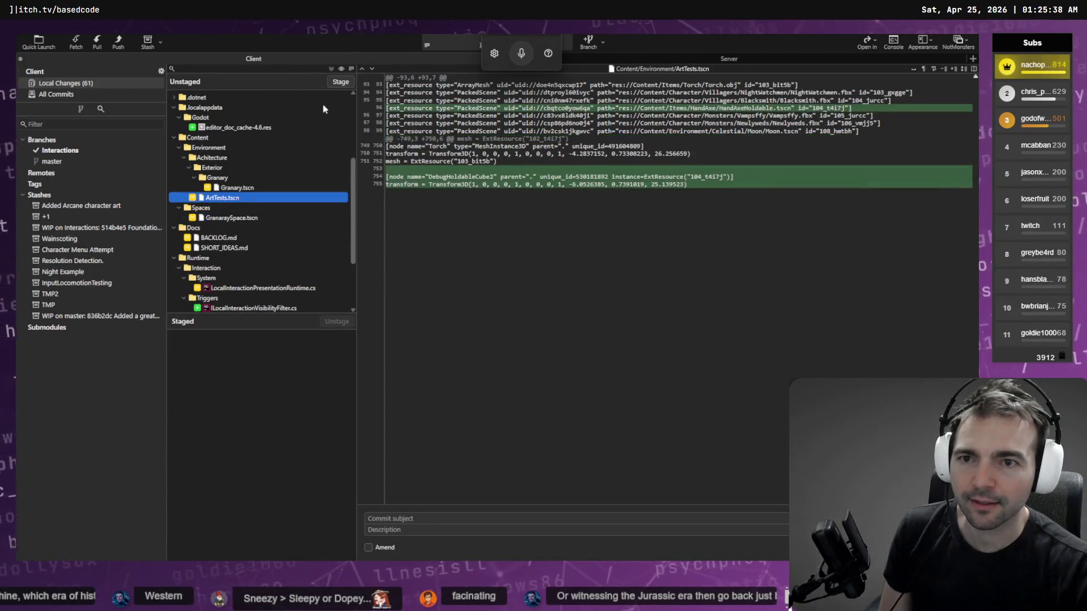
click(388, 548)
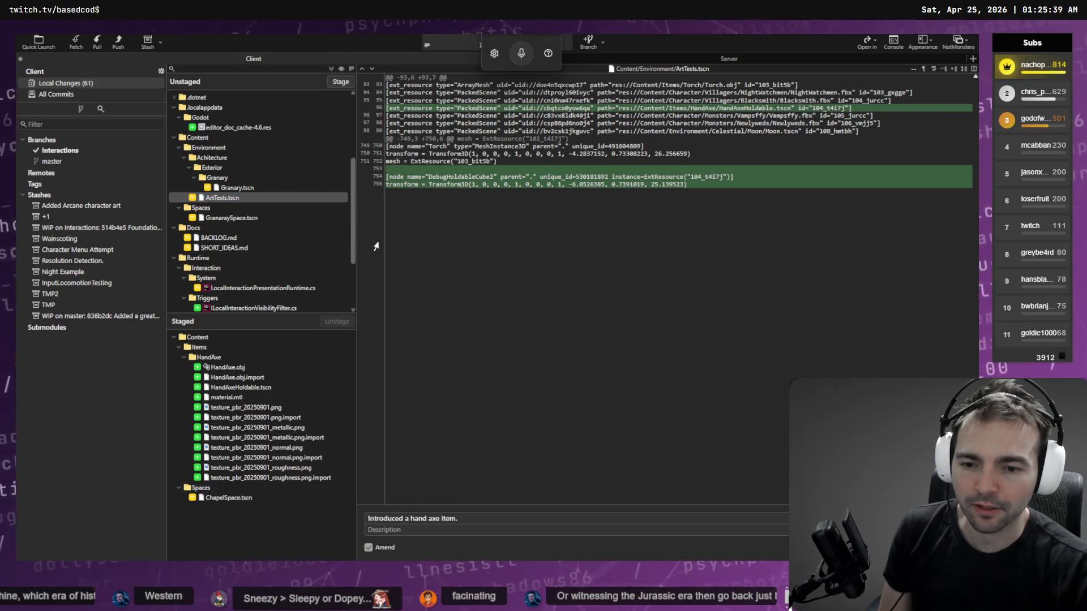
click(340, 81)
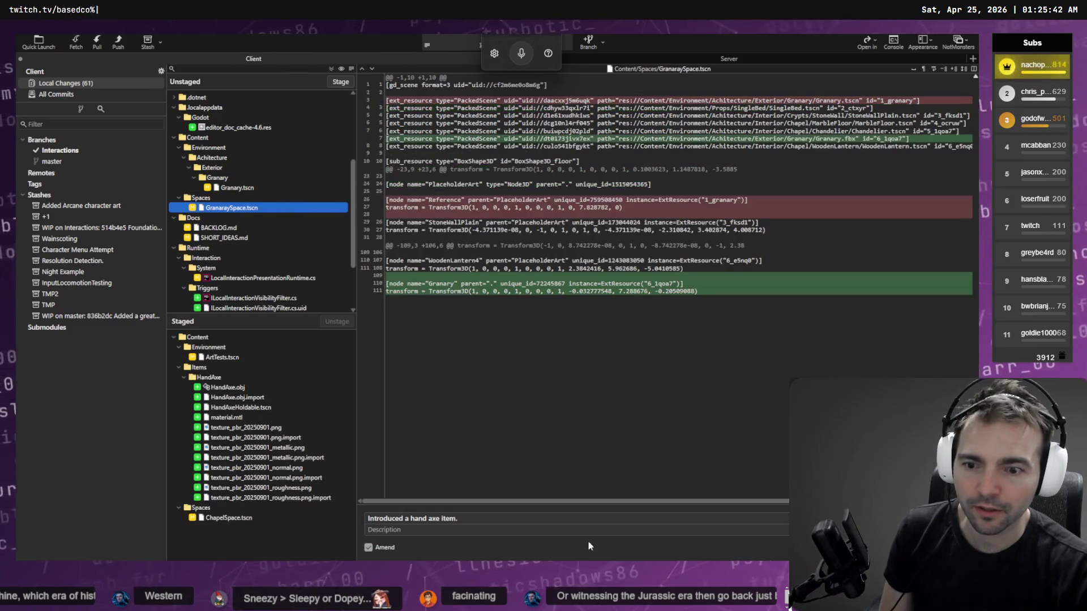
key(ctrl+Return)
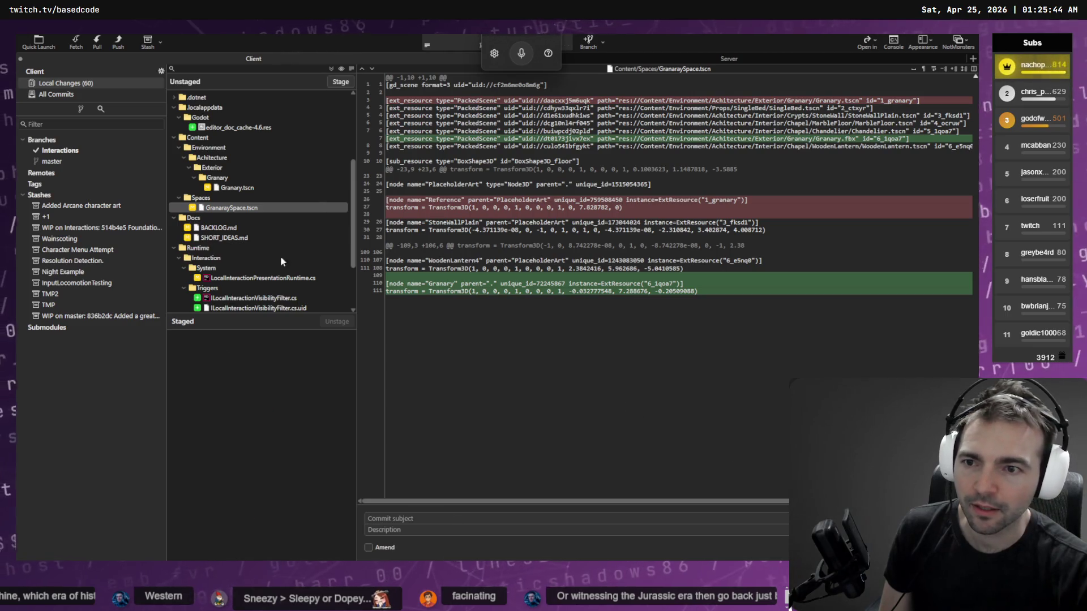
- Stage Granary.tscn and GranaraySpace.tscn and check their staged diffs
click(232, 189)
click(338, 83)
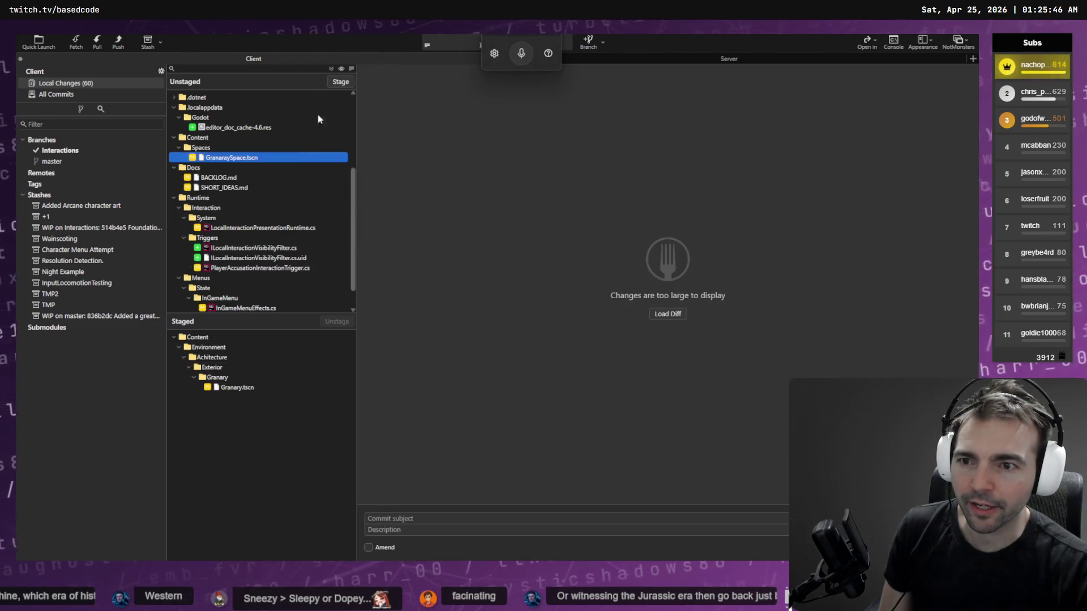
click(334, 82)
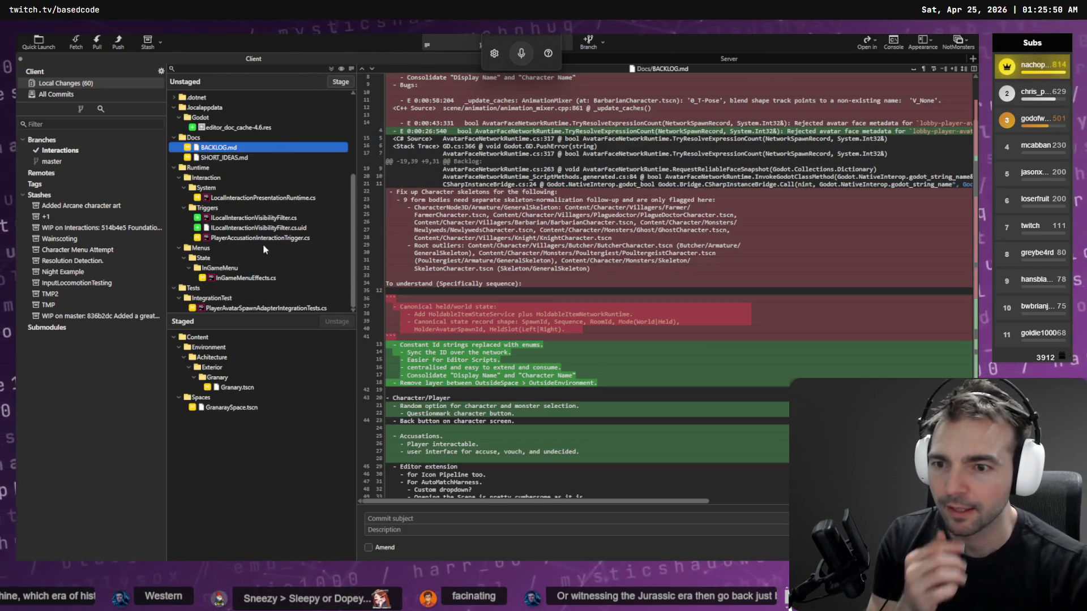
click(259, 280)
click(247, 389)
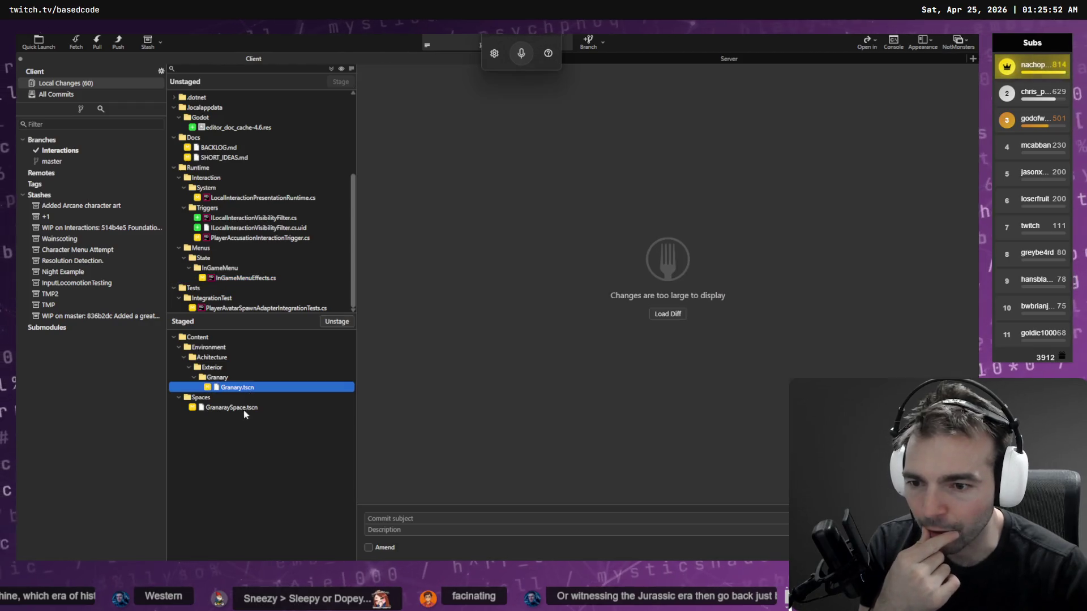
click(243, 407)
- Begin the commit subject 'Simplified collisions' while rechecking the staged granary diffs
click(397, 519)
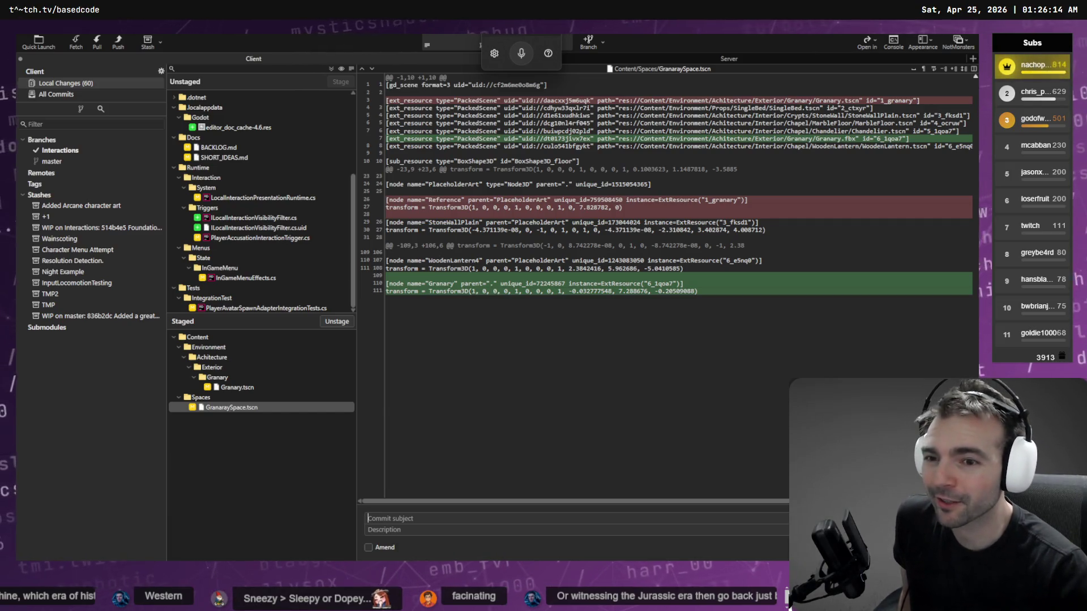
click(279, 386)
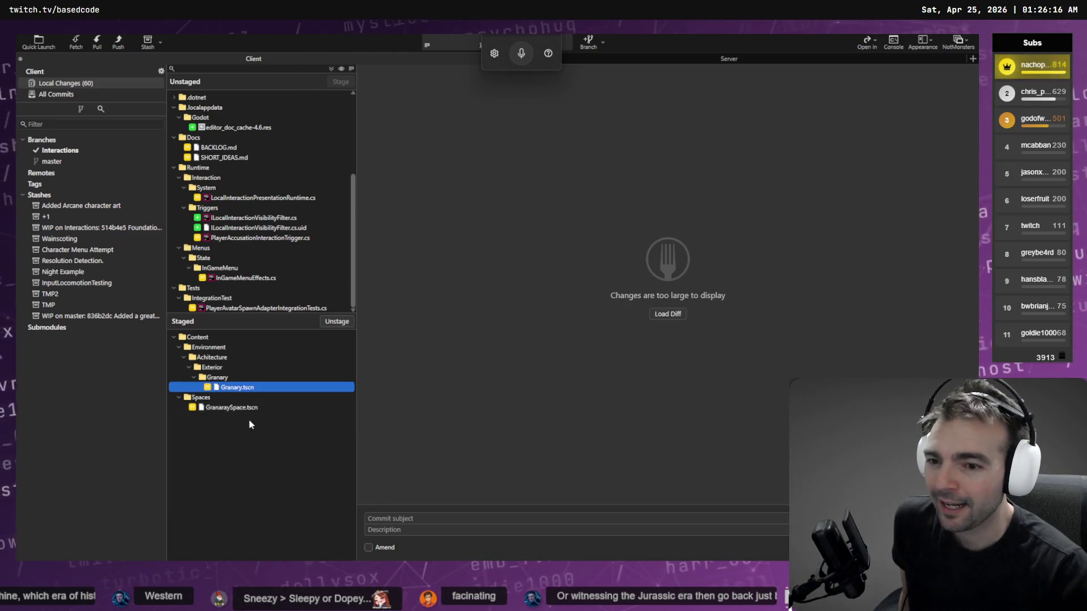
click(255, 409)
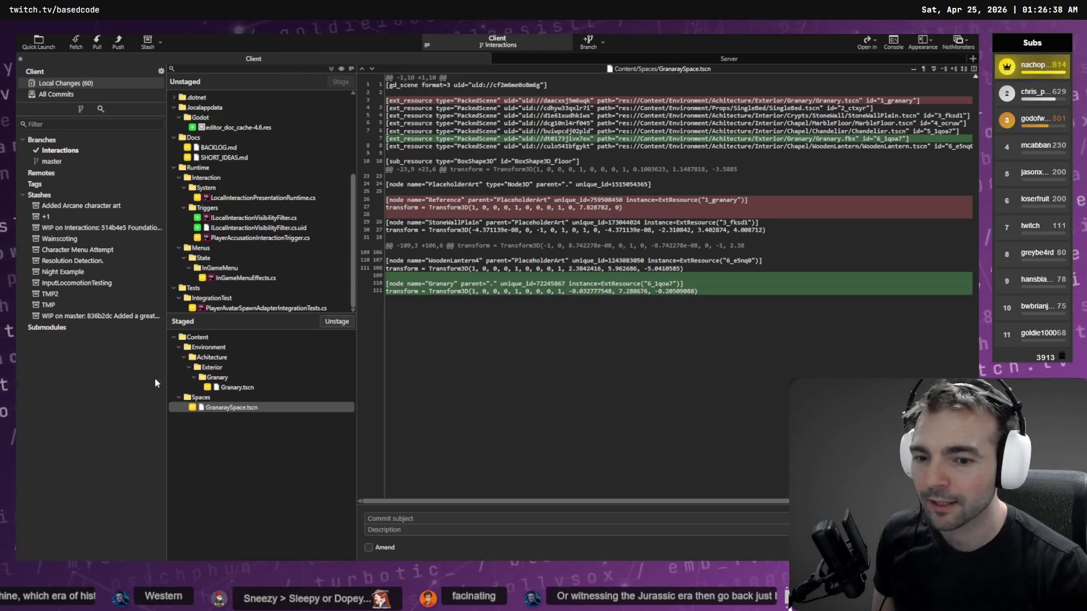
click(257, 280)
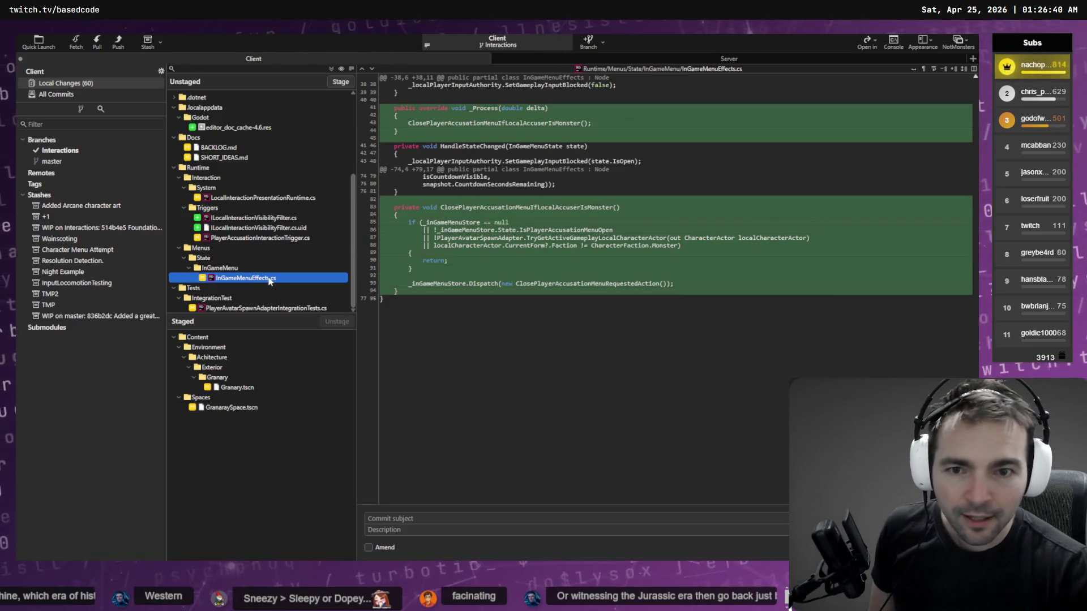
click(251, 387)
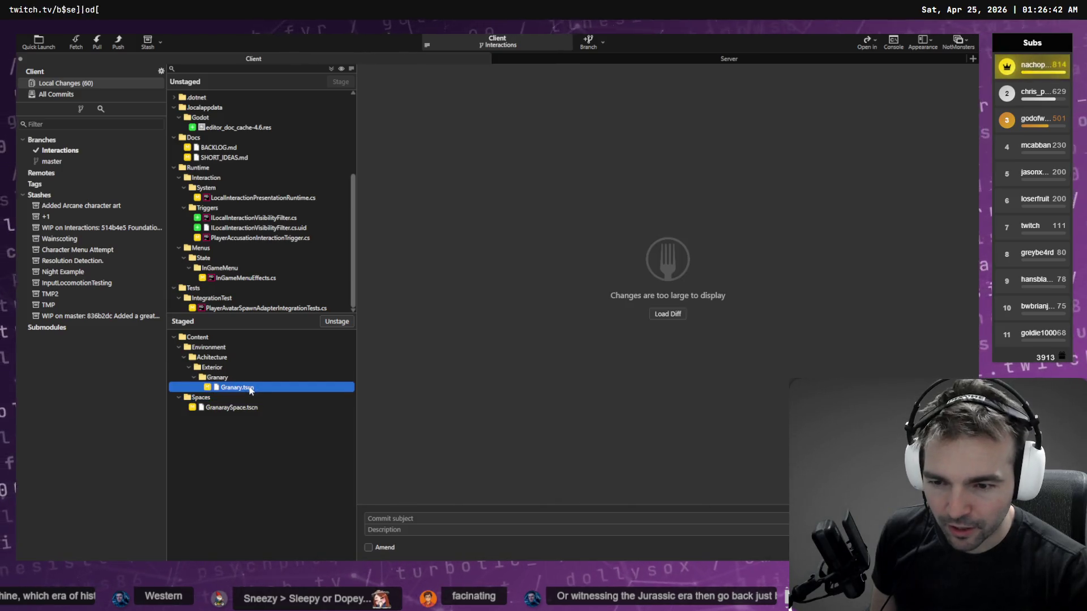
click(250, 408)
click(447, 518)
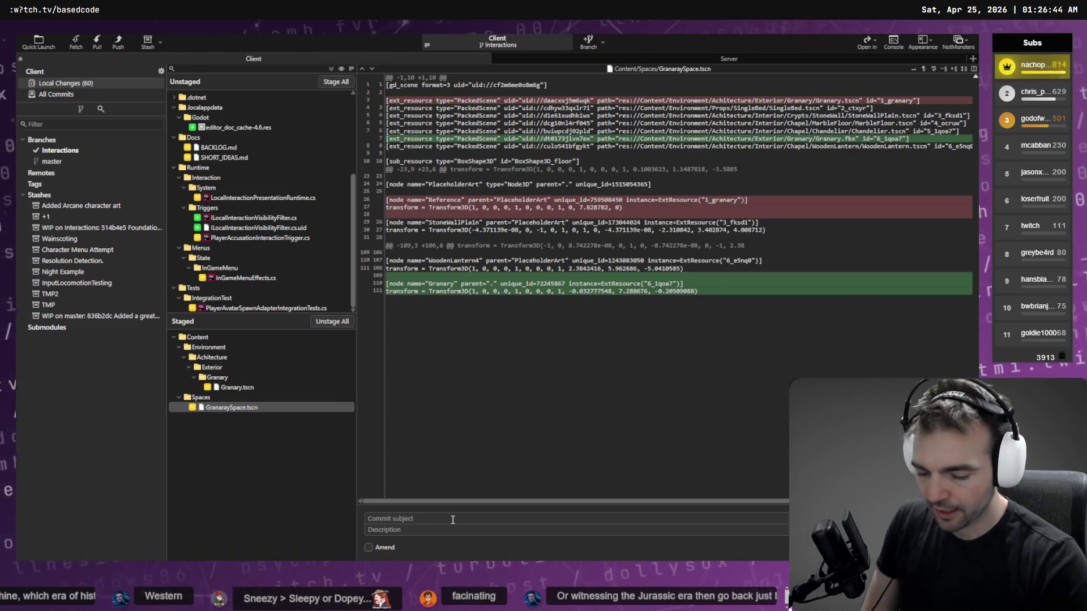
text(B)
key(BackSpace)
- Finish the subject as 'Simplified collisions for granary.' and commit
text(Simplified collisions)
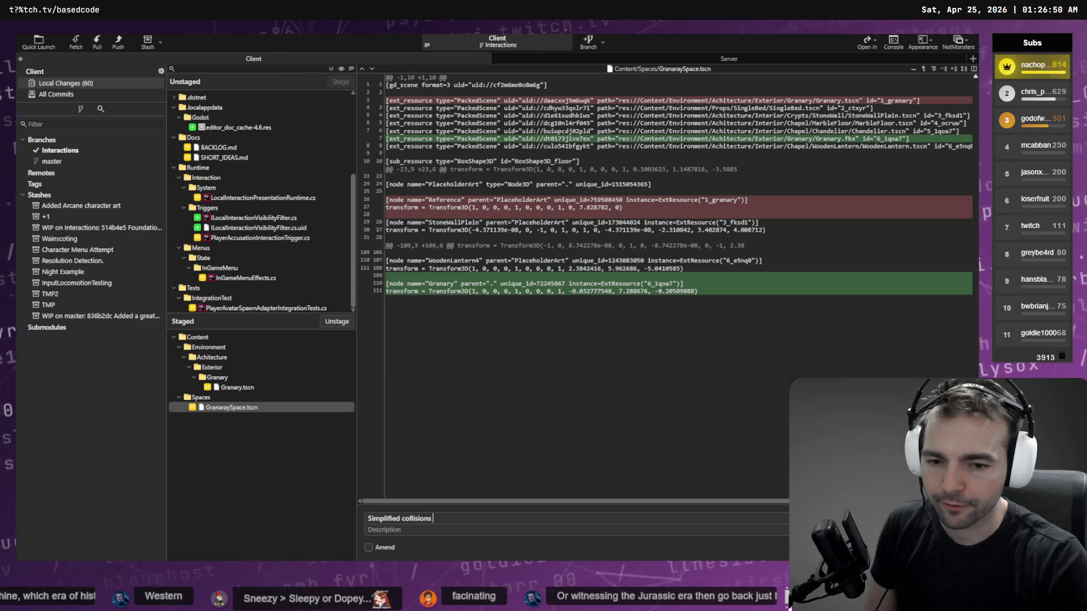
text( for granary.)
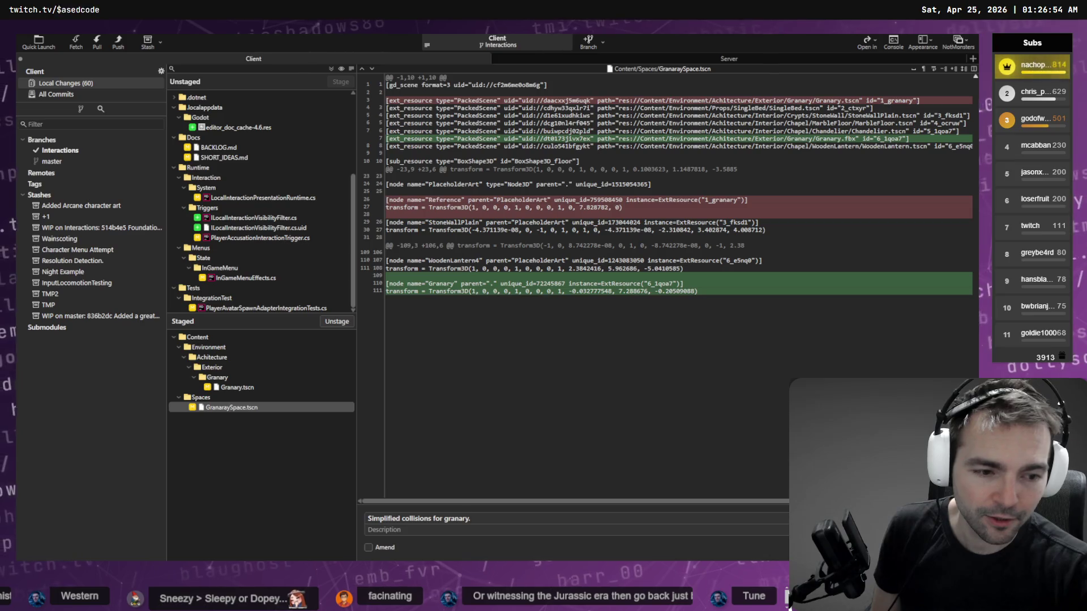
key(ctrl+Return)
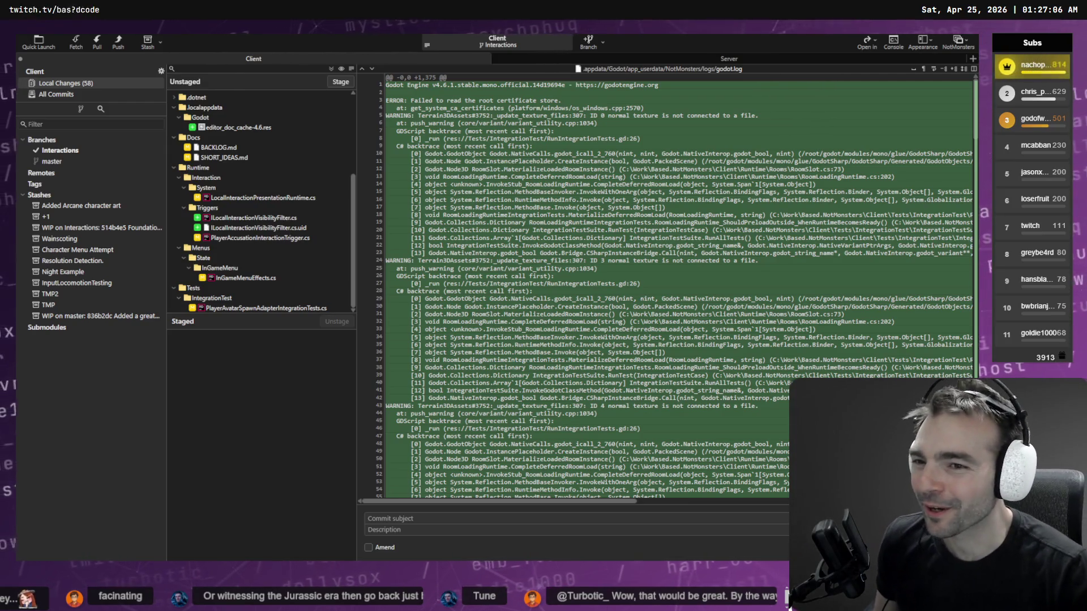
- Review the LocalInteractionPresentationRuntime.cs diff in Fork, then bring the Godot editor back to the front
click(273, 198)
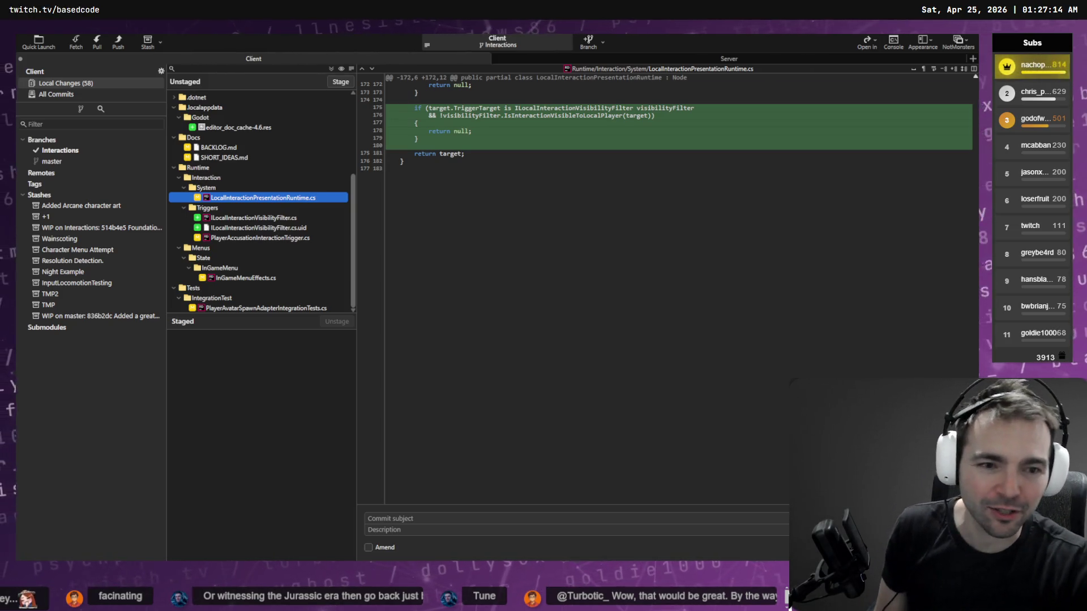
key(alt+Tab)
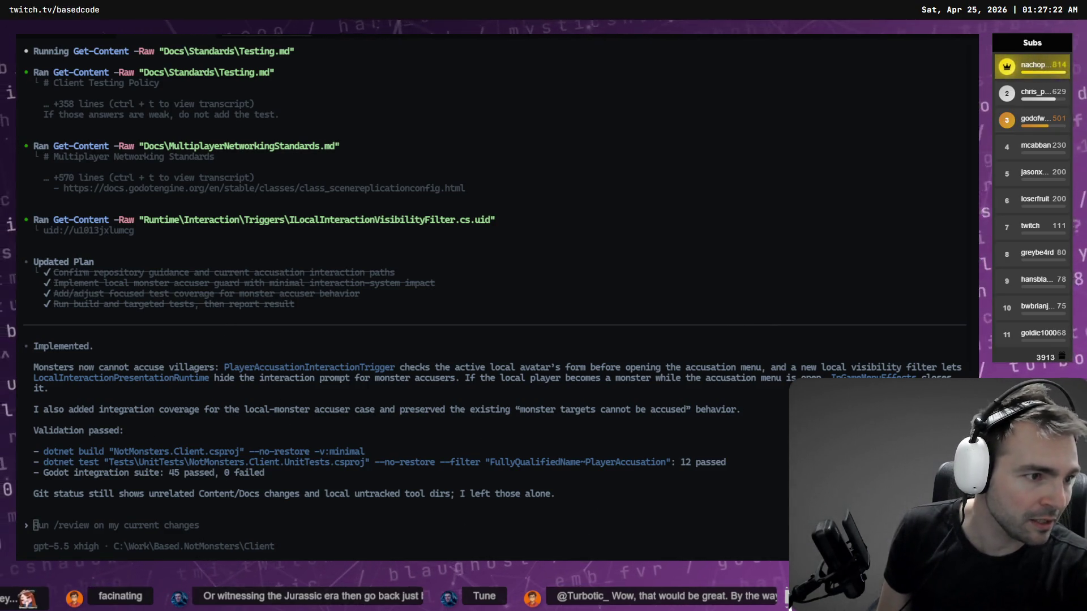
key(alt+Tab)
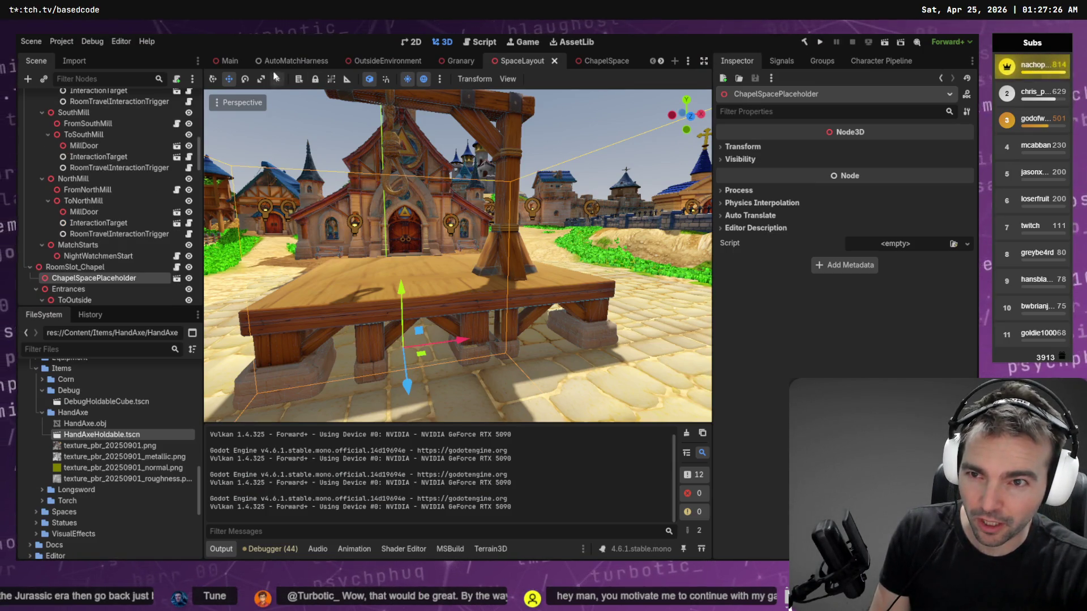
- Run the AutoMatchHarness scene to launch four Not Monsters debug windows
click(292, 60)
key(F5)
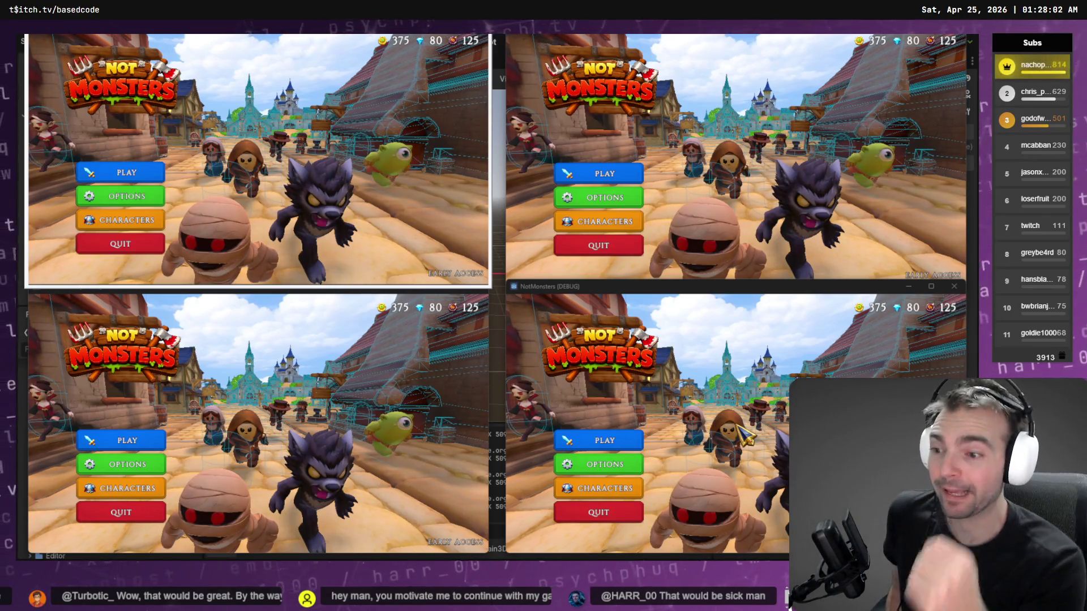
- Host and create a new 4-player online room from the top-left game window
click(113, 174)
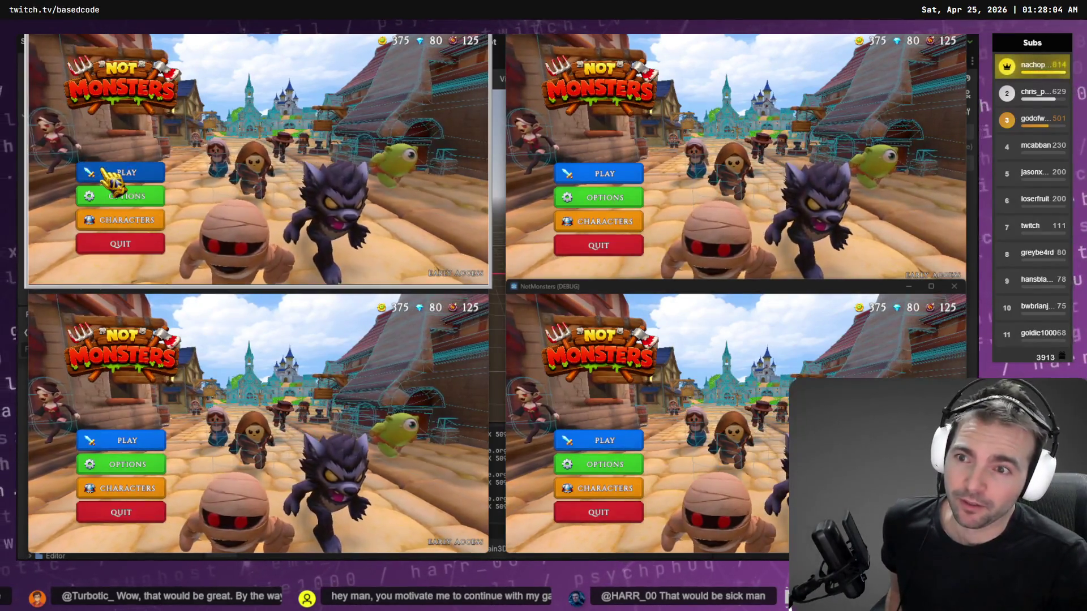
click(244, 190)
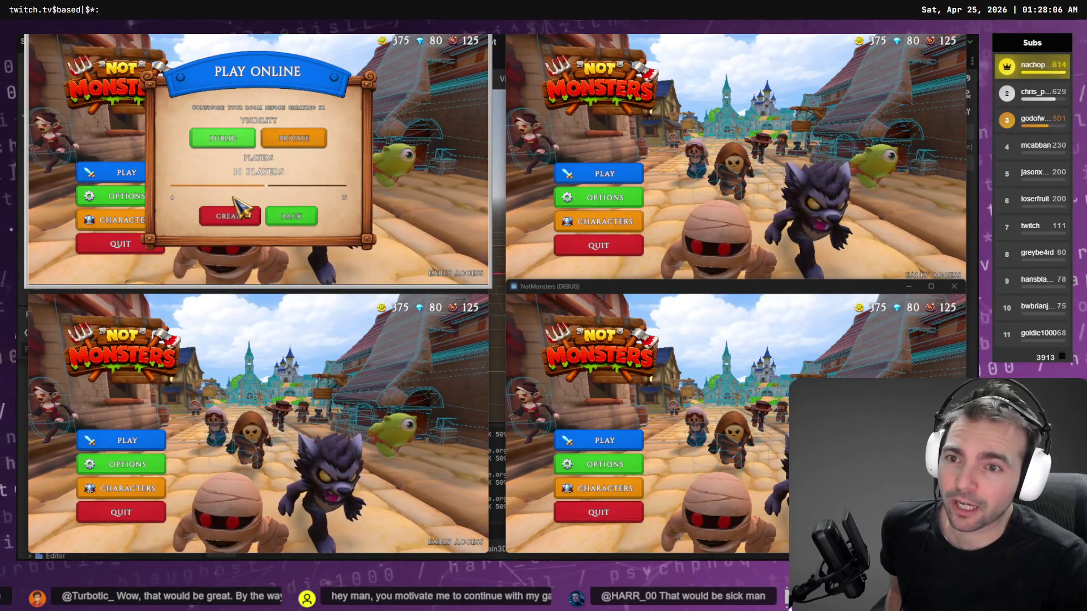
click(239, 218)
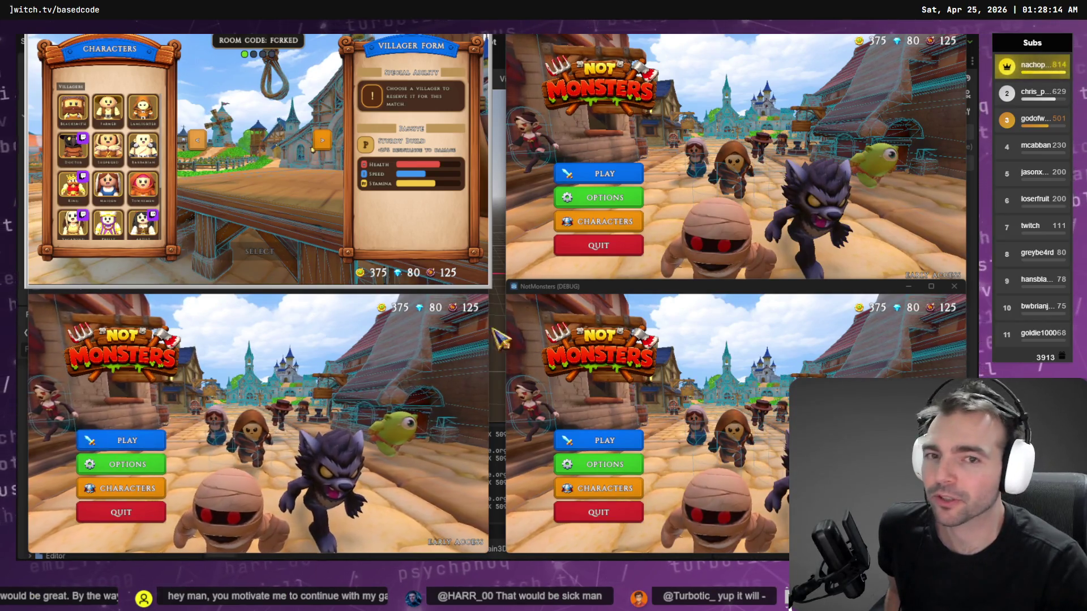
- Start online matchmaking in the top-right, bottom-left and bottom-right game windows
click(600, 173)
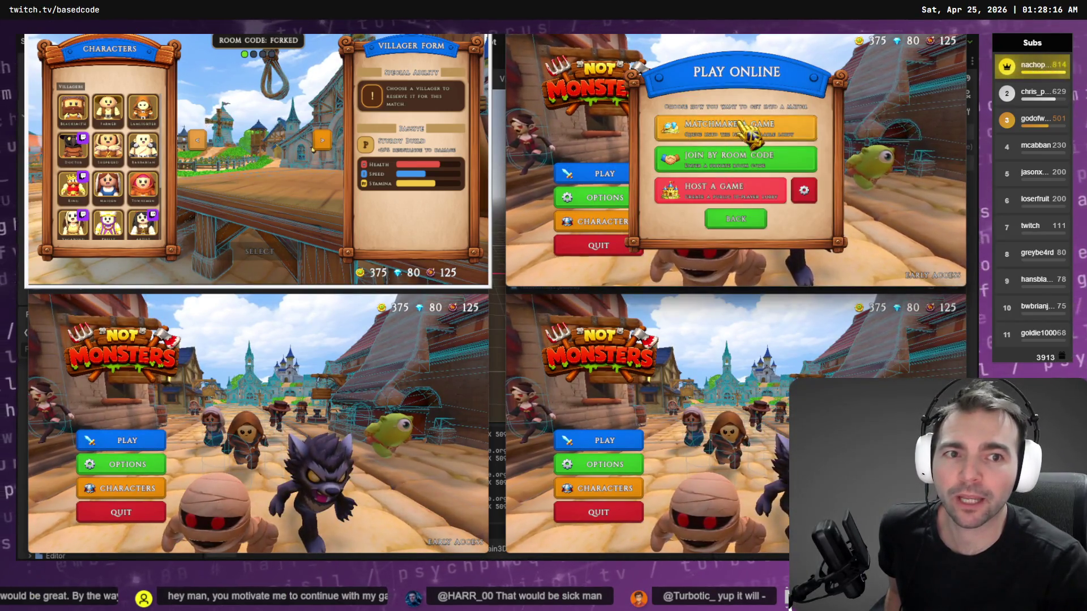
click(736, 127)
click(128, 441)
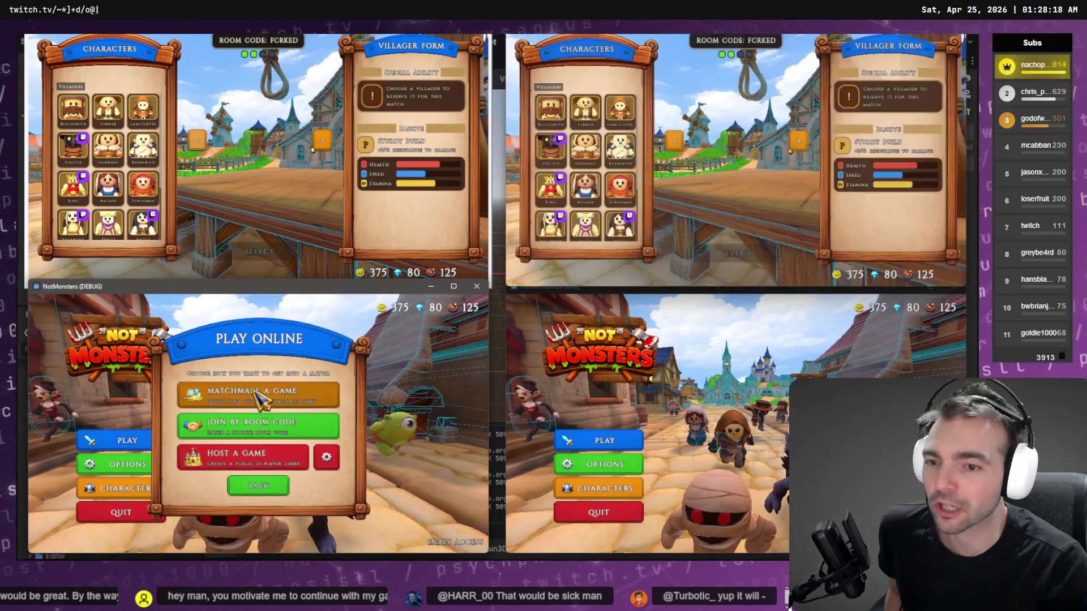
click(257, 390)
click(602, 441)
click(702, 401)
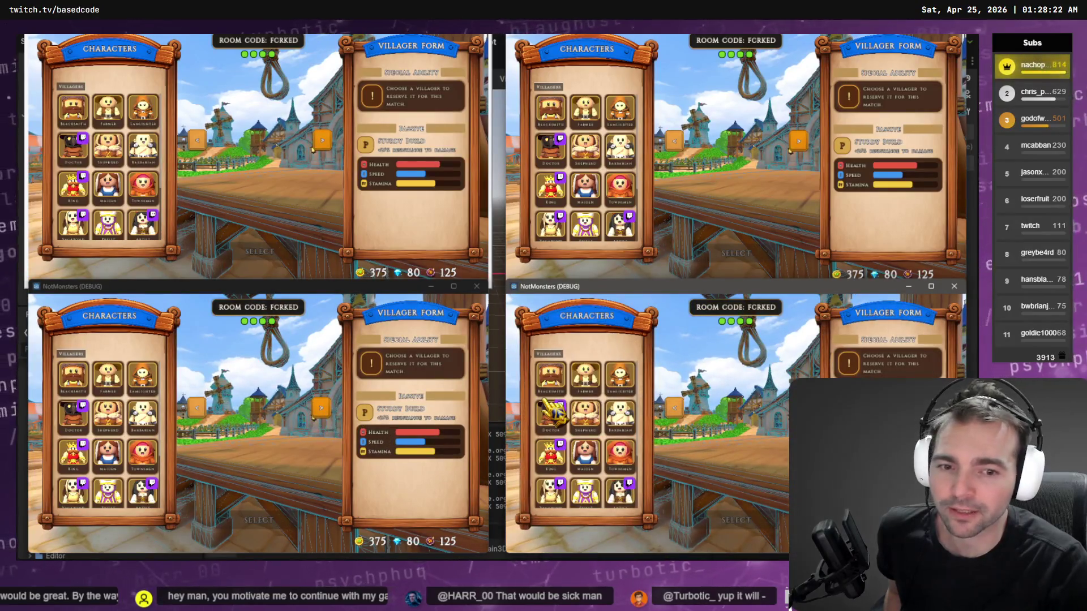
- Pick the Fruitseller, Butcher, Artist and Shepherd villagers across the four windows
scroll(93, 427, down, 2)
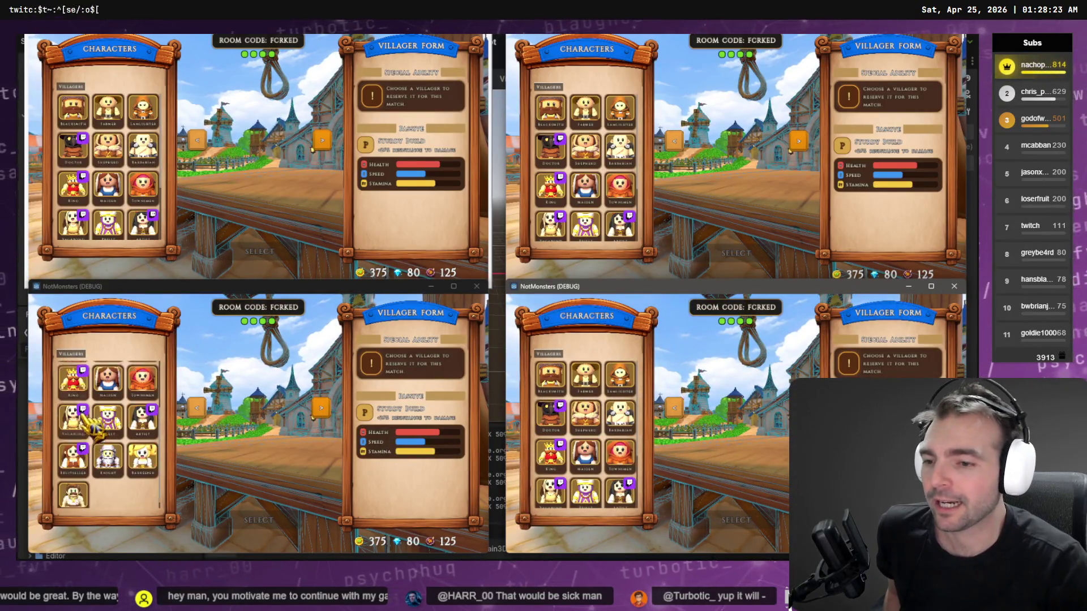
click(73, 448)
scroll(600, 491, down, 2)
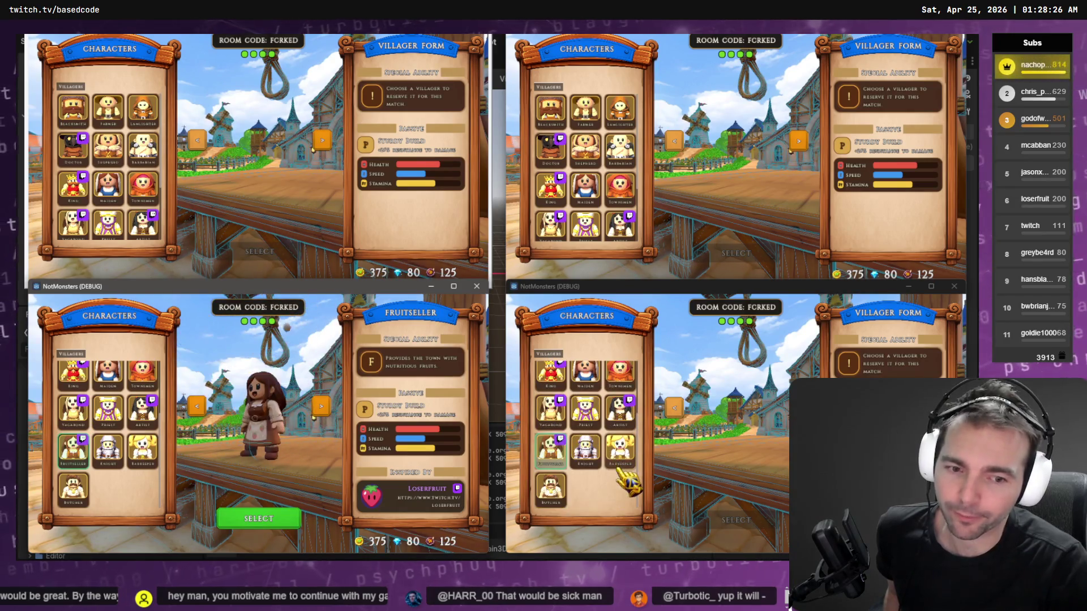
click(564, 486)
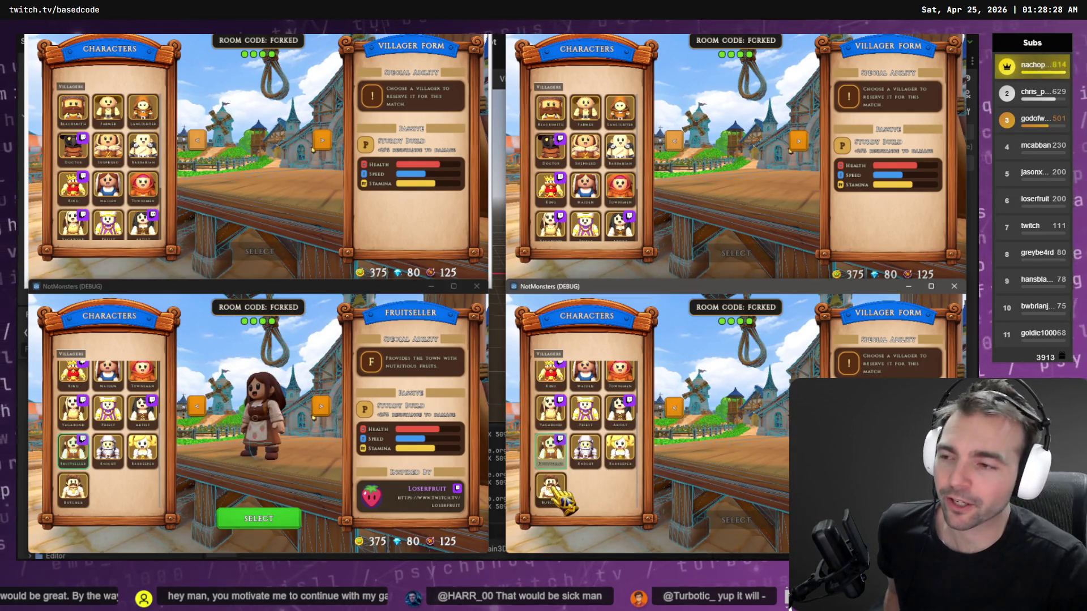
scroll(626, 227, down, 2)
click(628, 148)
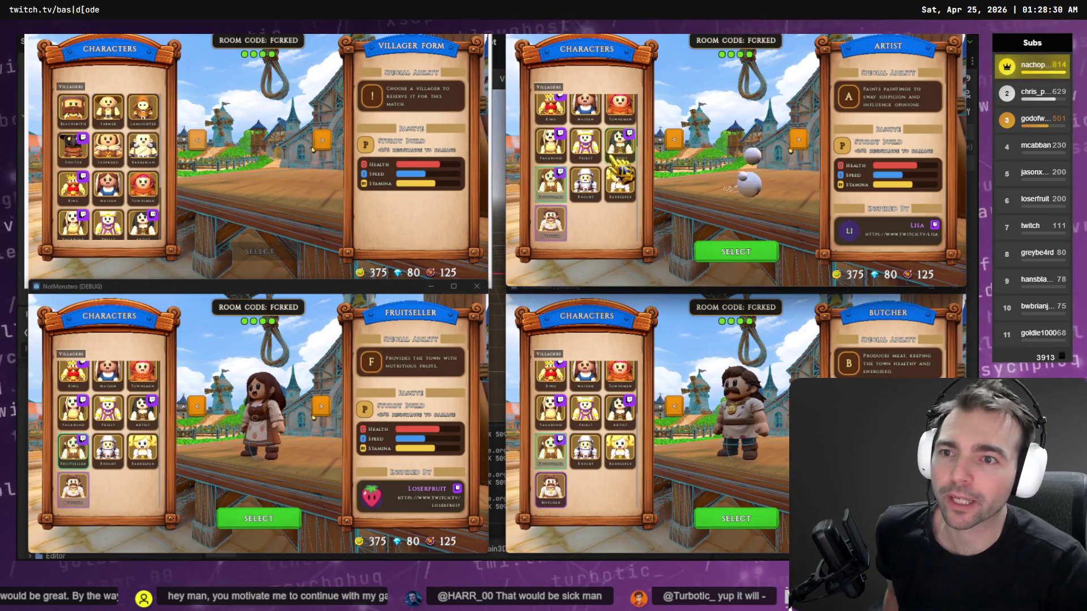
click(124, 155)
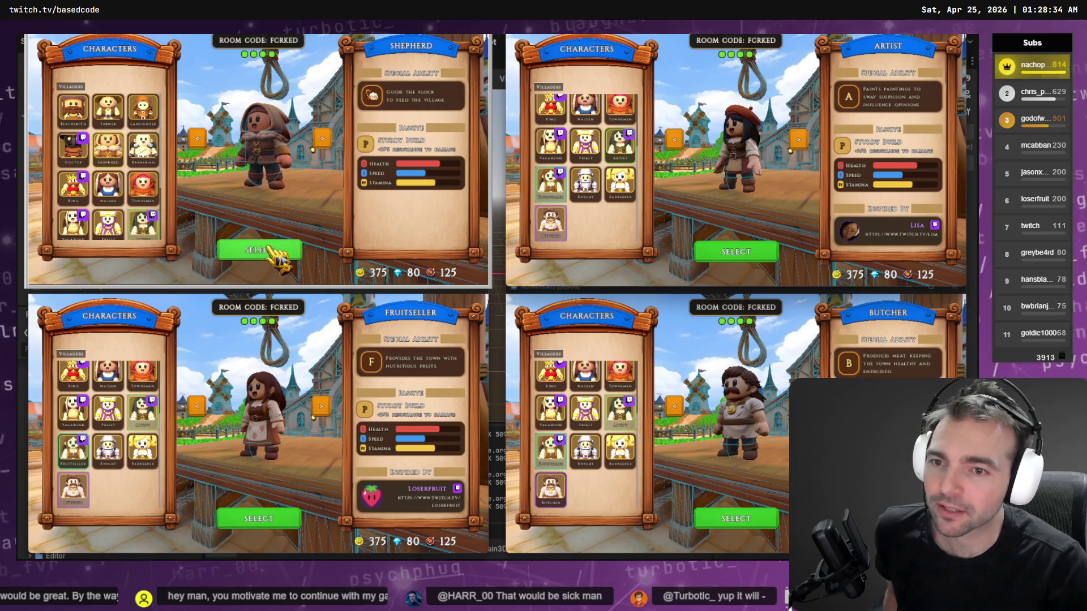
- Confirm the chosen villager in all four game windows to enter the match
click(266, 252)
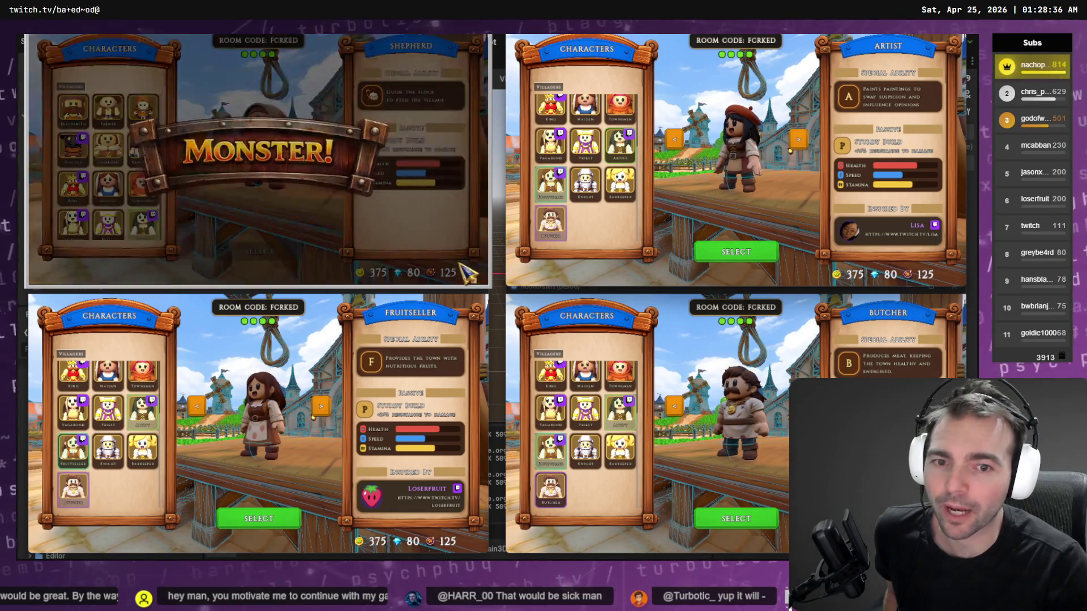
click(730, 251)
click(249, 523)
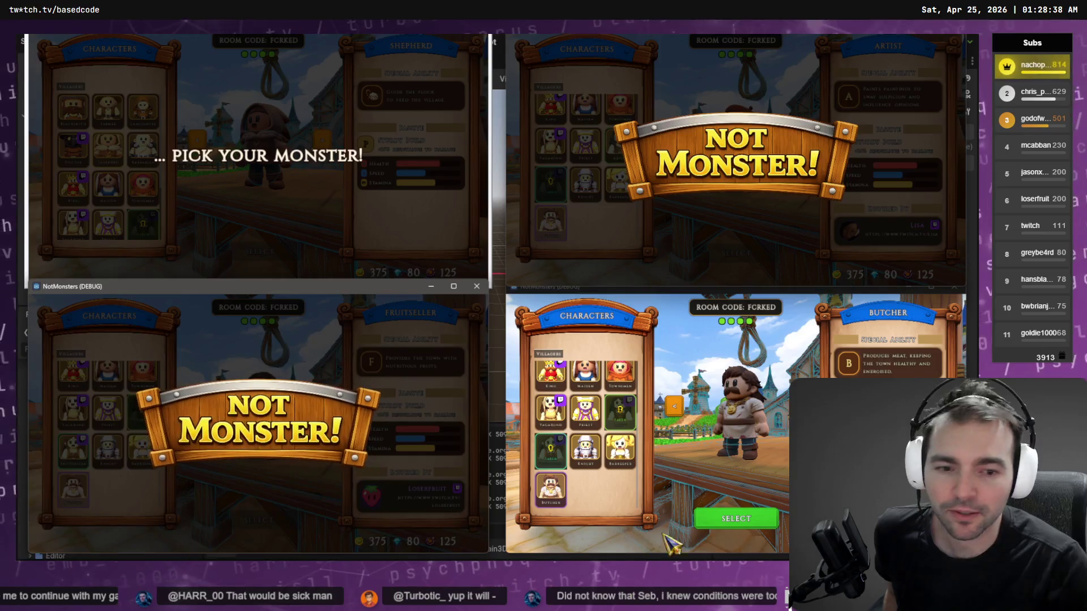
click(736, 518)
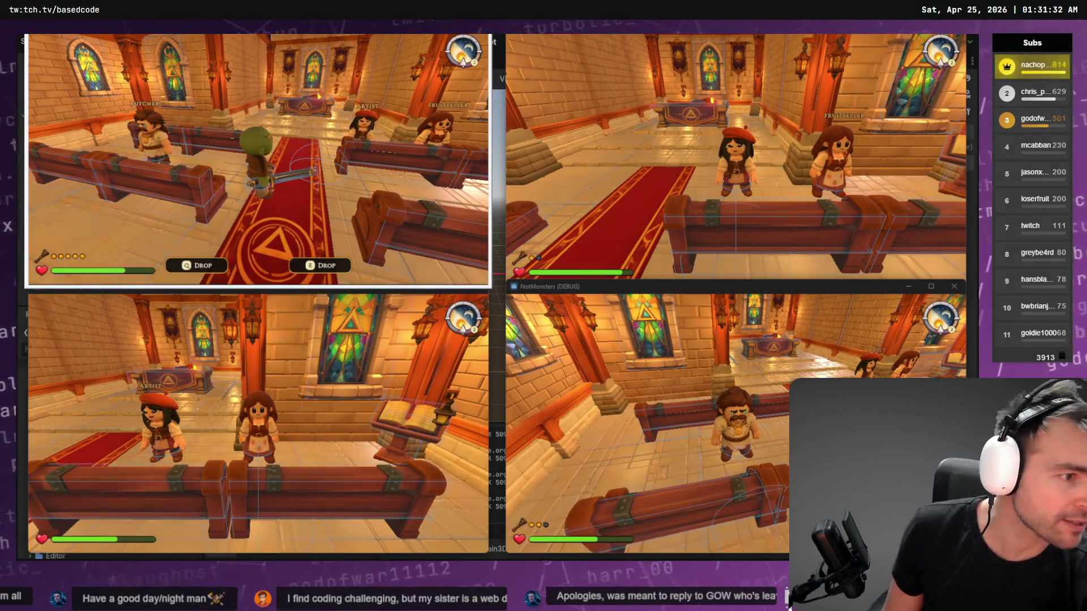
- Stage the interaction files, InGameMenuEffects.cs and the integration test changes in Fork
key(alt+Tab)
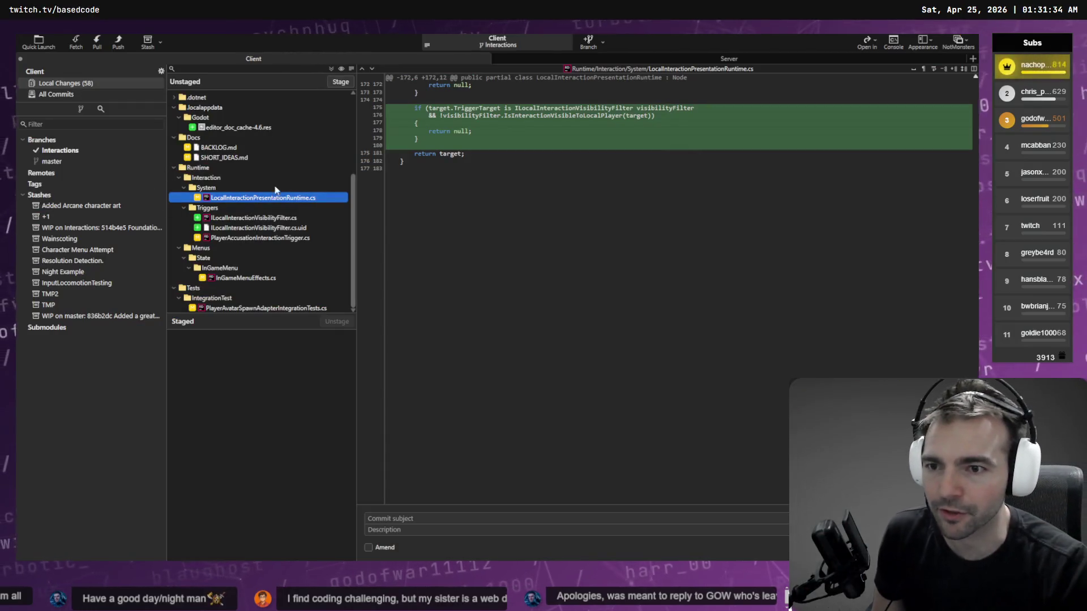
shift+click(261, 237)
click(340, 82)
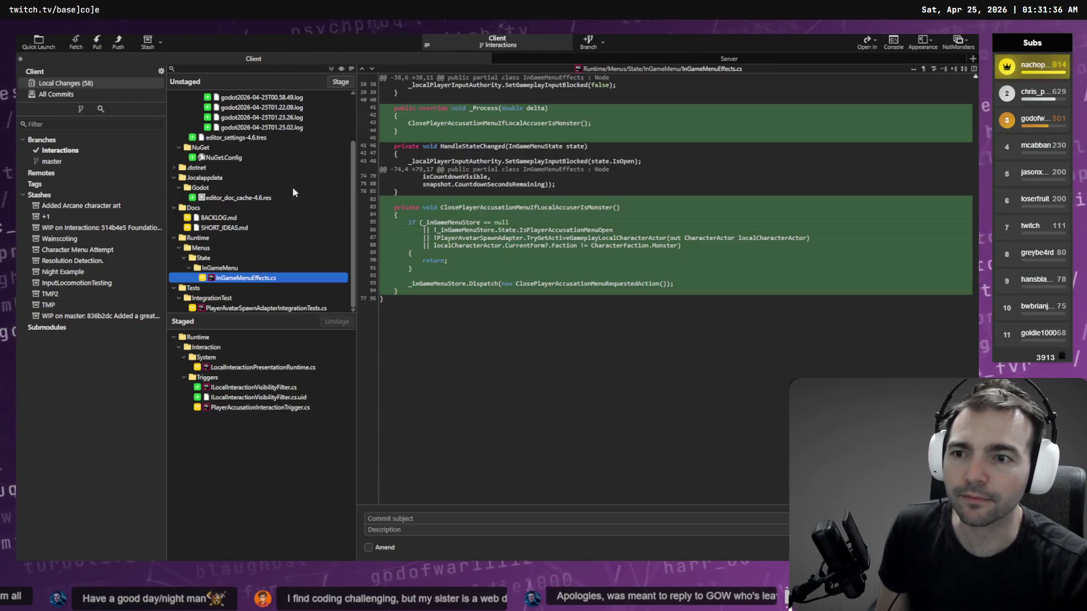
click(342, 83)
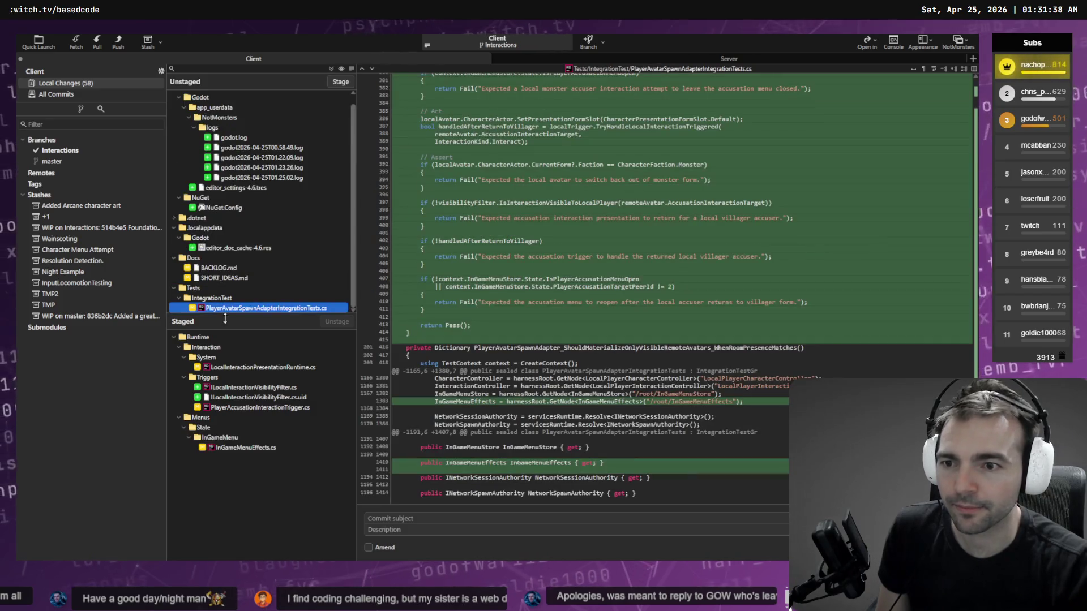
click(340, 82)
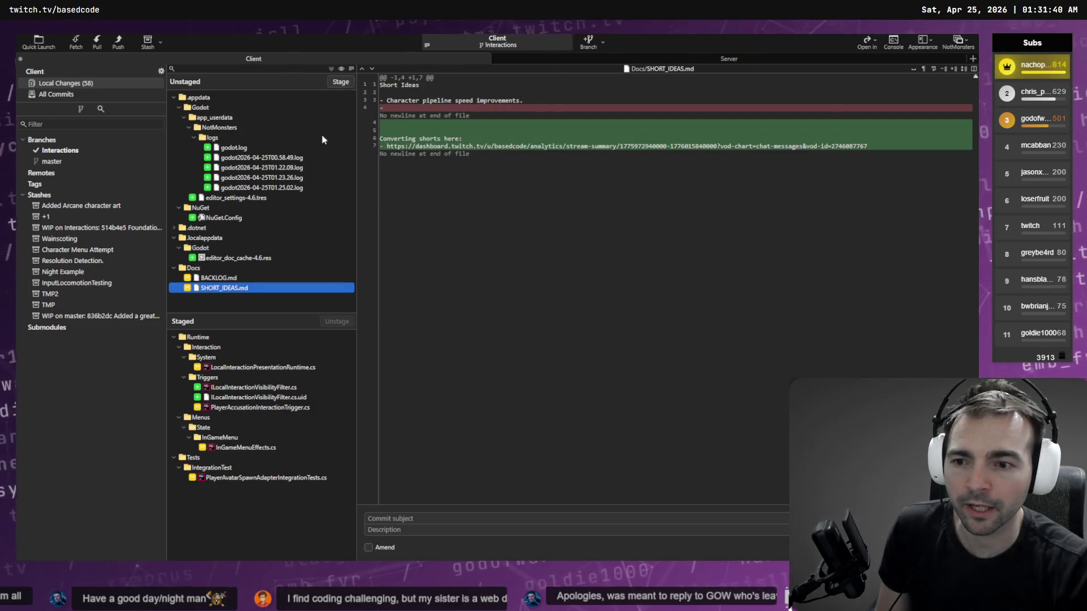
- Write the subject 'Can no longer accuse or be accused as a monster.' and review staged diffs
click(388, 517)
text(Can no longer accuse or be accused as a monster.)
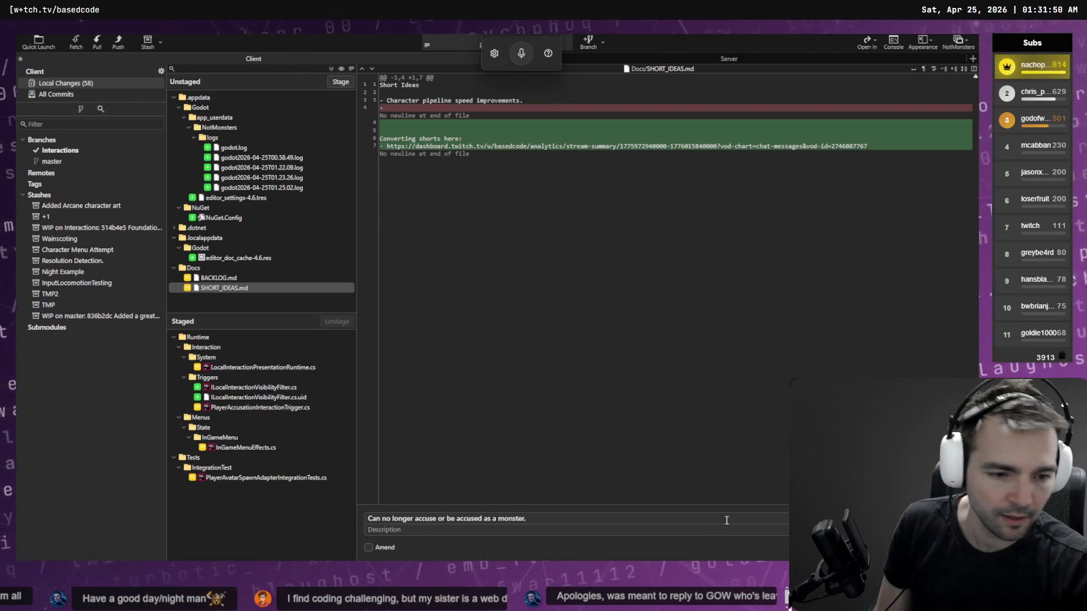
click(243, 368)
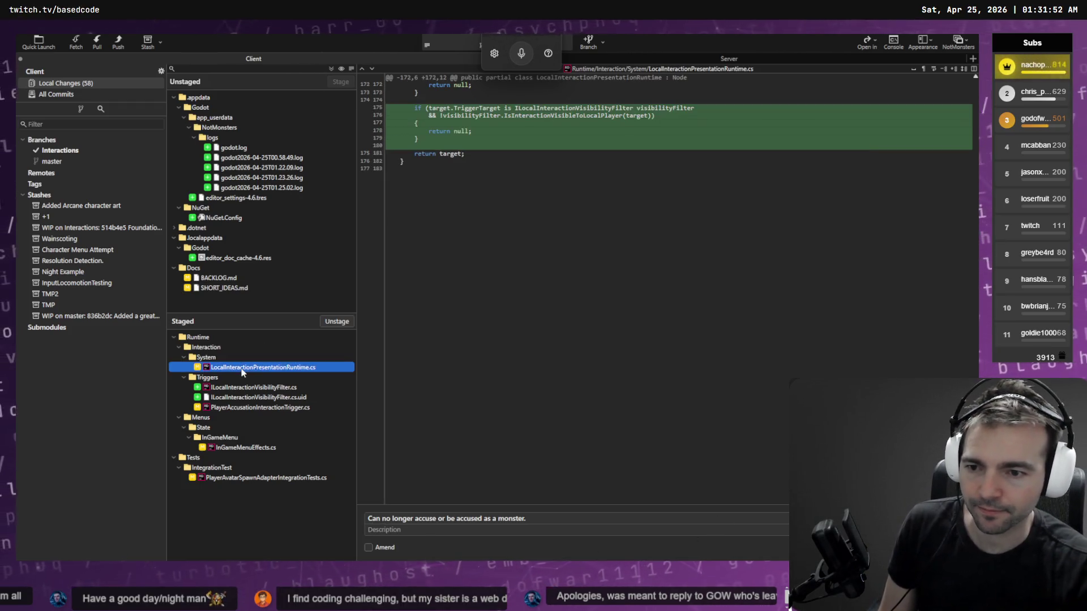
click(244, 388)
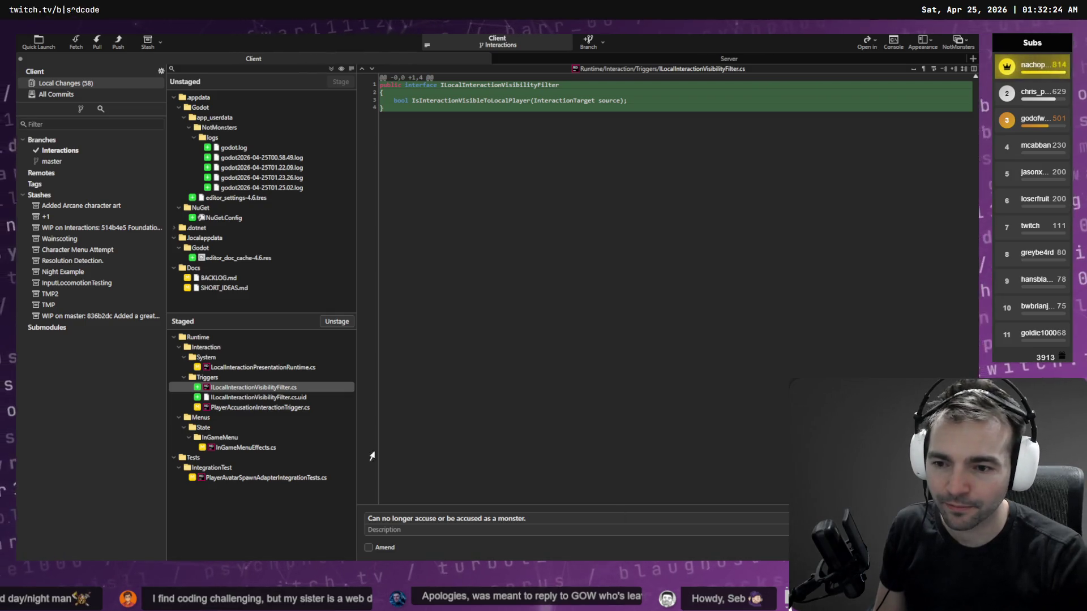
- Review the accusation trigger, presentation runtime, in-game menu effects and integration test diffs
click(270, 407)
click(267, 368)
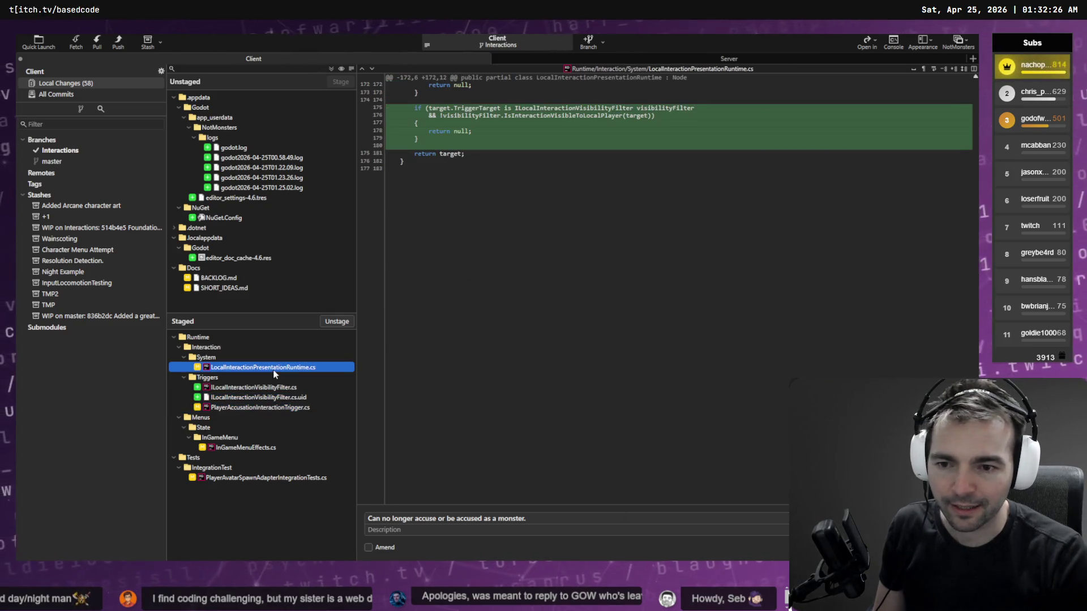
click(276, 447)
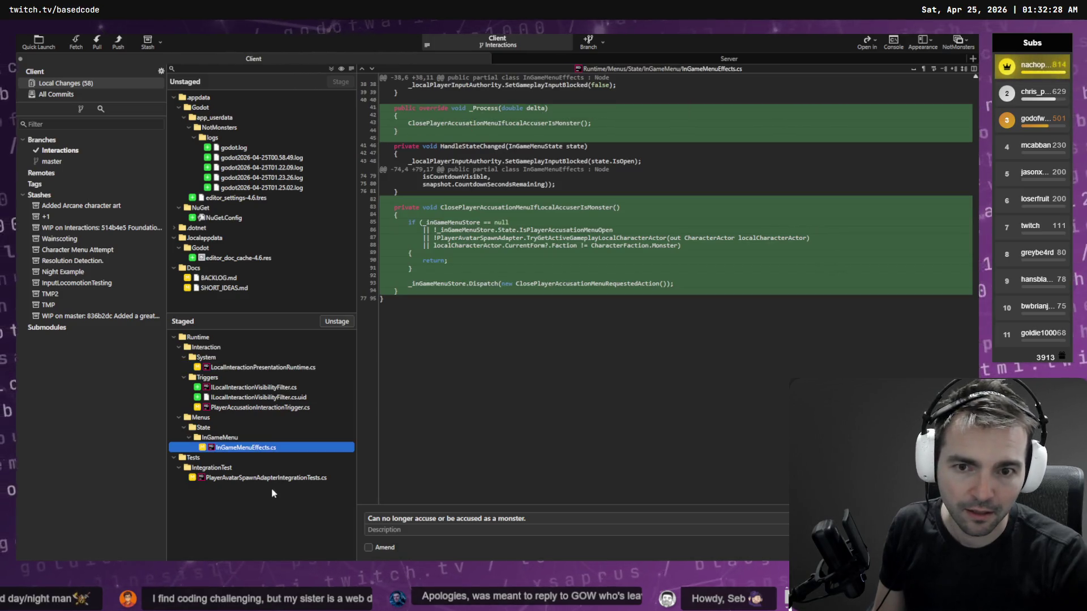
click(274, 478)
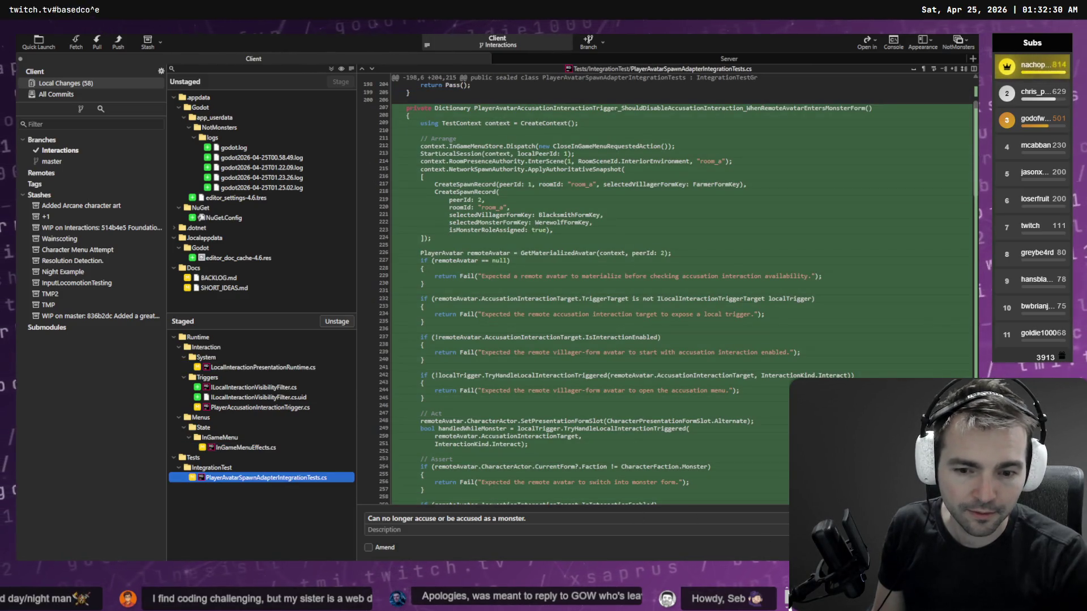
- Commit the six staged files and return to the Codex terminal
key(alt+Tab)
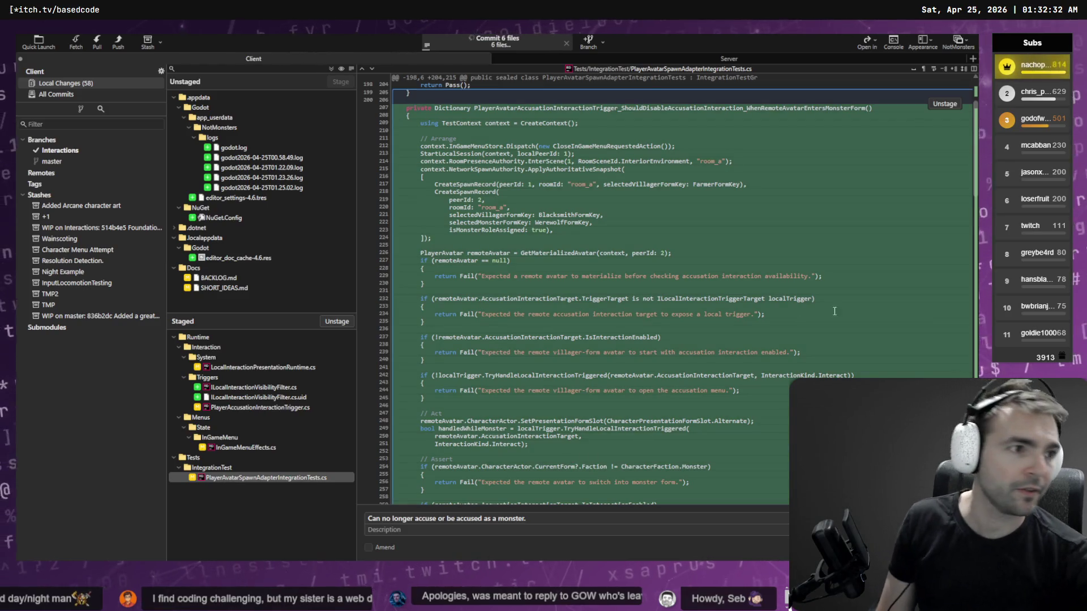
key(ctrl+Return)
key(alt+Tab)
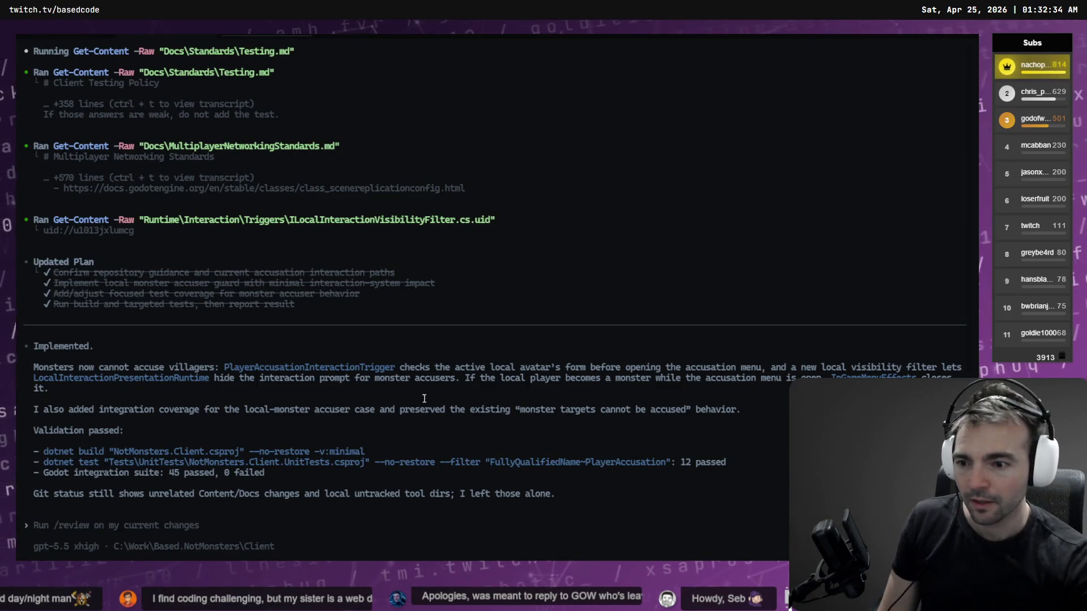
- In the Hold-Tab peek plan session, clear the 'Implement the plan' prompt and begin dictating a new one
key(alt+Tab)
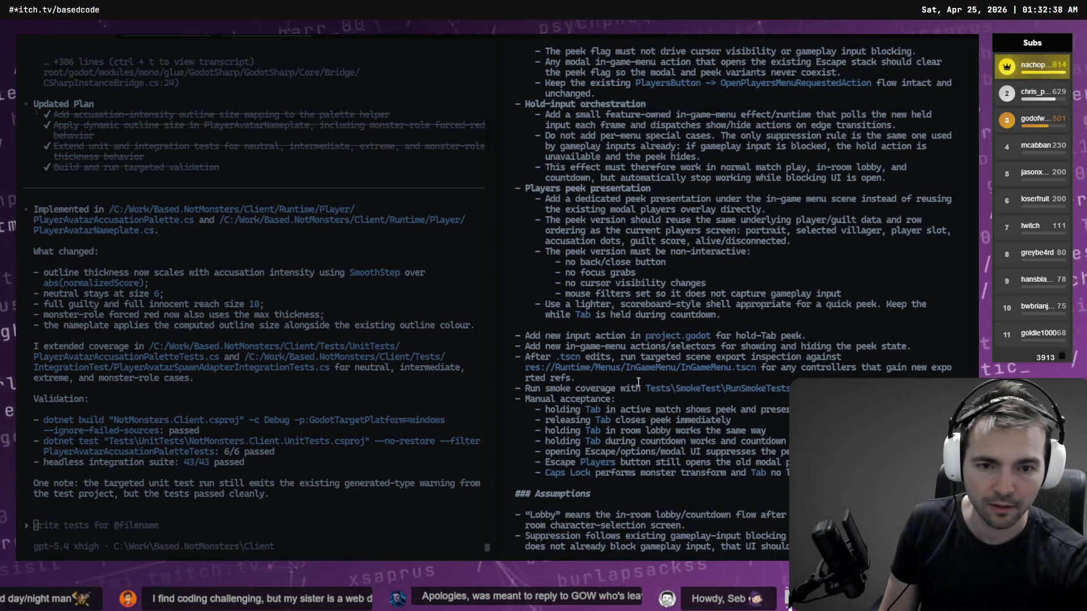
key(alt+Tab)
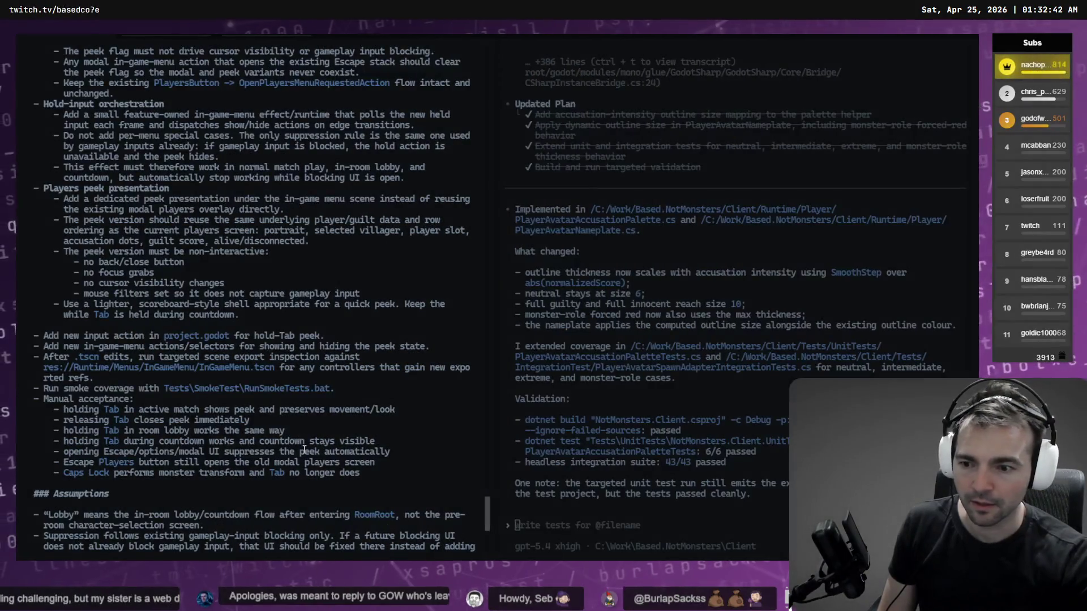
scroll(304, 448, down, 10)
key(ctrl+BackSpace)
key(ctrl+BackSpace)
key(ctrl+BackSpace)
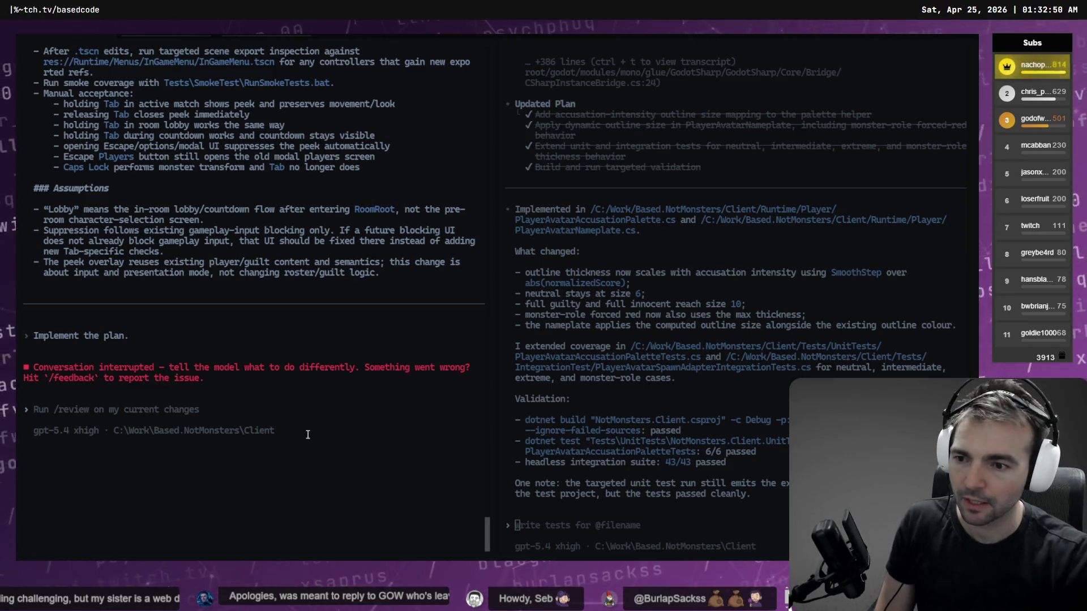
key(super+h)
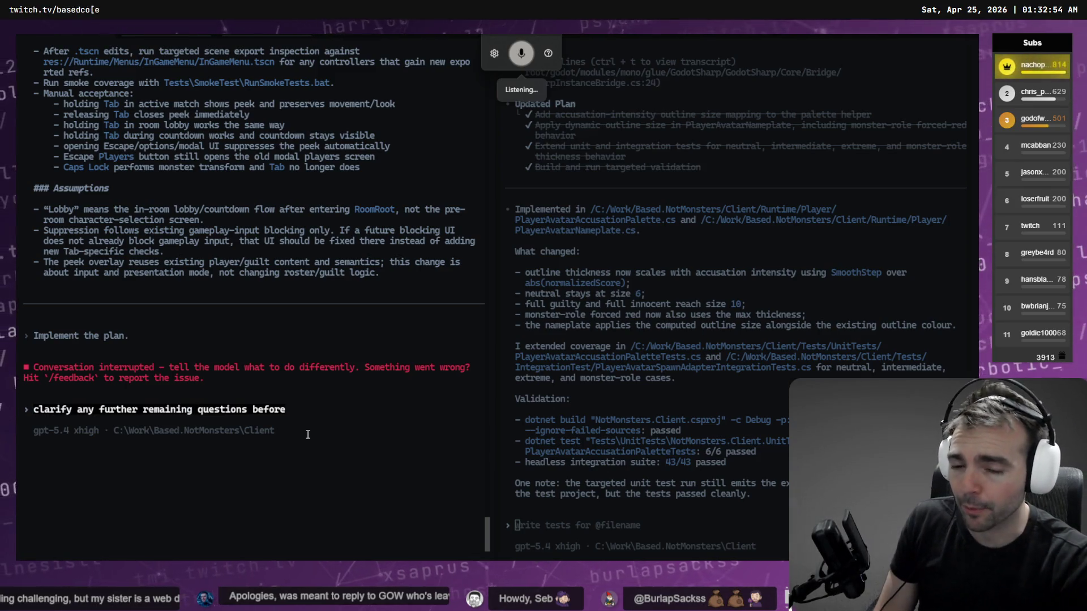
- Send the clarify-remaining-questions prompt in Plan mode, then focus PlayerAvatarNameplate.cs in Rider
key(shift+Tab)
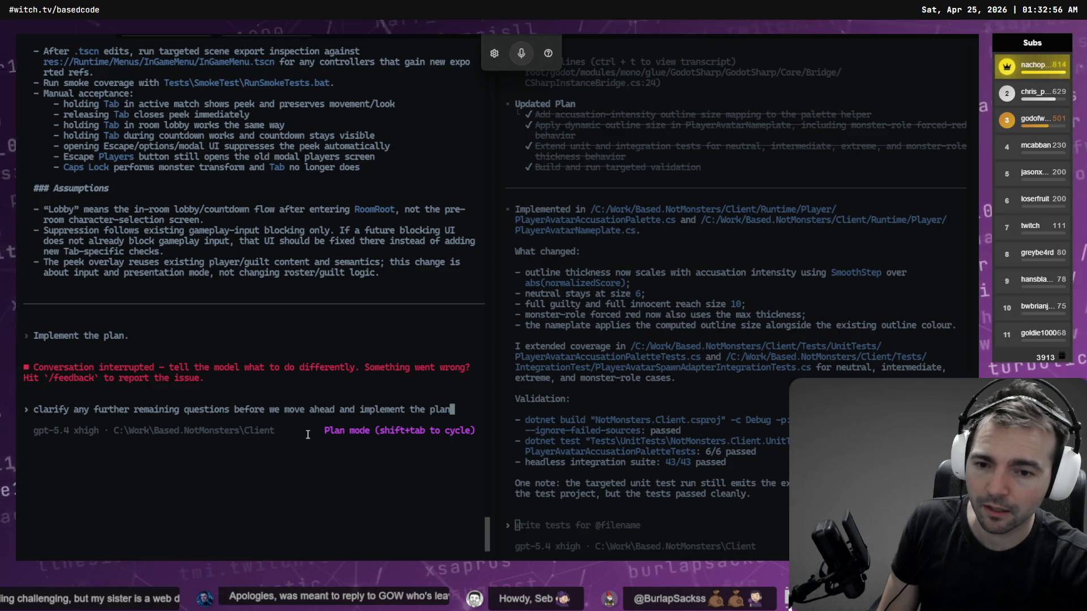
key(Return)
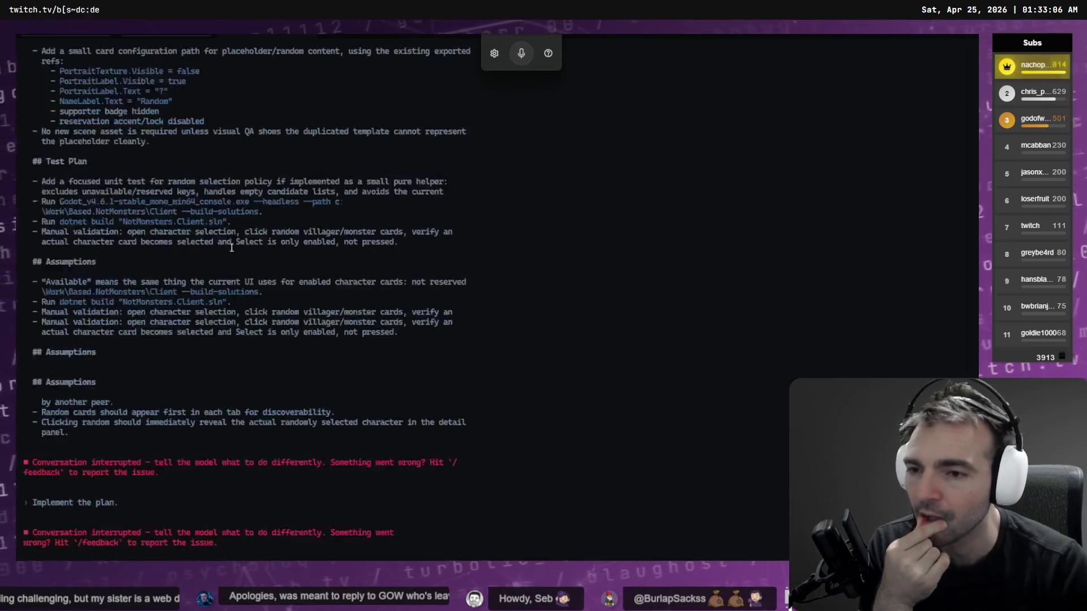
scroll(186, 243, up, 10)
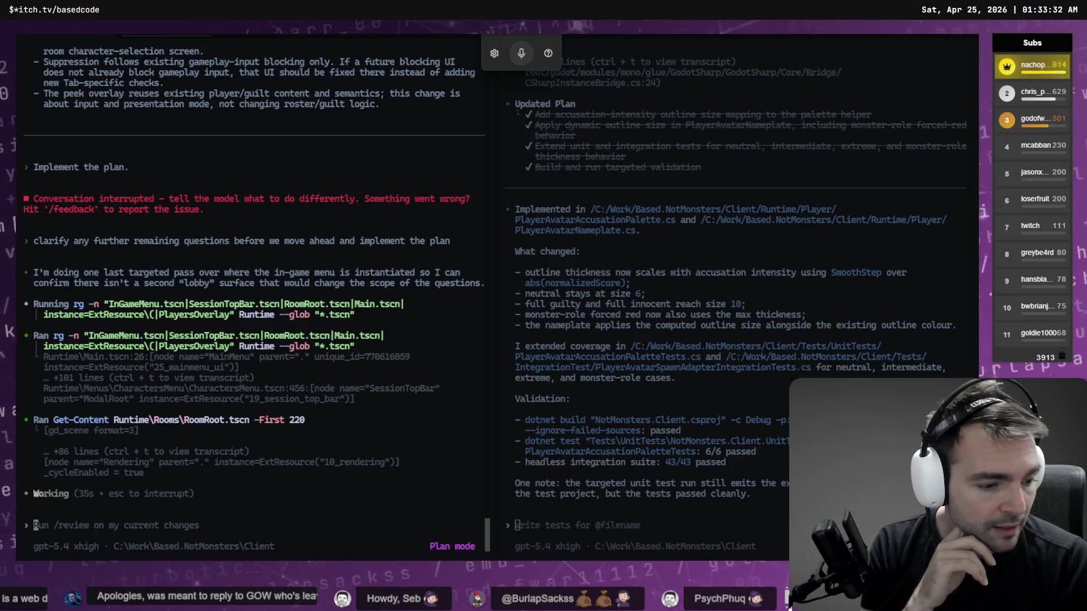
key(alt+Tab)
click(407, 306)
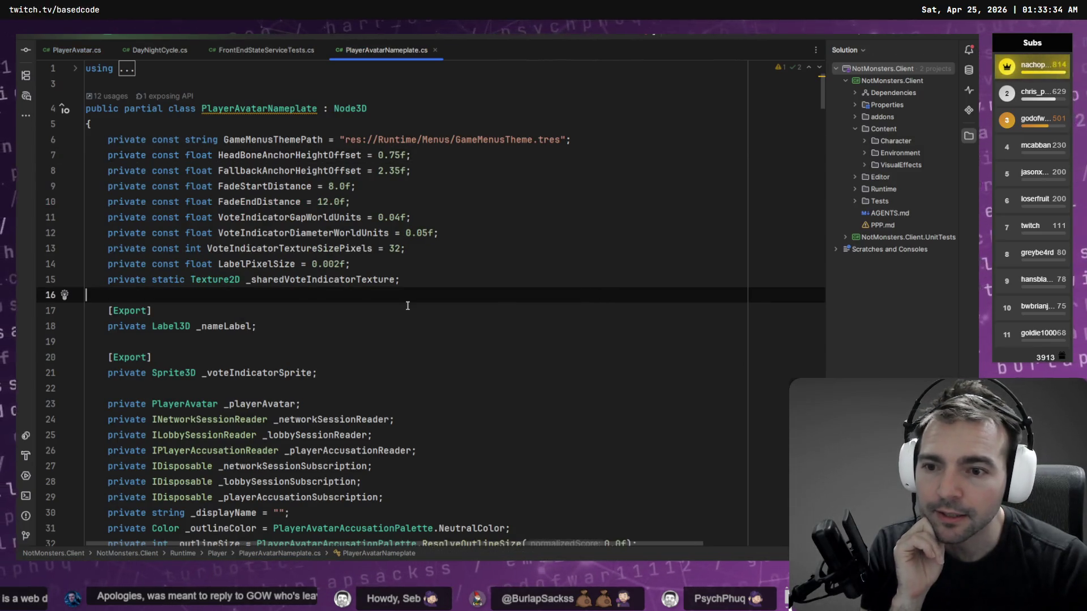
- Close PlayerAvatarNameplate.cs, FrontEndStateServiceTests.cs, DayNightCycle.cs and PlayerAvatar.cs, then return to Codex
scroll(407, 306, down, 6)
scroll(425, 232, up, 6)
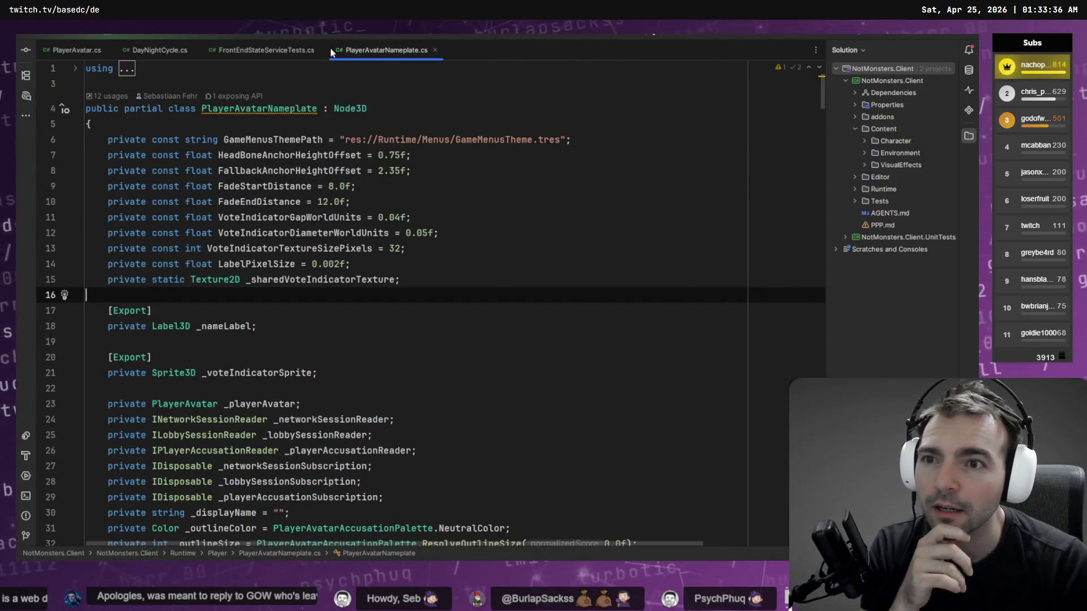
middle_click(350, 54)
middle_click(266, 51)
middle_click(160, 51)
middle_click(84, 53)
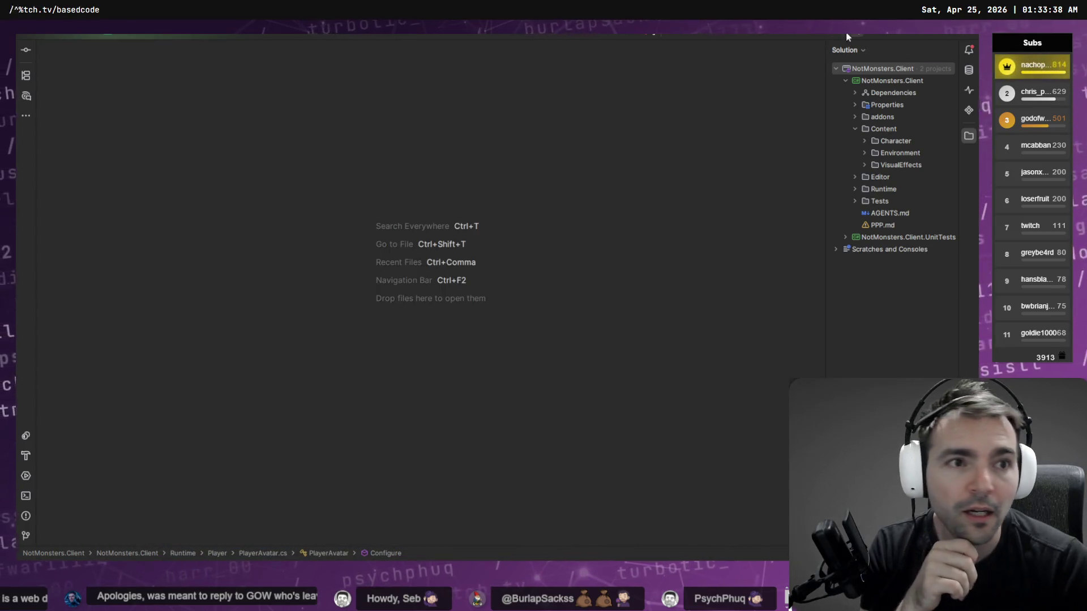
key(alt+Tab)
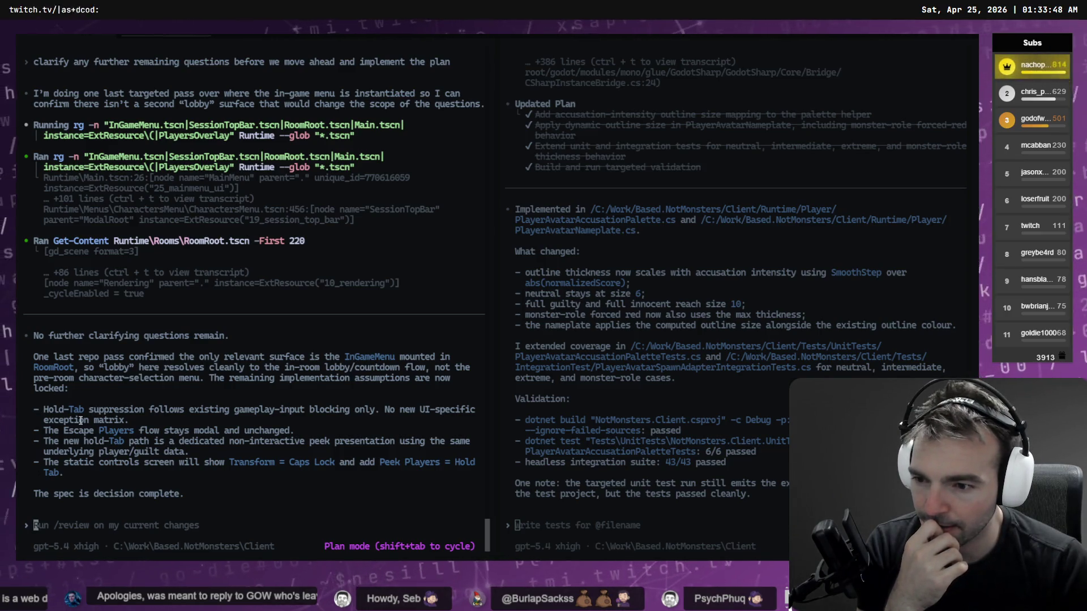
- Leave plan mode and dictate the go-ahead to implement the accusation-intensity outline sizing
key(shift+Tab)
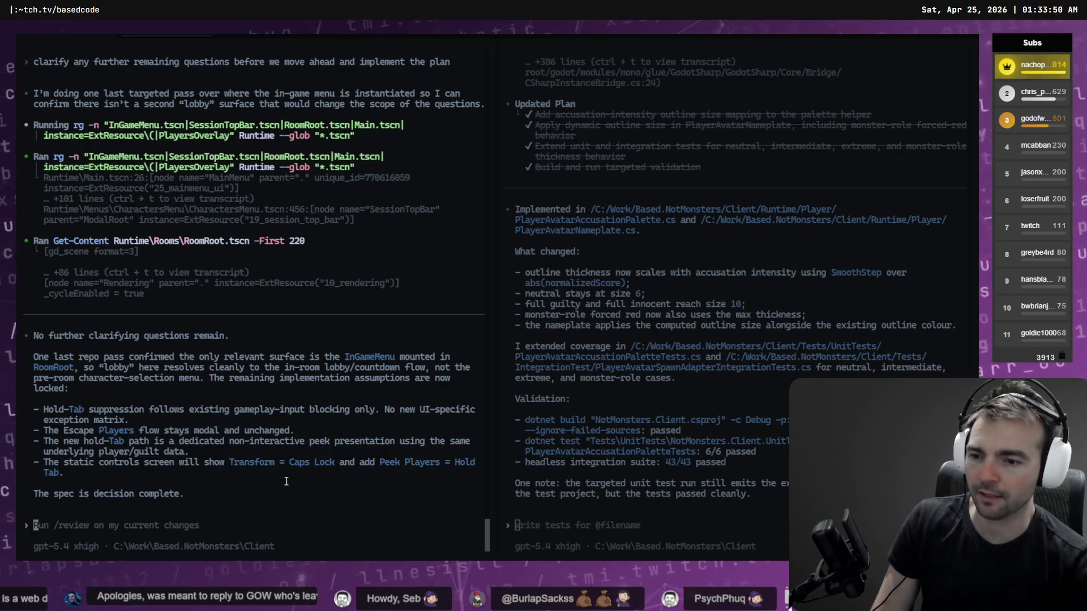
key(super+h)
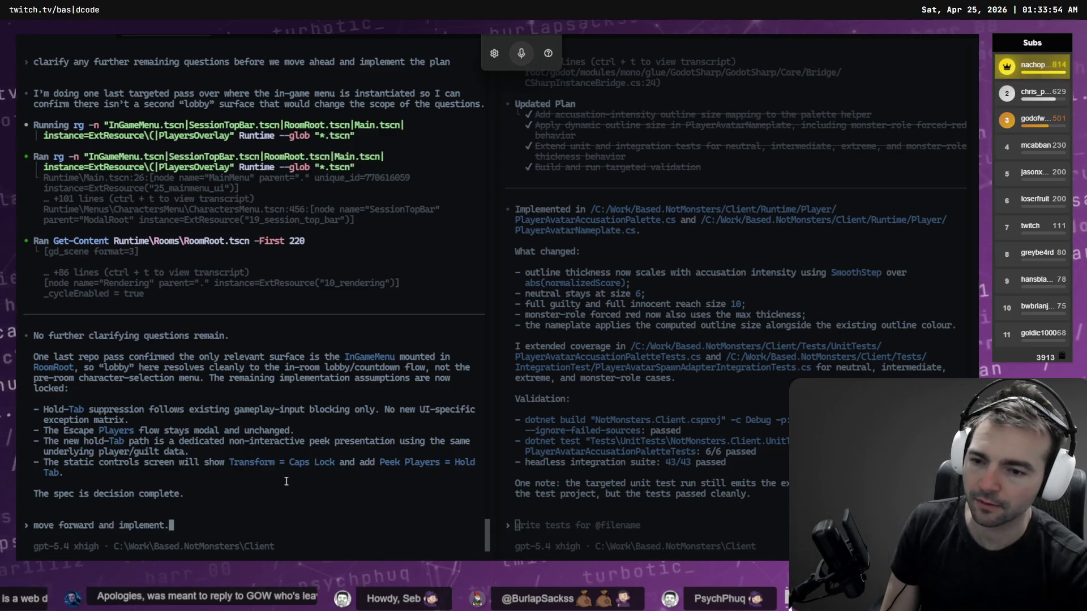
key(Return)
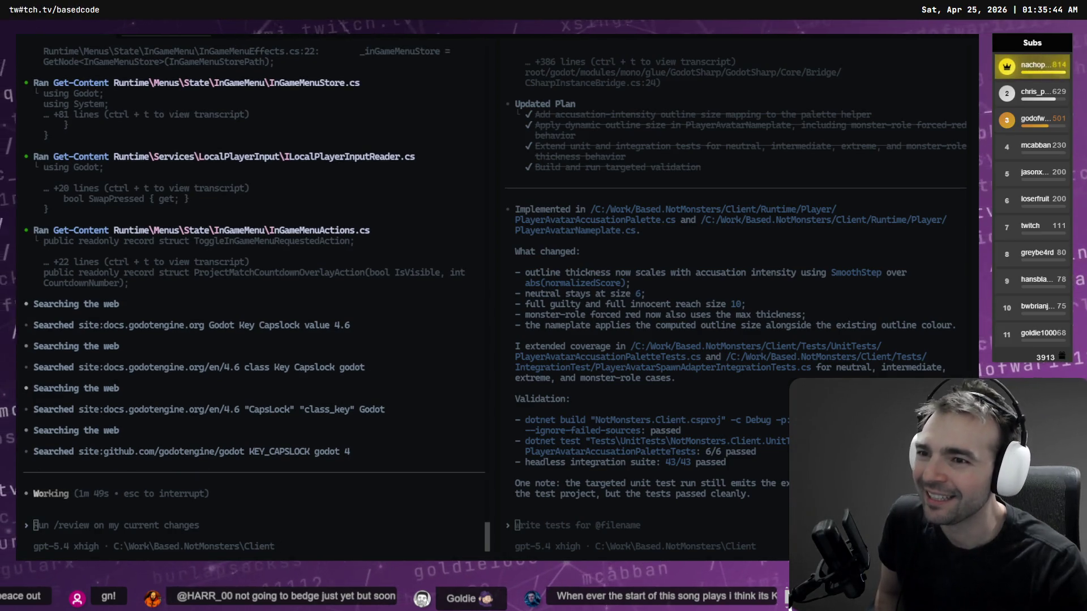
click(178, 35)
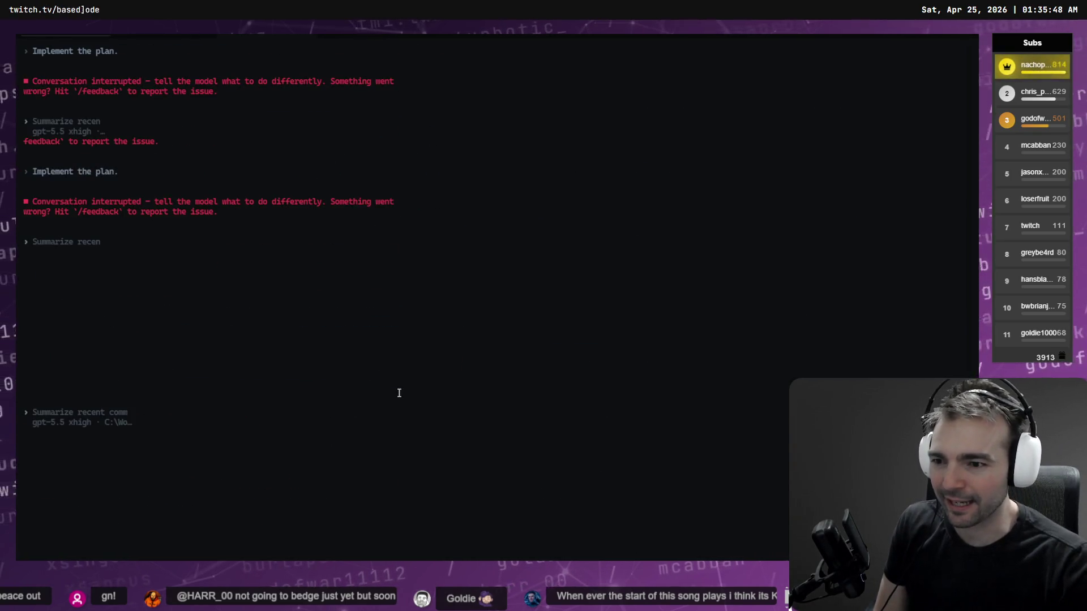
- Dictate and submit, in Plan mode, a request to re-familiarize with the project's current state
key(super+h)
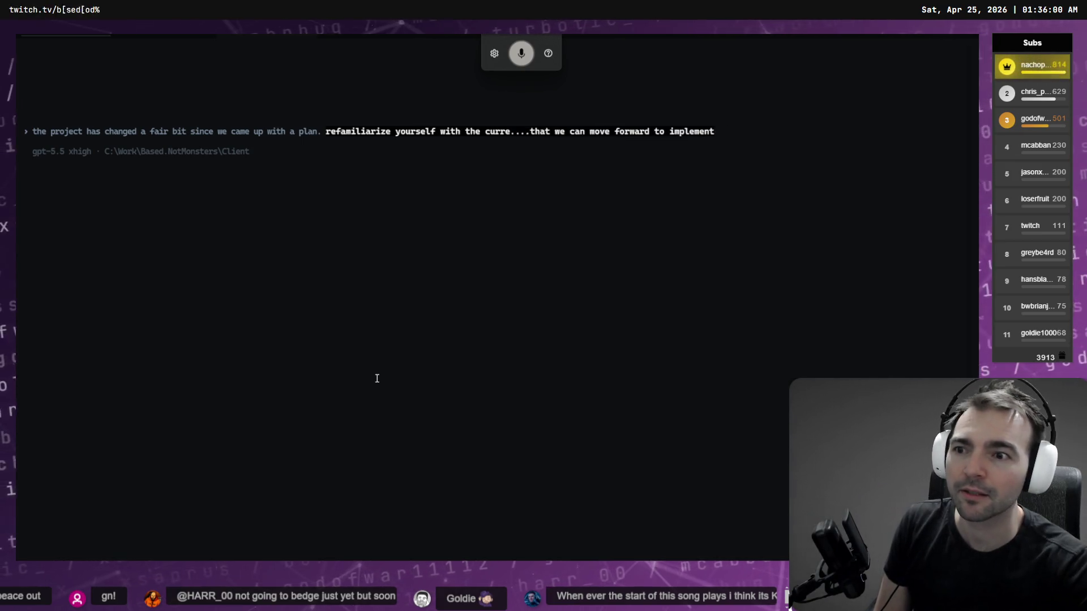
key(super+h)
key(shift+Tab)
key(Return)
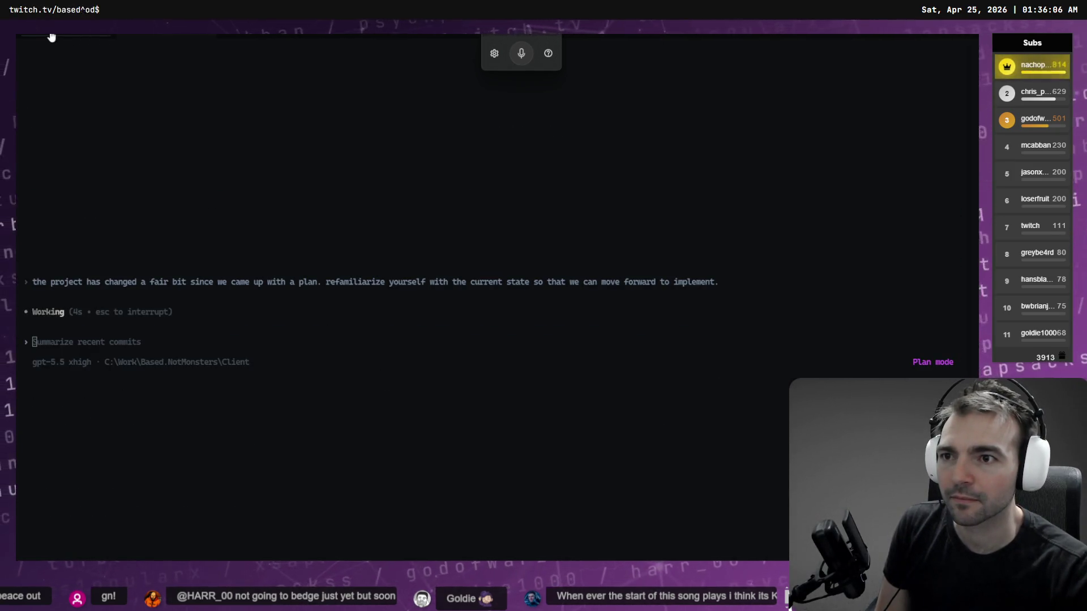
click(164, 35)
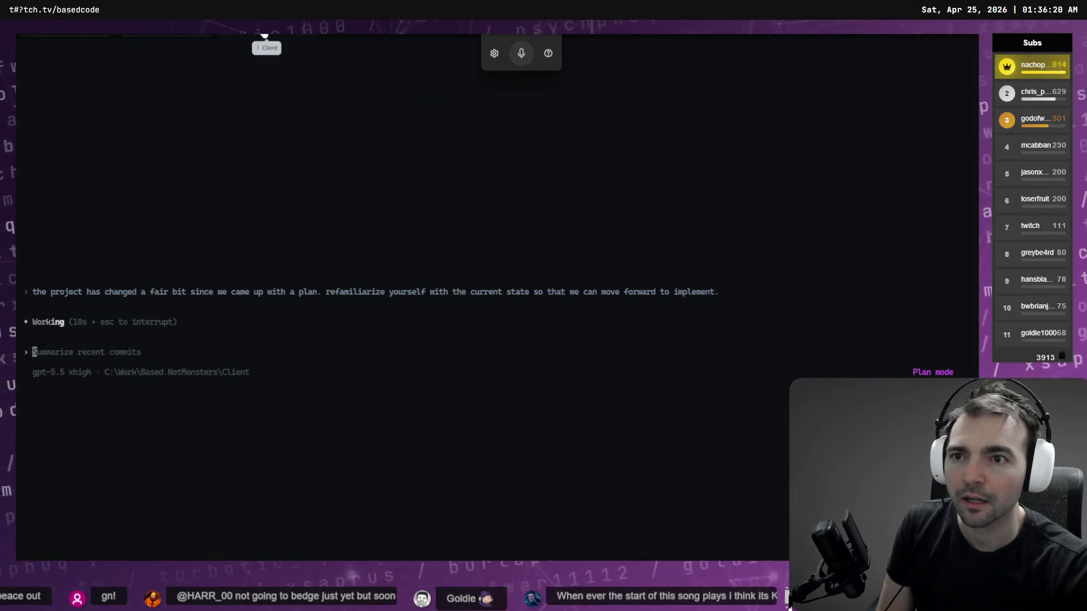
key(Escape)
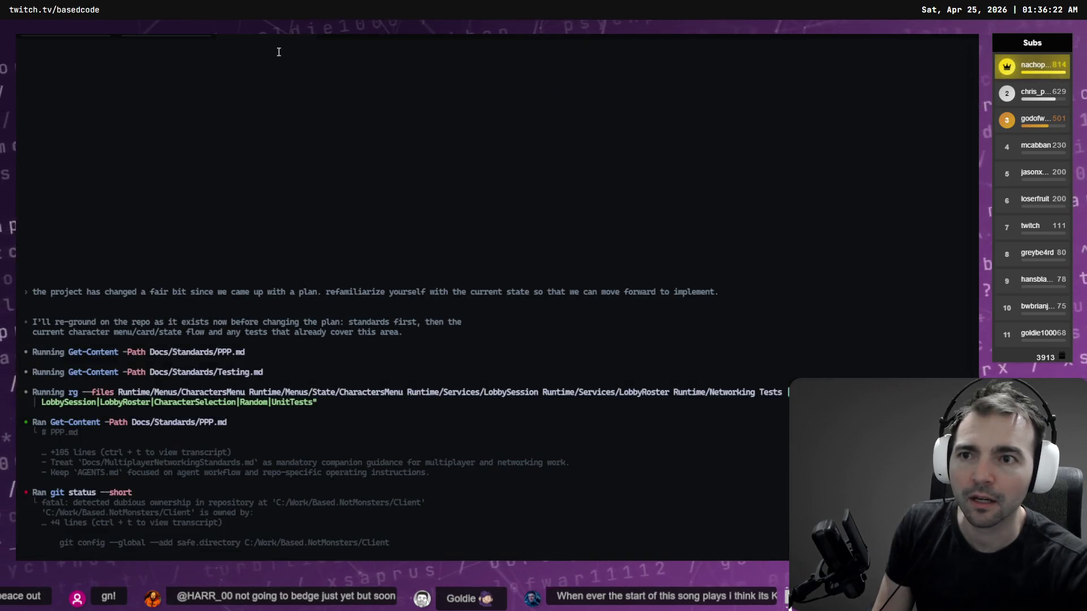
- Back out of renaming the Client session and interrupt the running Codex request
double_click(249, 38)
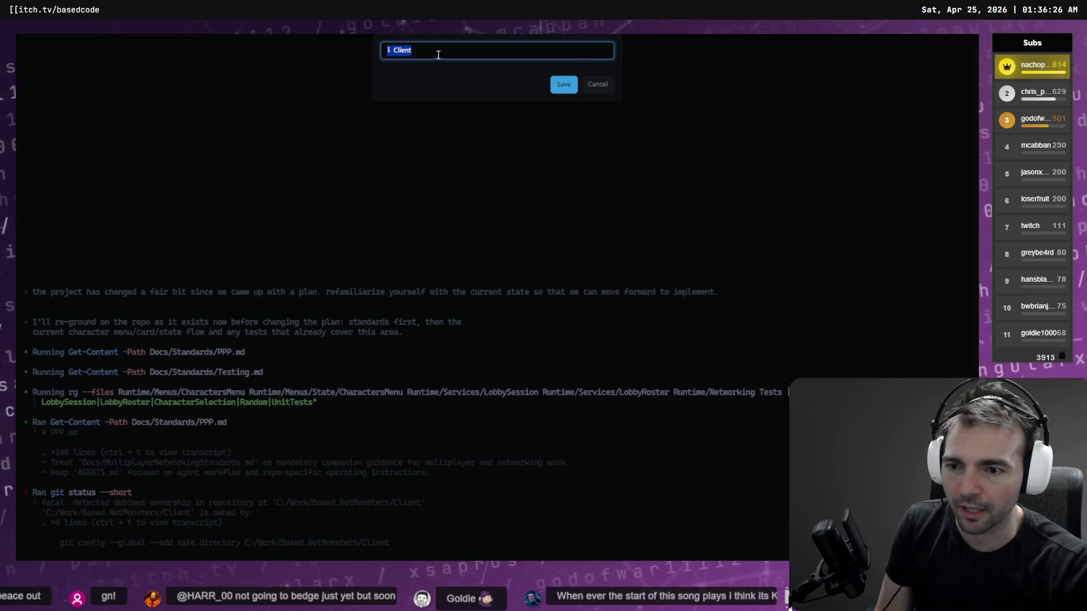
click(395, 126)
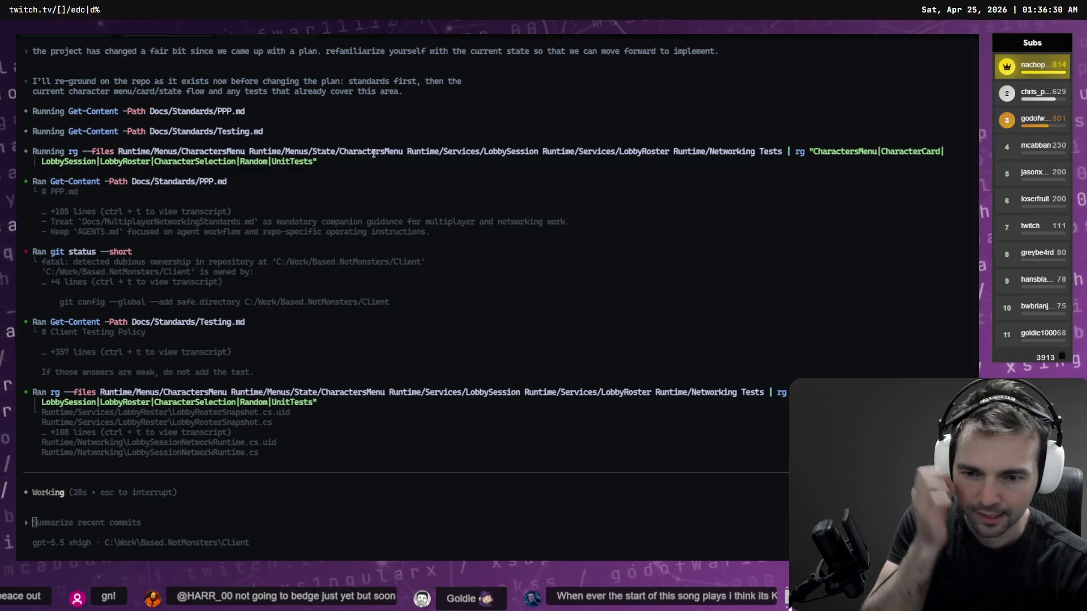
key(Escape)
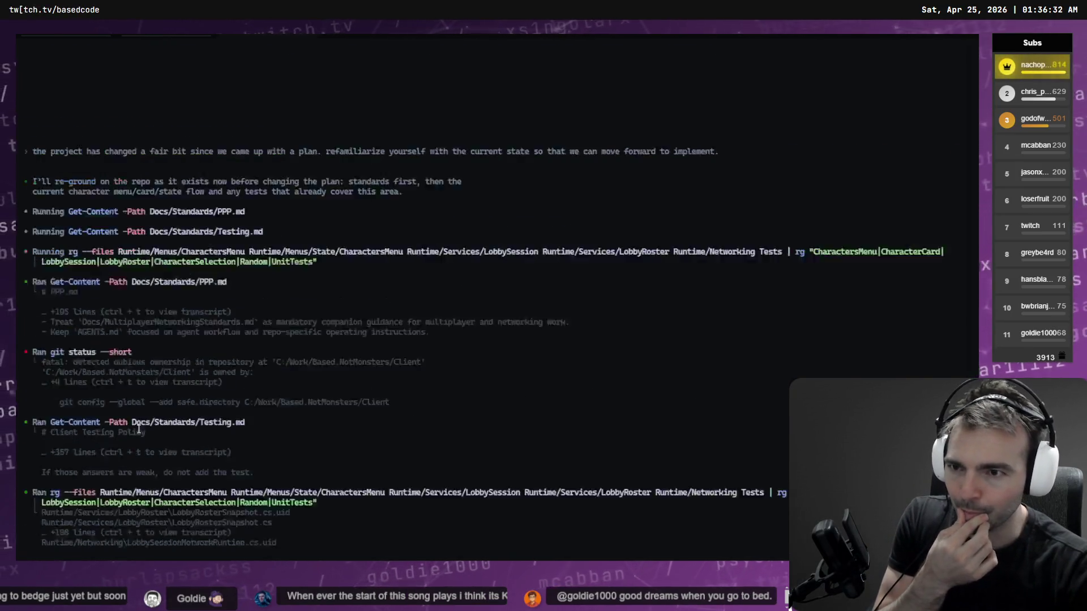
scroll(223, 371, up, 2)
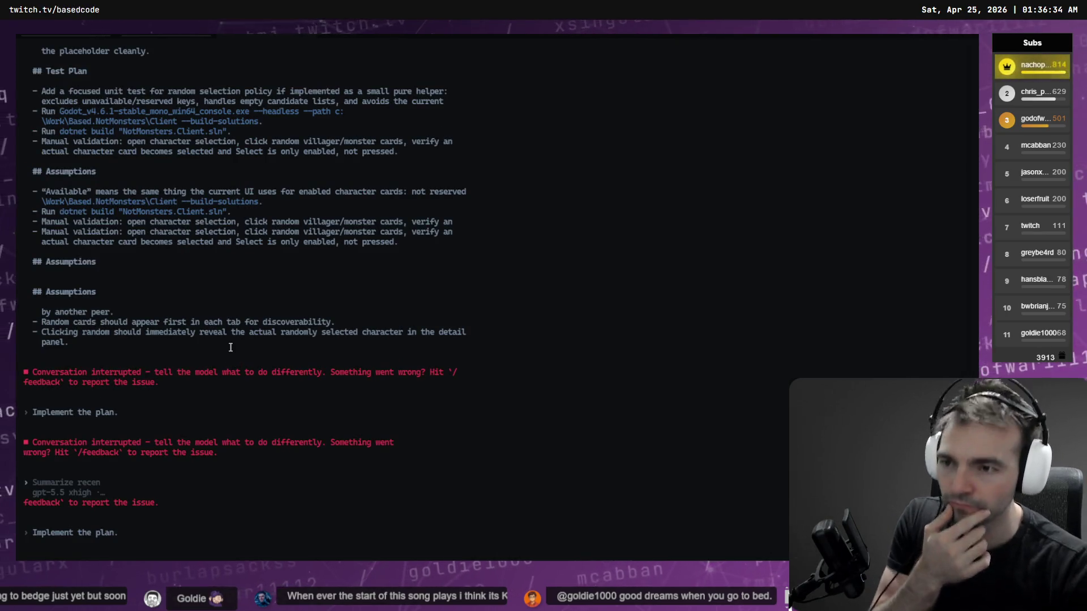
scroll(231, 351, up, 4)
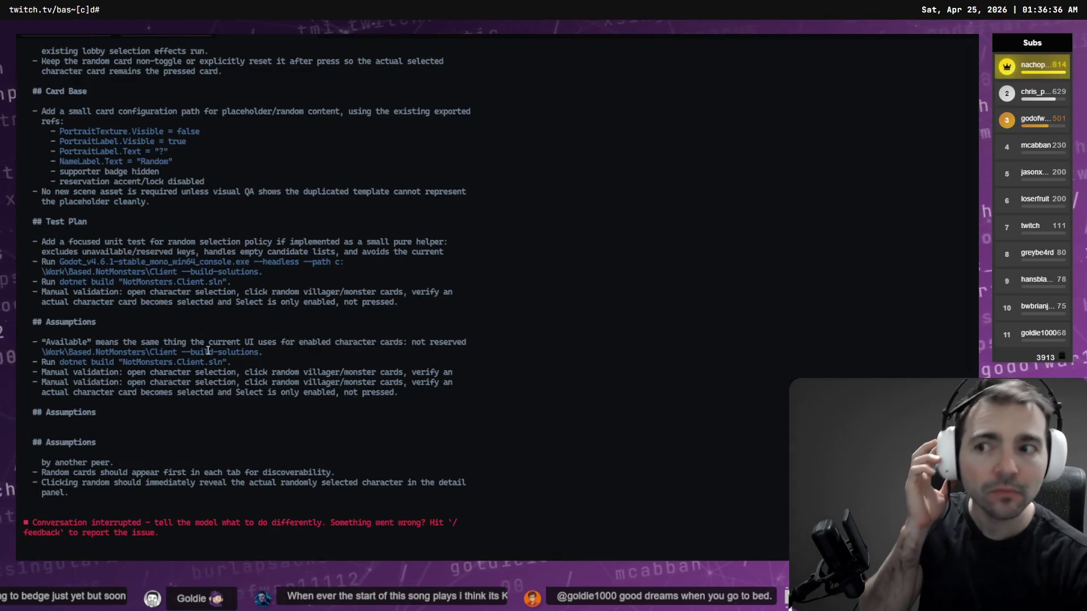
scroll(198, 371, up, 10)
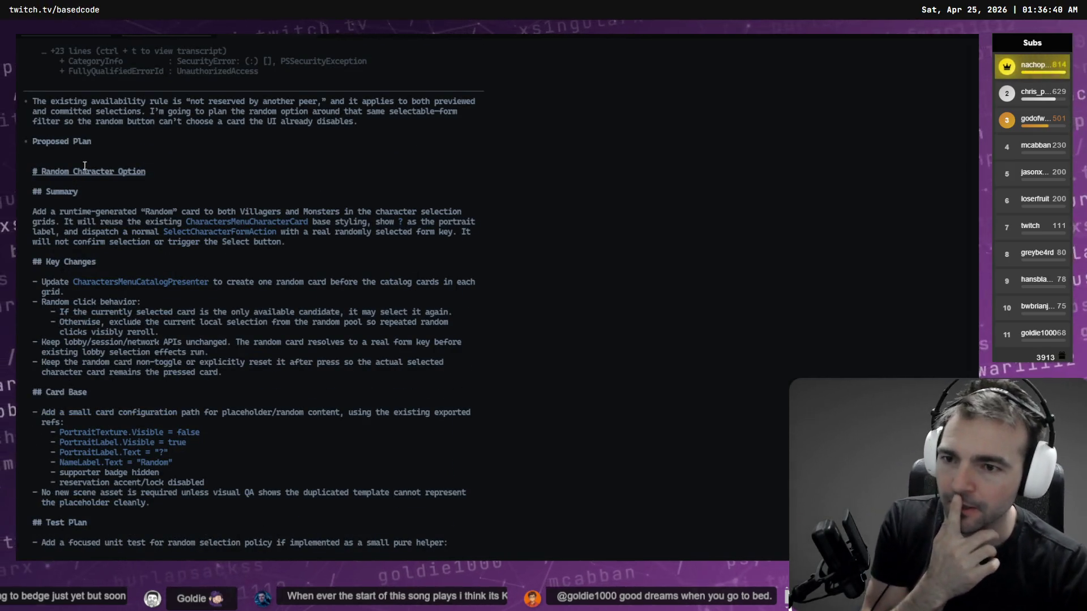
scroll(172, 194, down, 8)
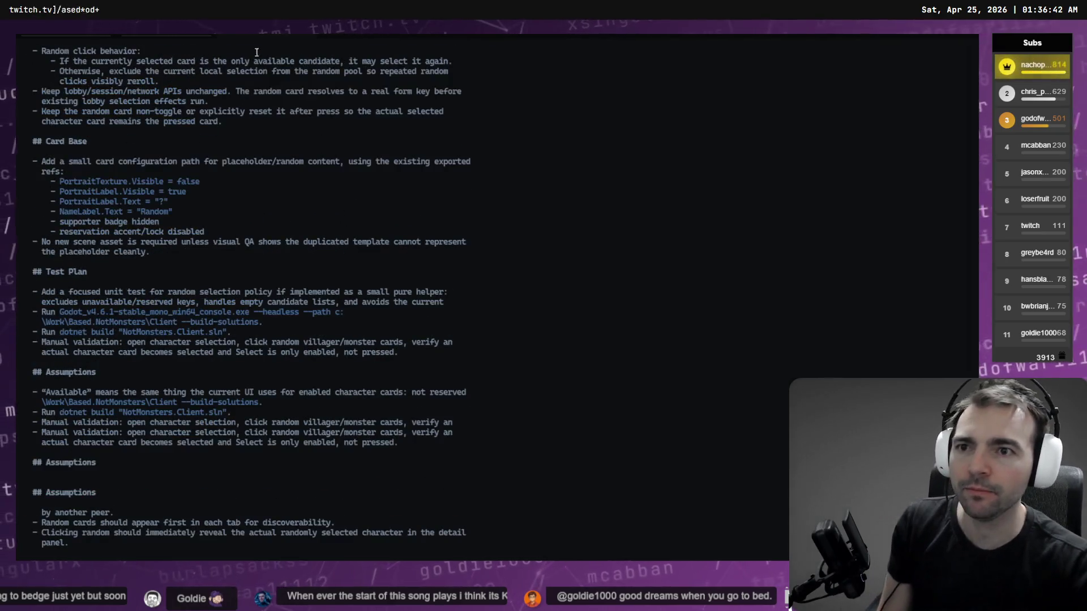
- Rename the random-character plan session to 'Random card', fixing a typo in the name
double_click(253, 42)
key(ctrl+a)
text(Rn)
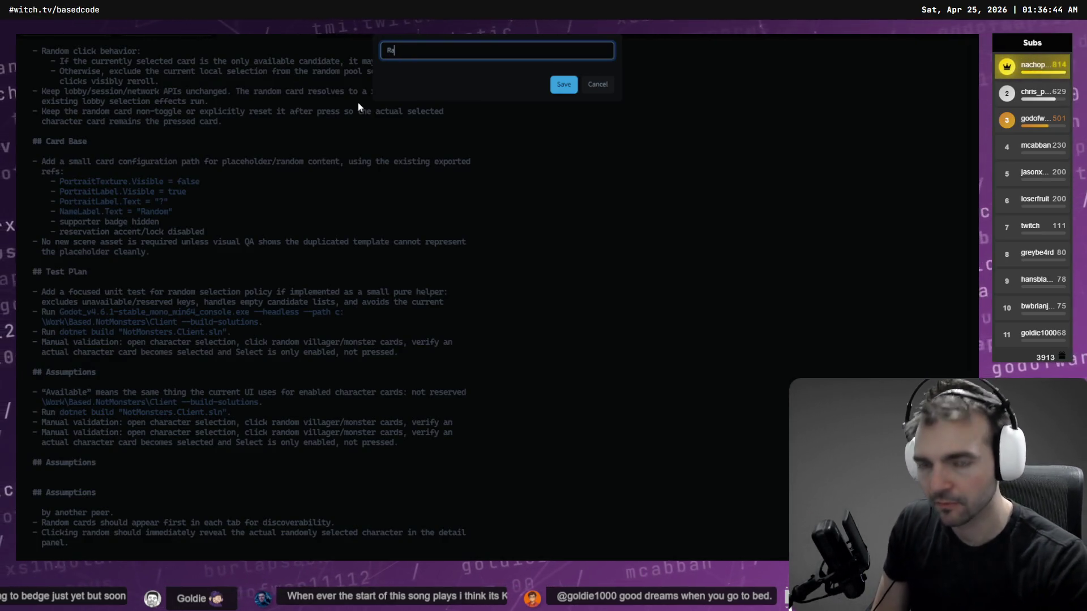
key(BackSpace)
text(andom card)
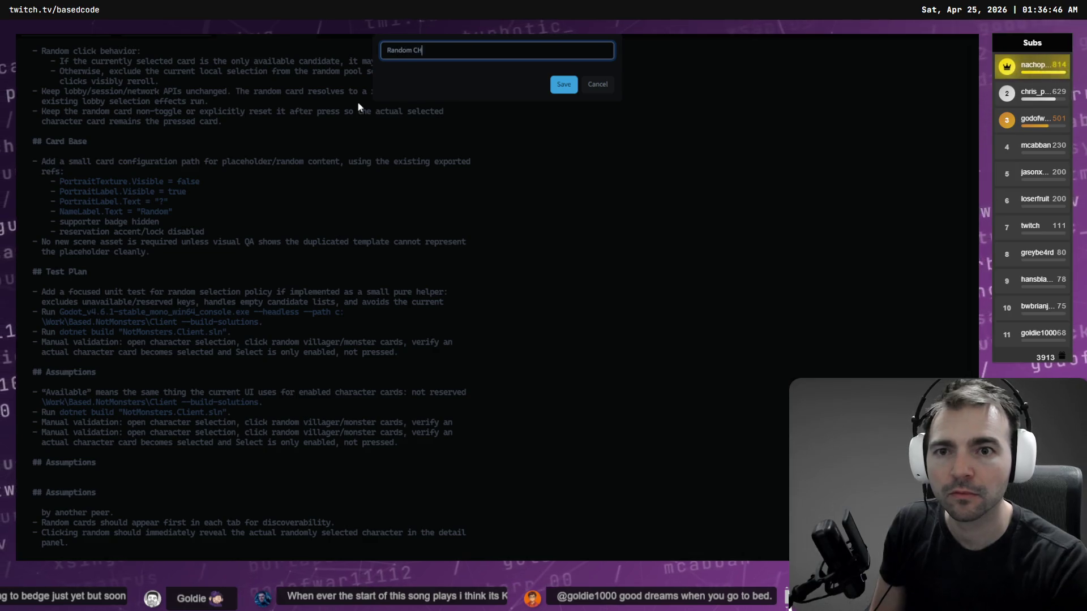
key(Return)
double_click(258, 35)
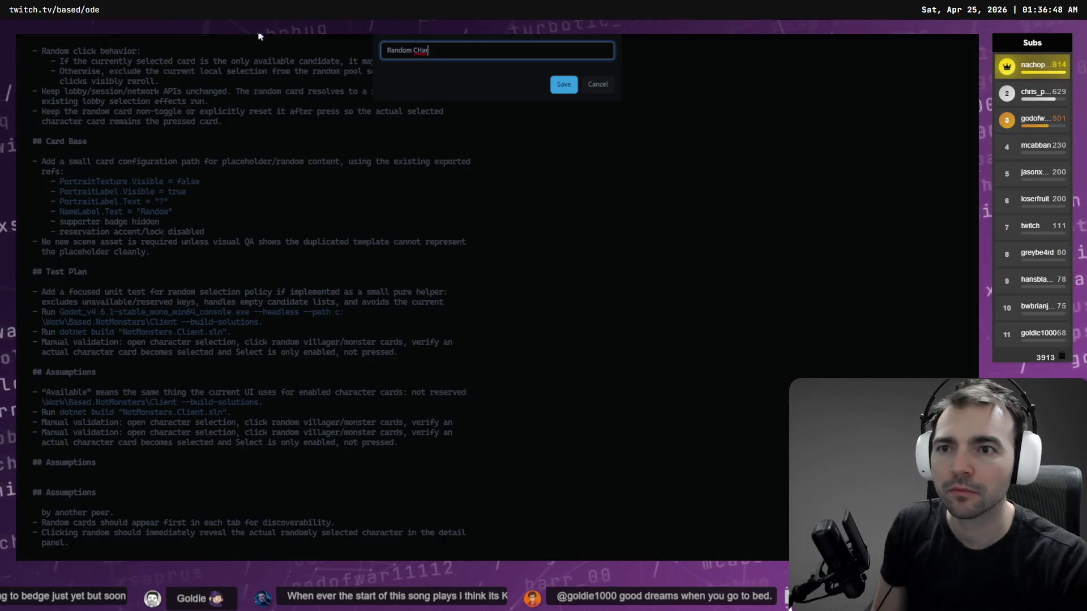
key(End)
key(BackSpace)
key(BackSpace)
key(BackSpace)
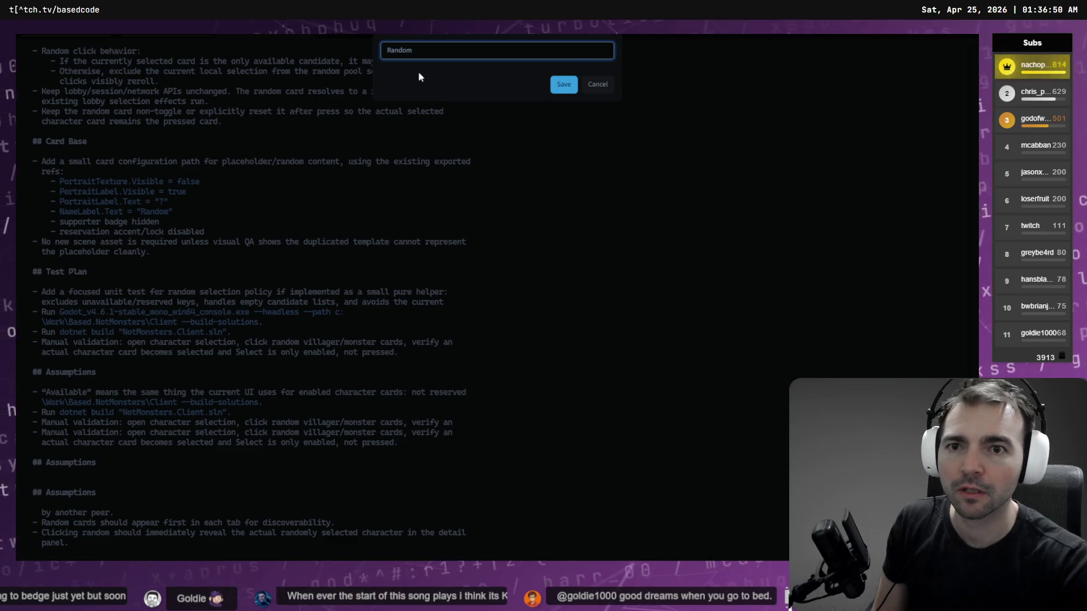
text(ard)
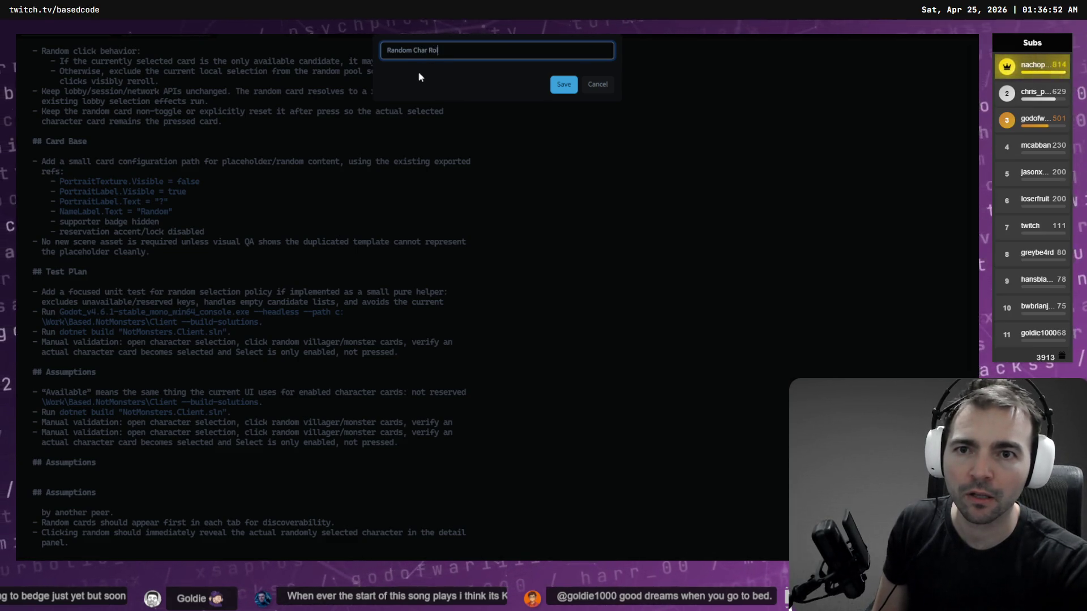
key(Return)
click(155, 37)
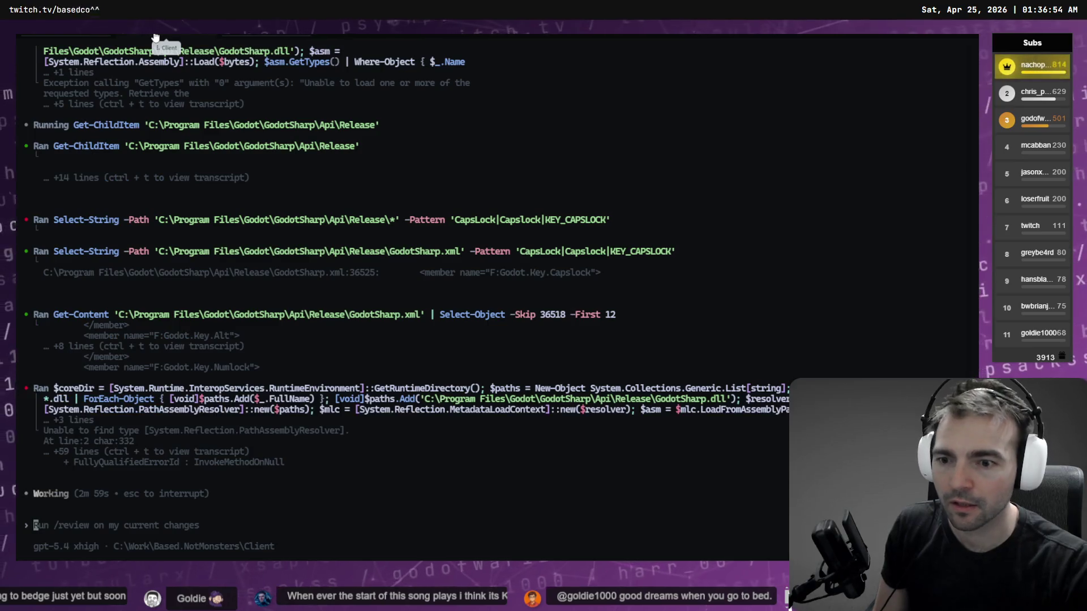
- Rename the current Client session tab to 'Tab Menu'
scroll(221, 251, up, 20)
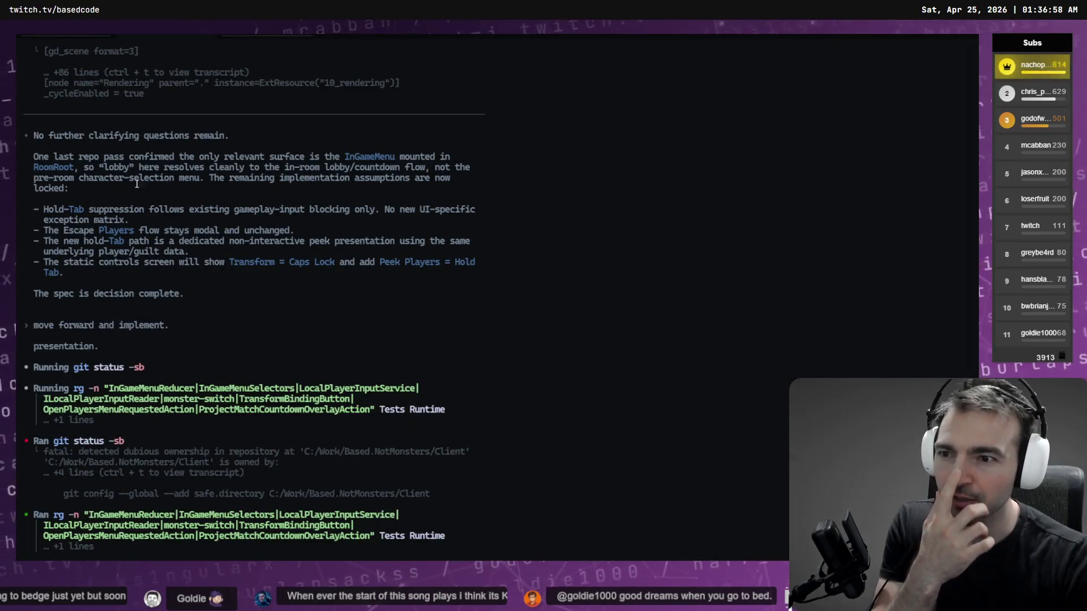
double_click(164, 36)
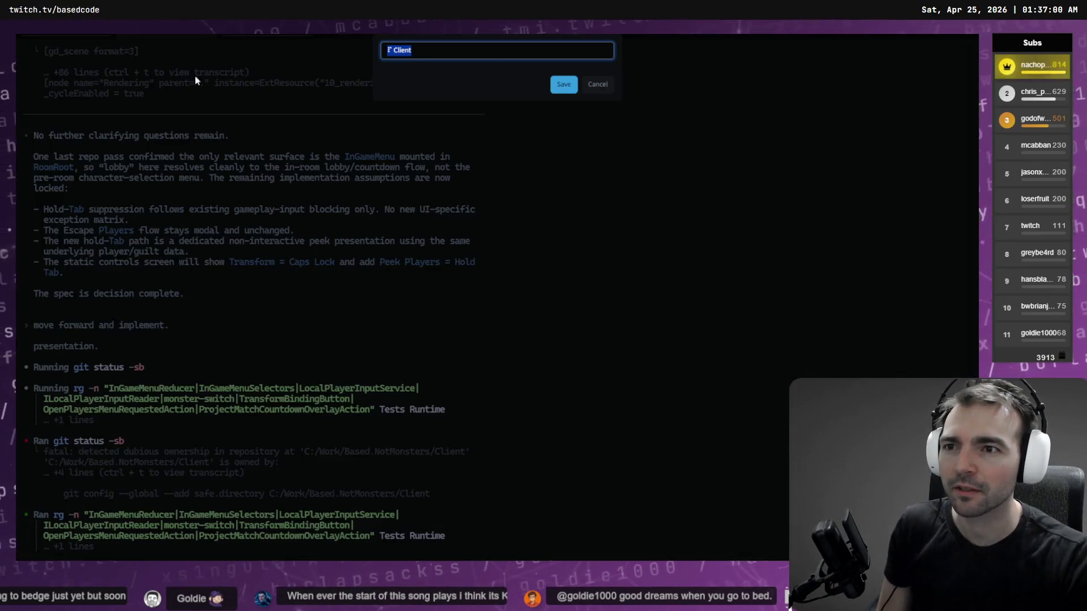
text(Tab Menu)
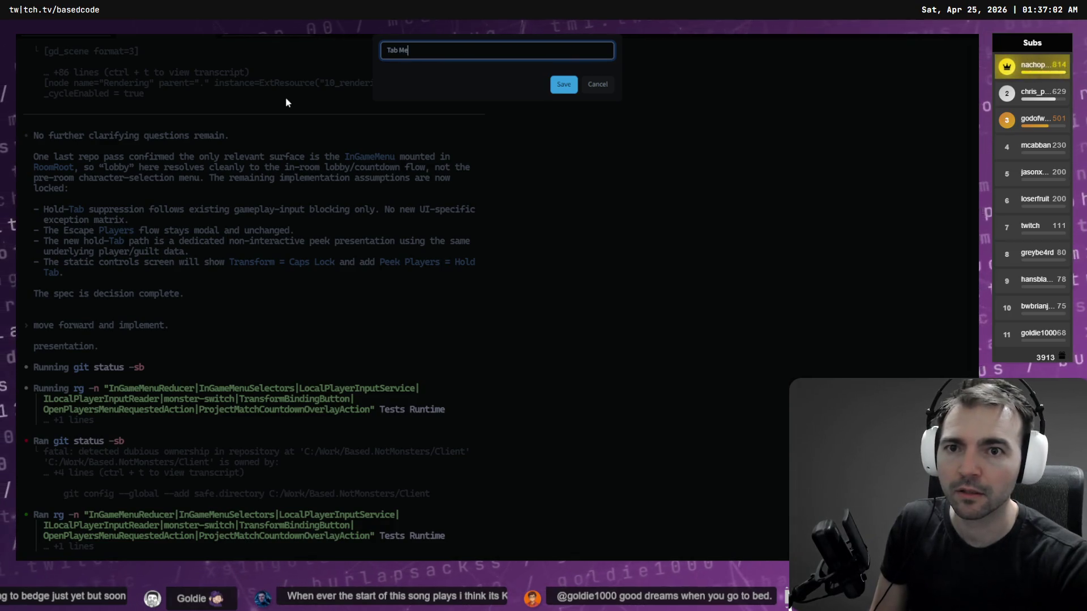
key(Return)
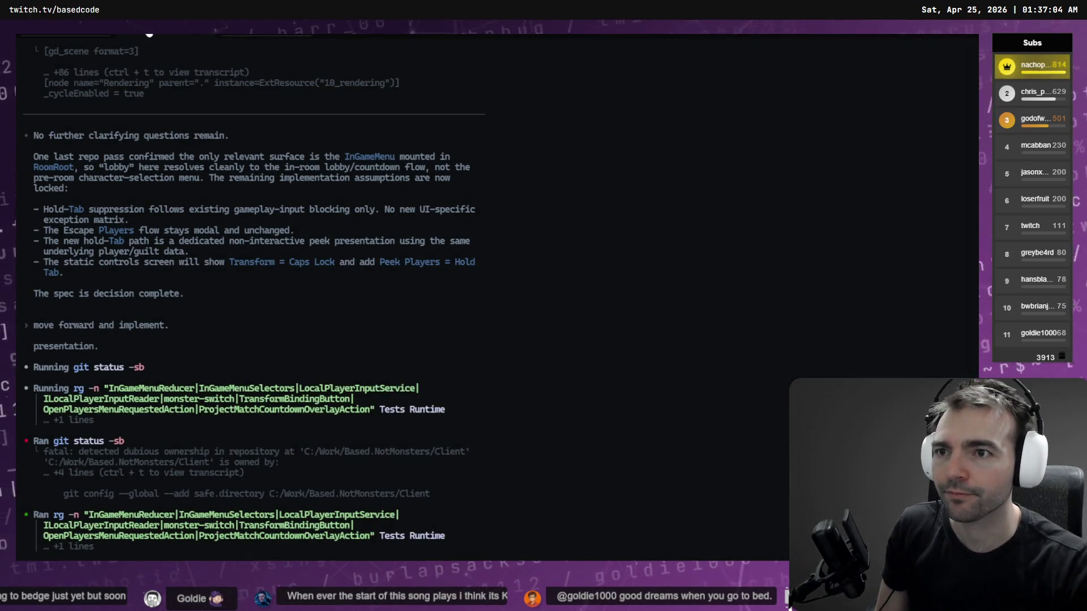
- Rename the test-results session tab to 'Nameplates'
click(279, 36)
scroll(240, 318, up, 10)
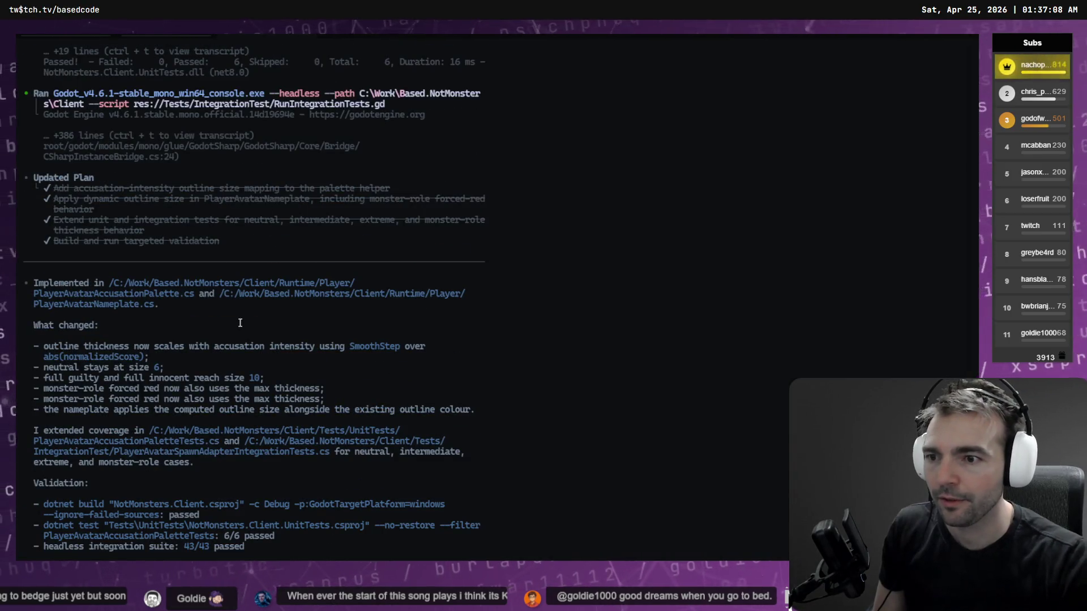
scroll(240, 317, down, 6)
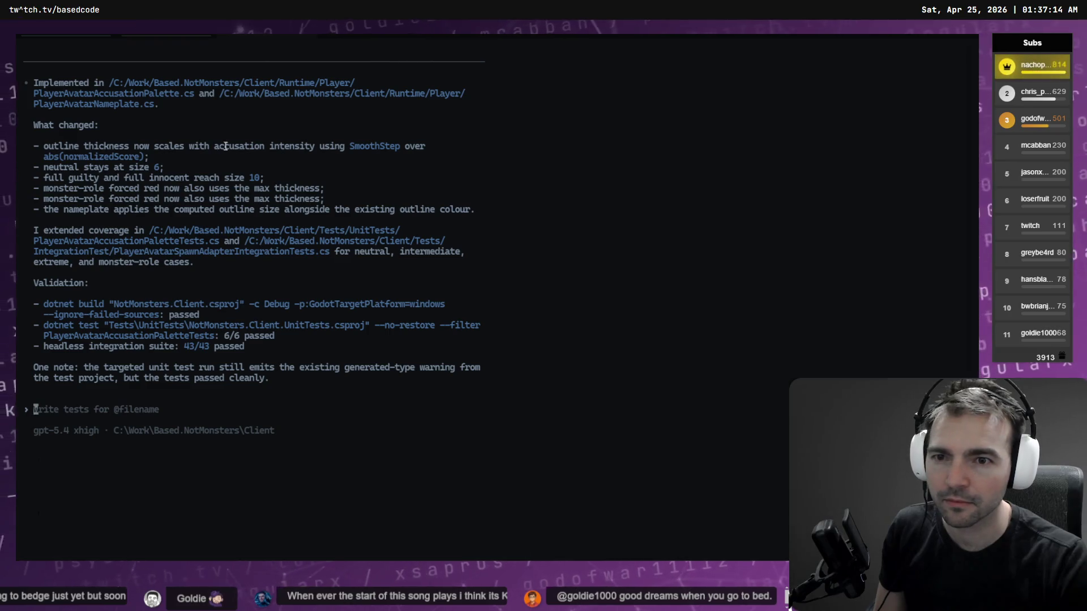
double_click(258, 36)
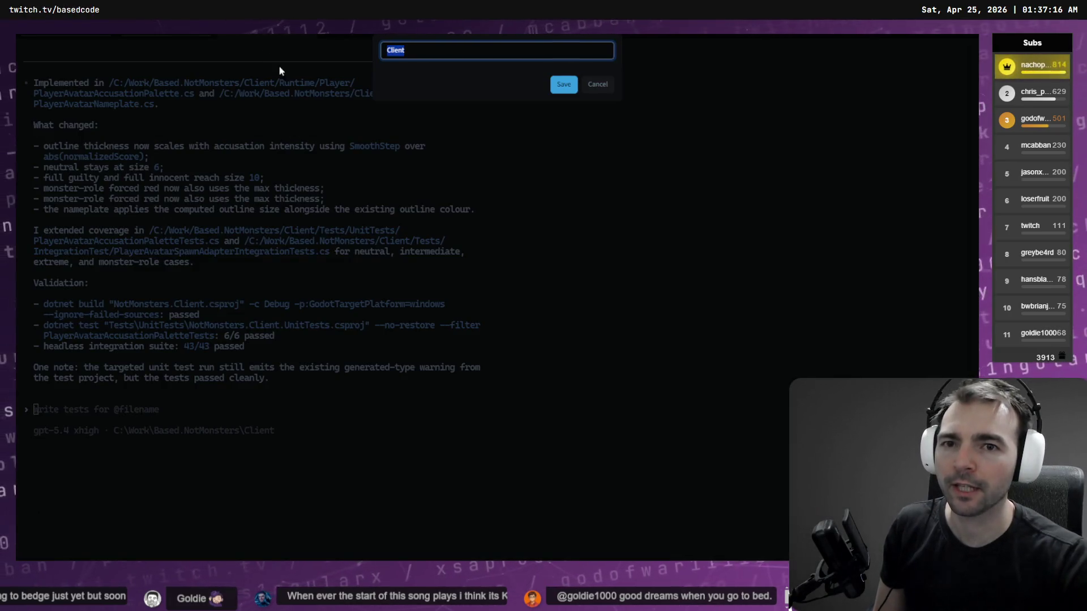
key(BackSpace)
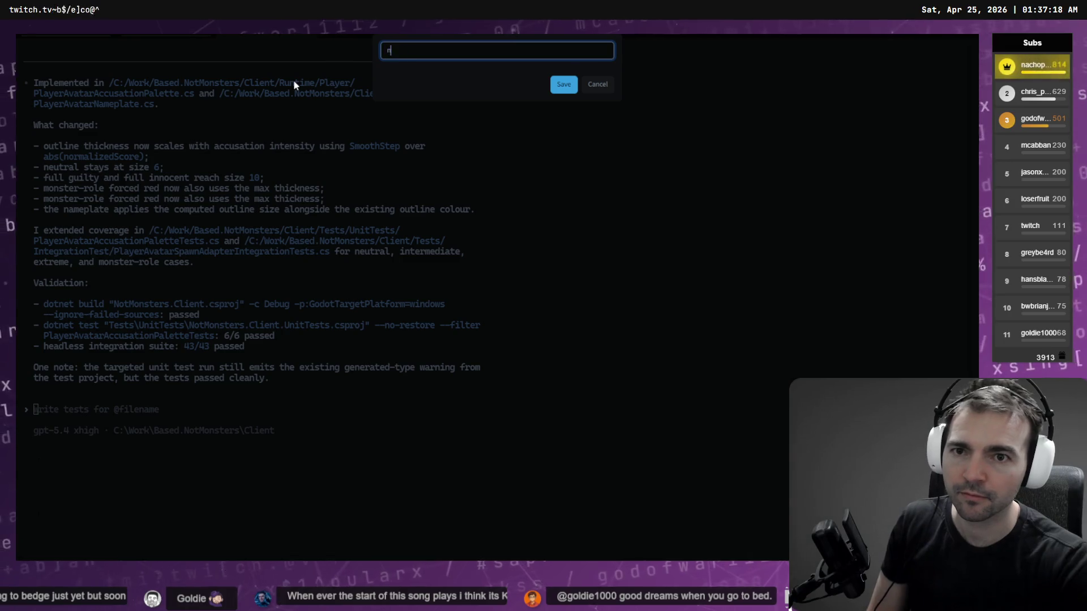
text(Nameplates)
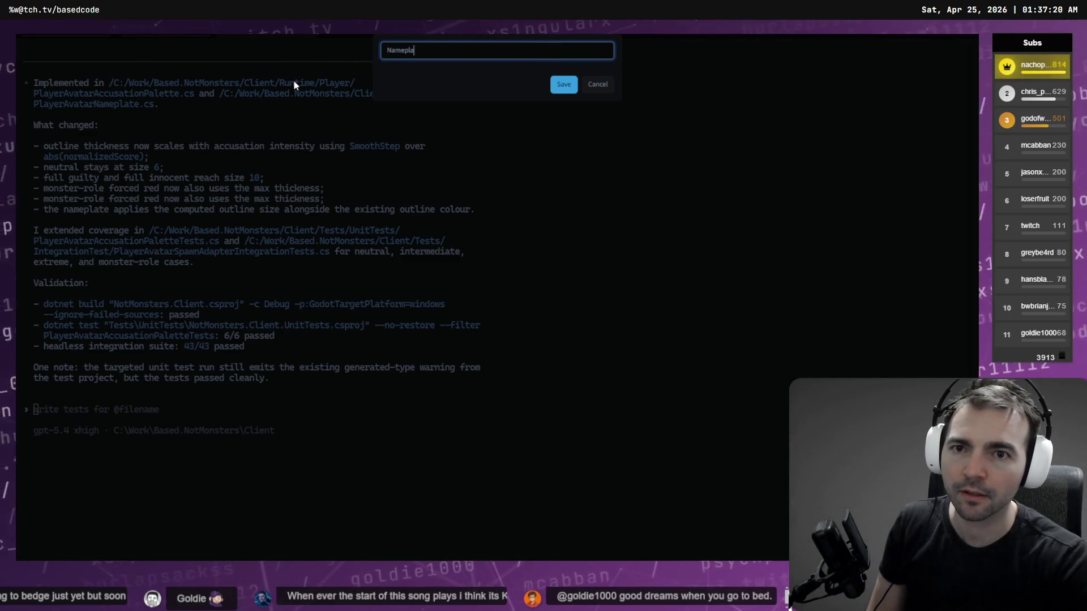
key(Return)
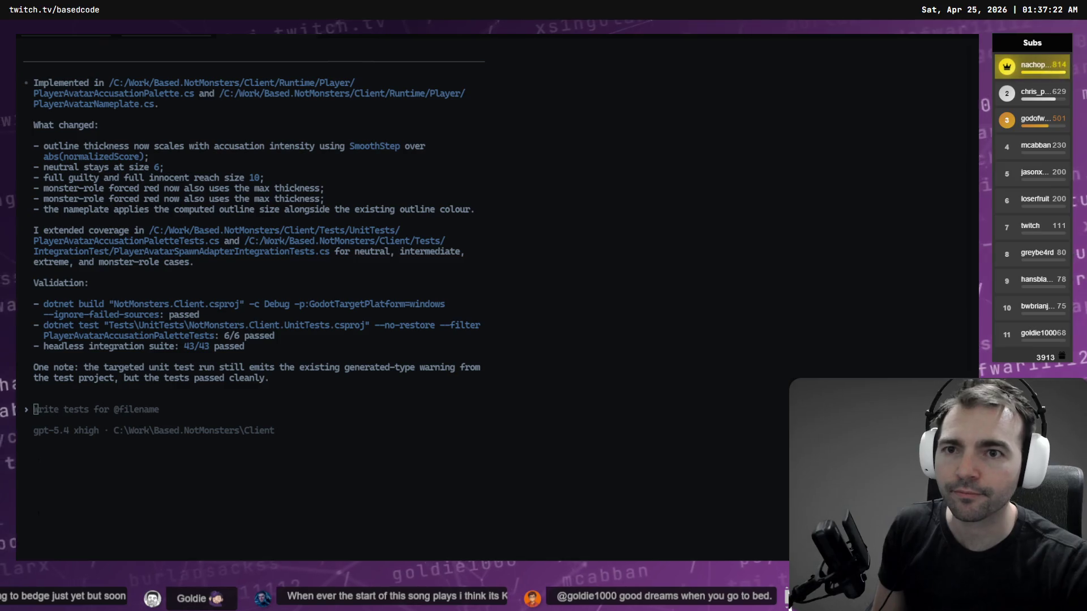
- Rename another session tab to 'Accusation' with F2, then go to the random character card session
click(350, 35)
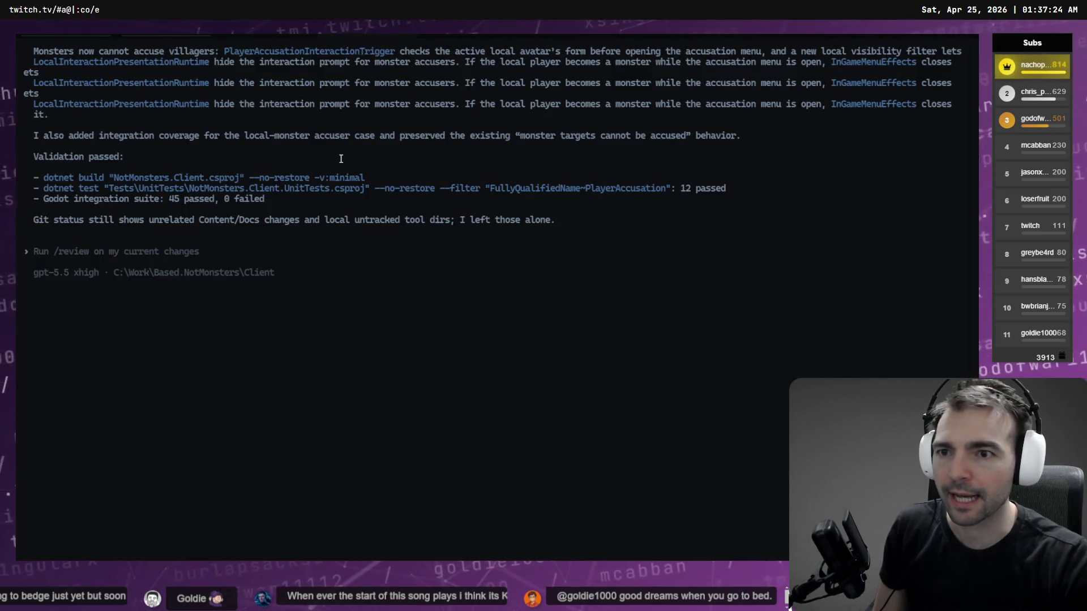
scroll(332, 202, up, 10)
scroll(332, 202, down, 2)
scroll(333, 201, up, 15)
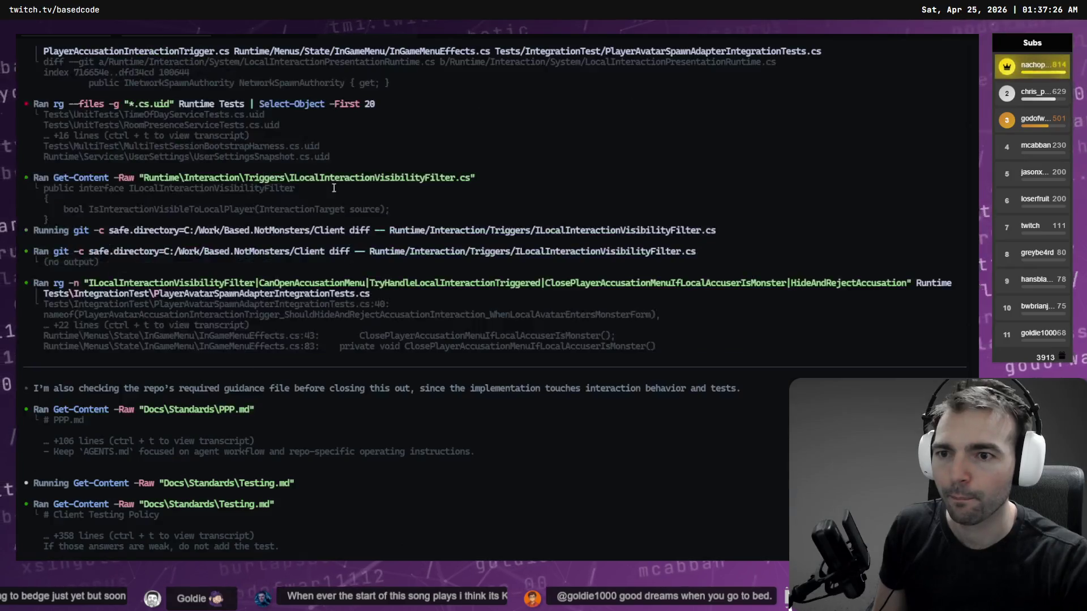
key(F2)
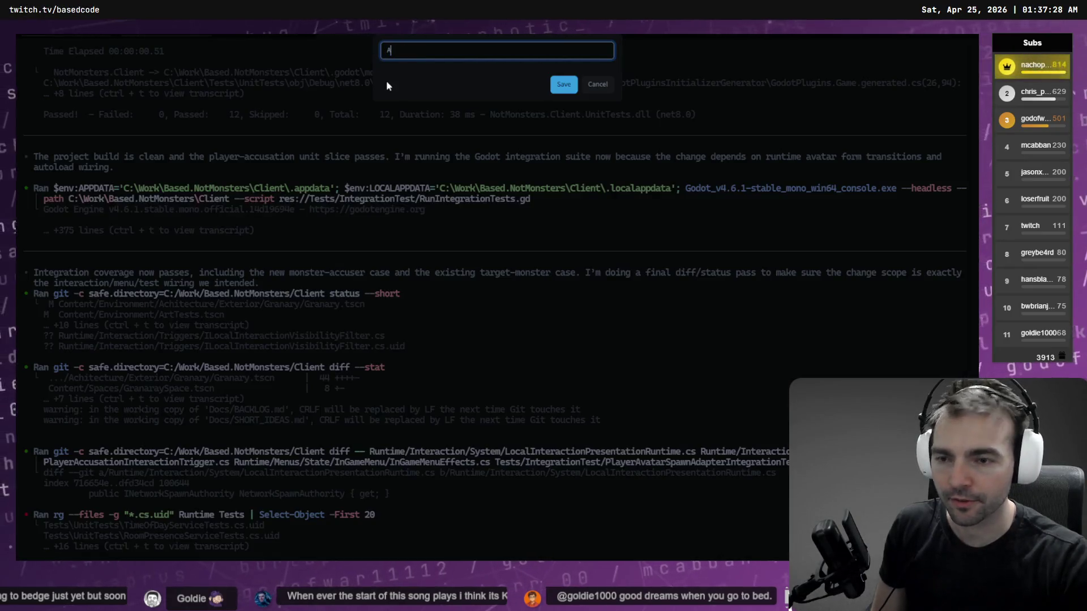
text(ccusation)
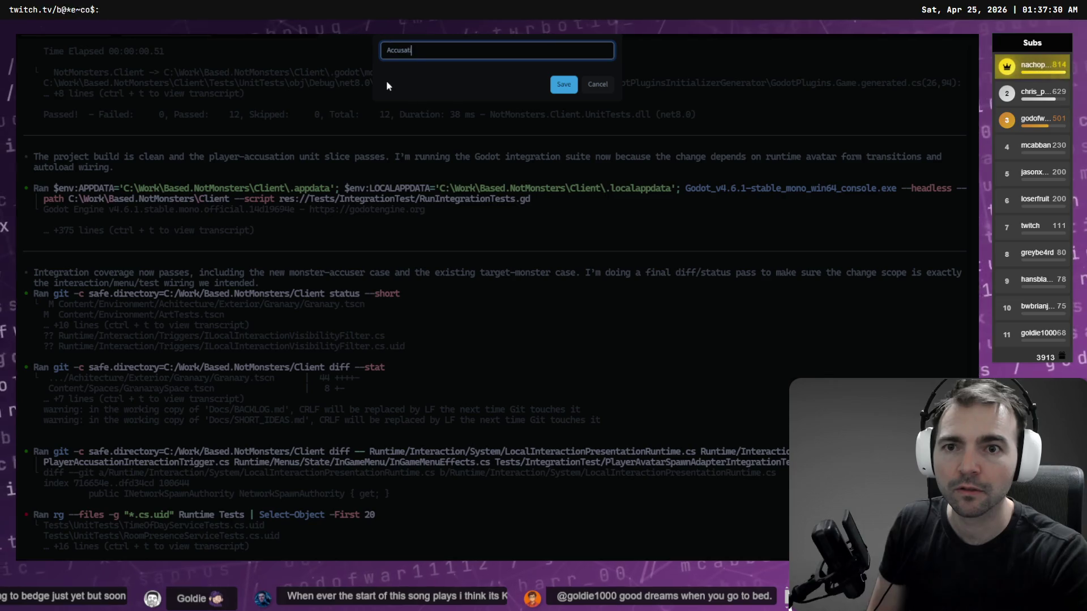
key(Return)
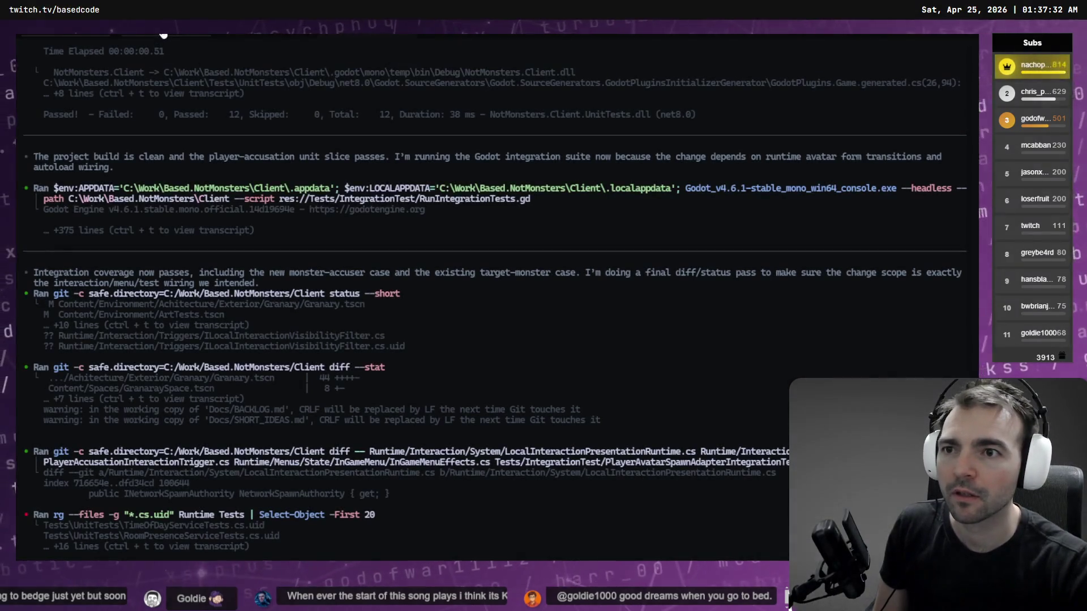
click(142, 38)
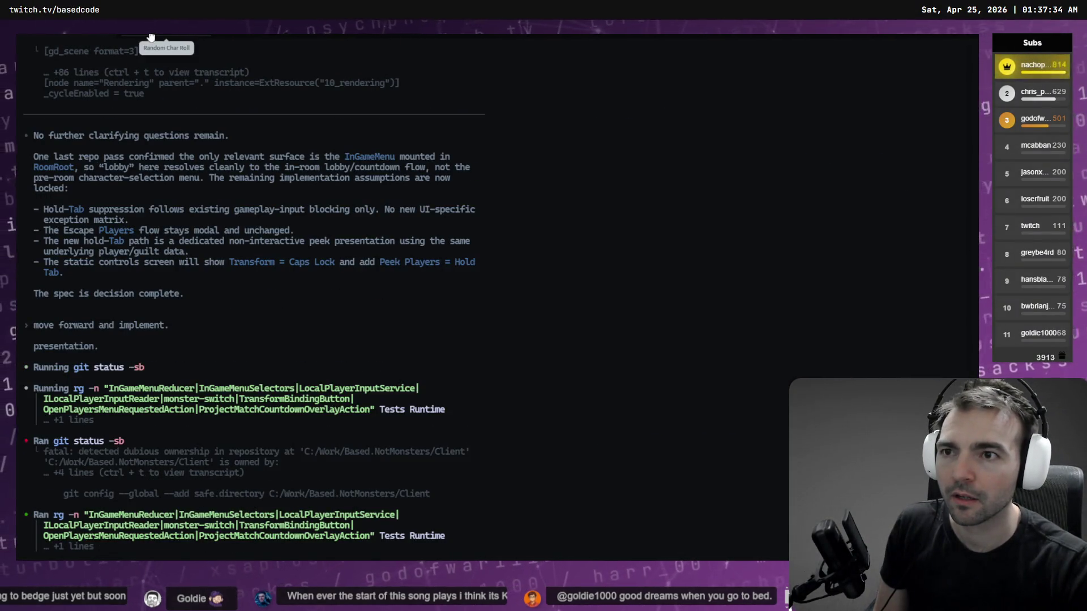
click(84, 40)
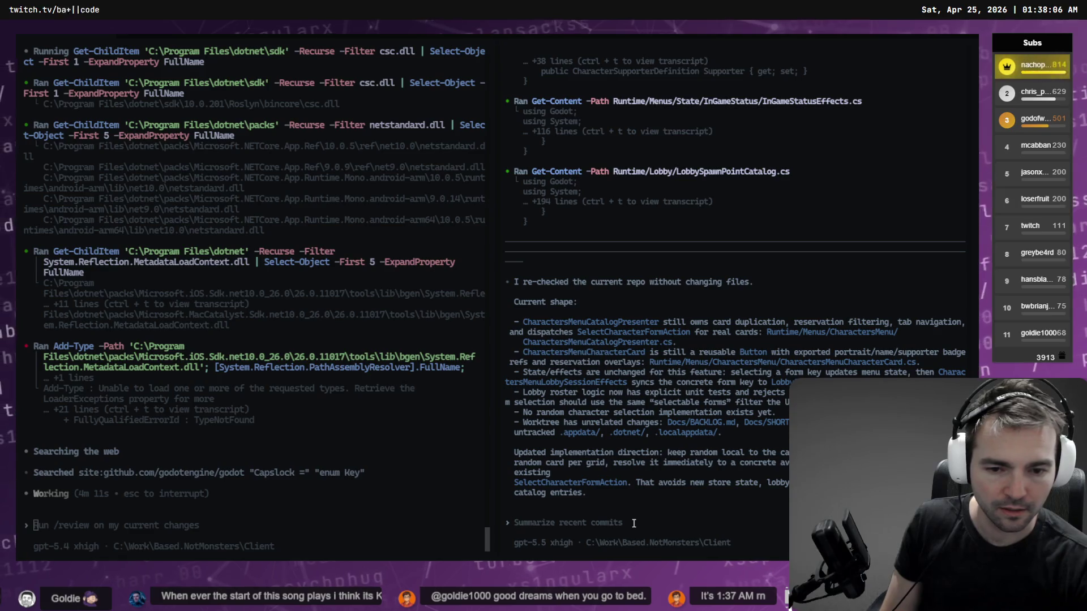
- Dictate and send 'any remaining questions before you go ahead and implement?' to the random-card agent
key(super+h)
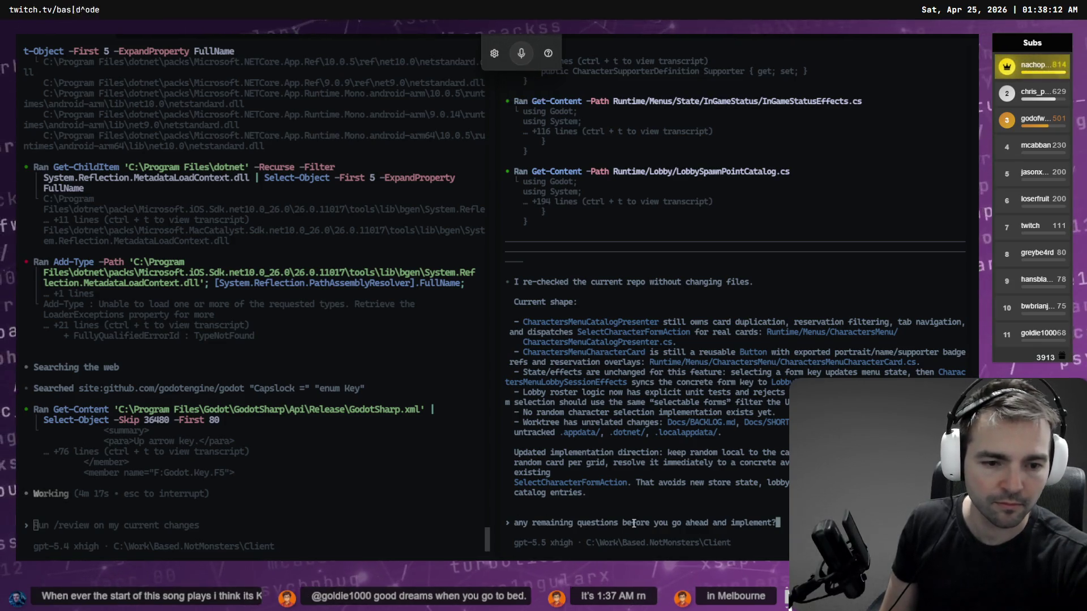
key(Return)
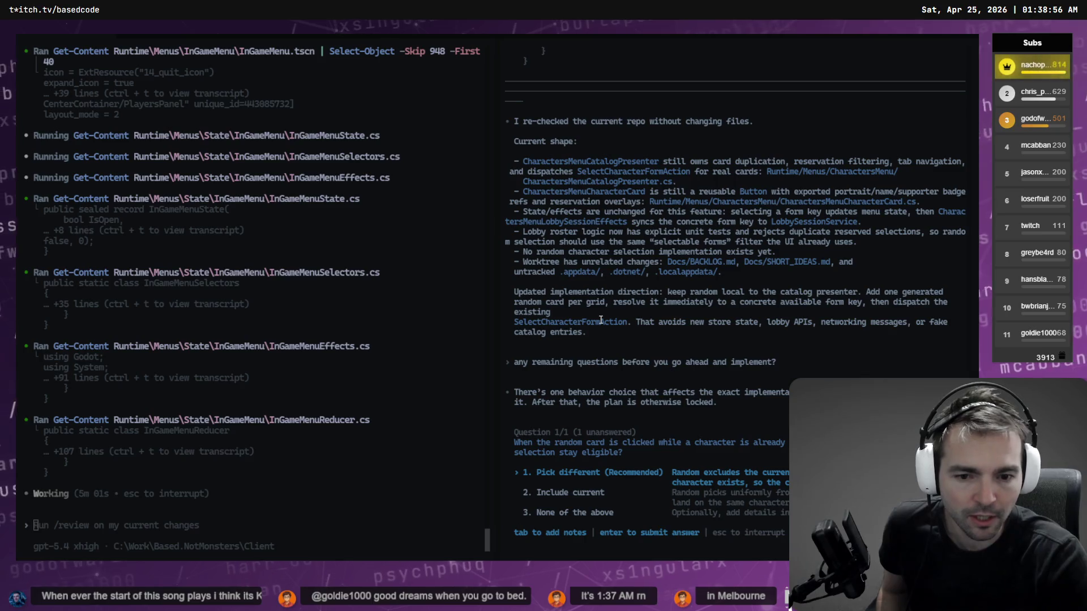
- Answer 'Pick different' and dictate 'go ahead and implement.' to the random-card agent
key(Return)
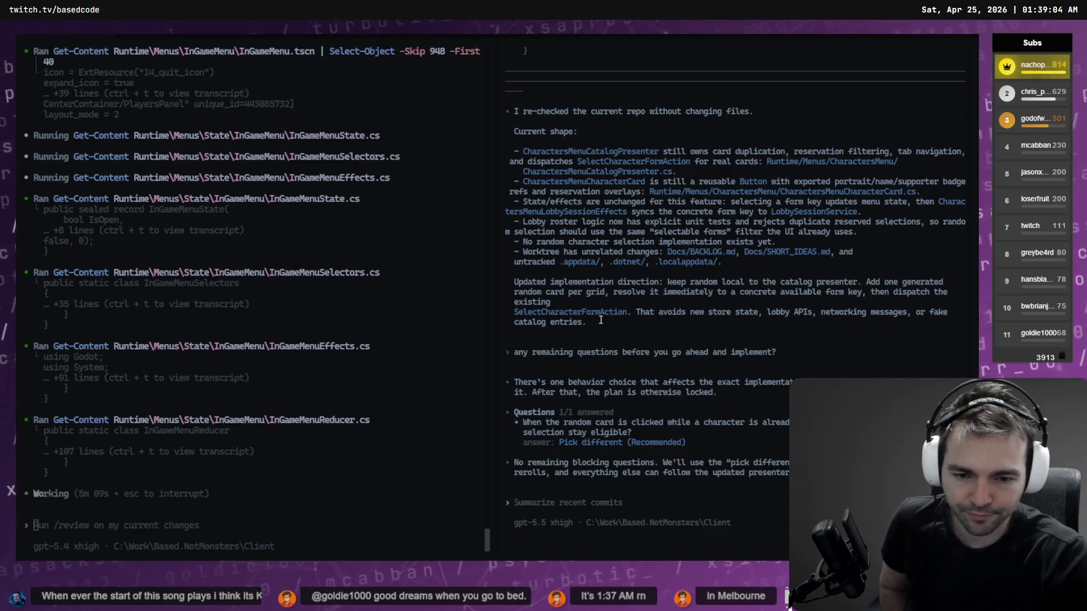
key(super+h)
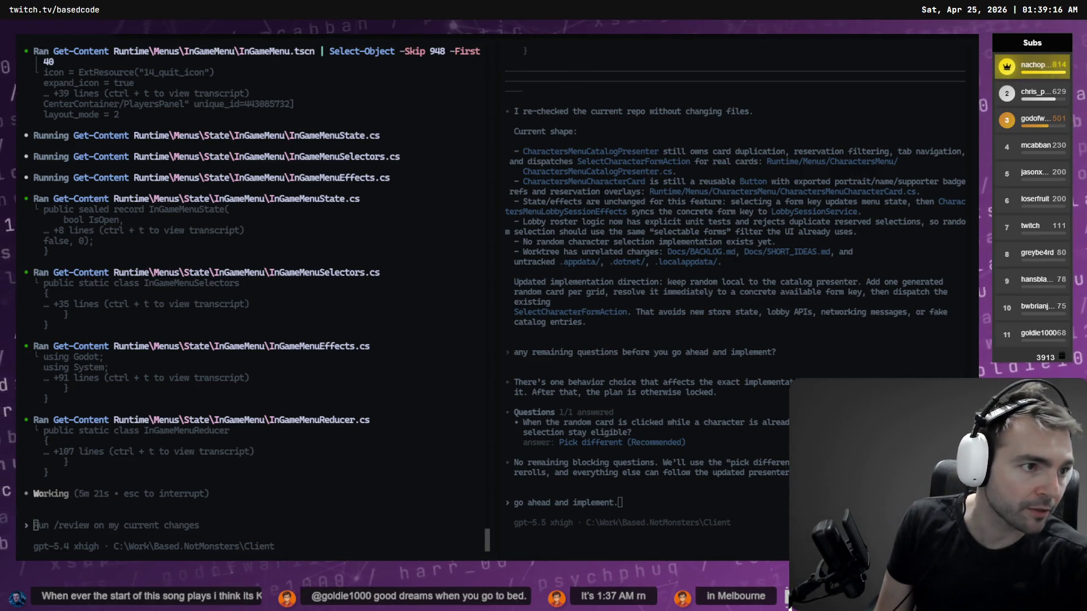
key(alt+Tab)
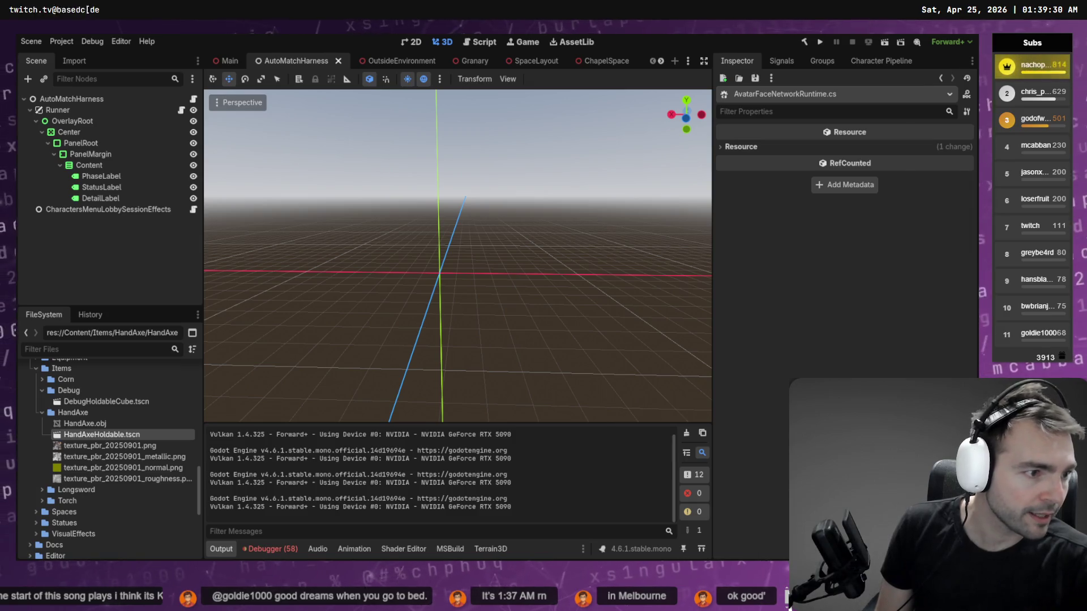
- Pan and zoom around the Not Monsters tldraw board to the Equipment section and select the Club
key(alt+Tab)
scroll(284, 295, down, 3)
scroll(392, 294, right, 10)
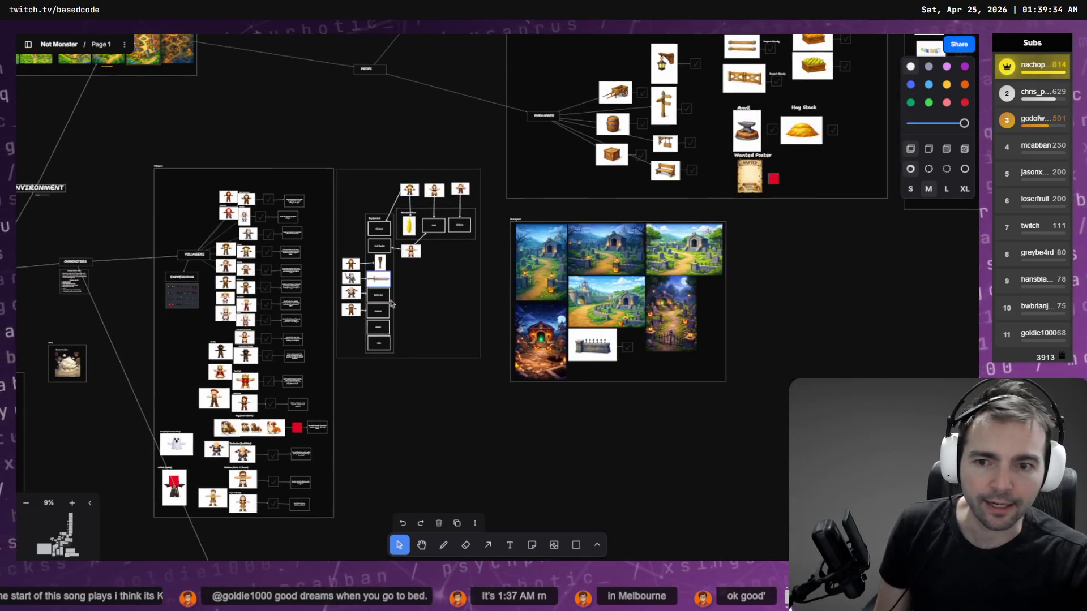
scroll(392, 293, up, 10)
scroll(447, 293, up, 5)
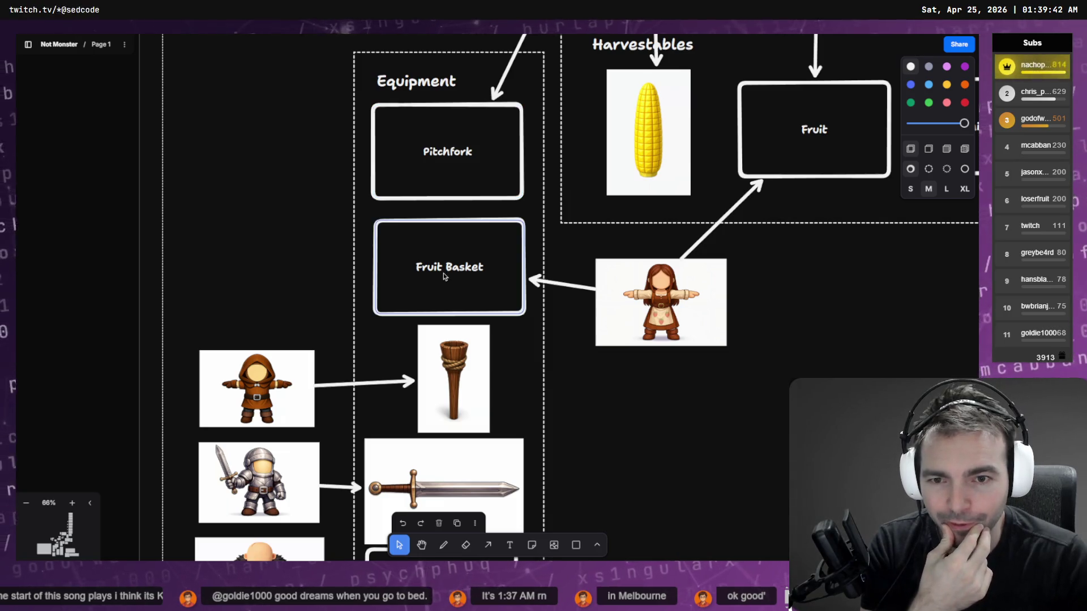
scroll(443, 273, down, 7)
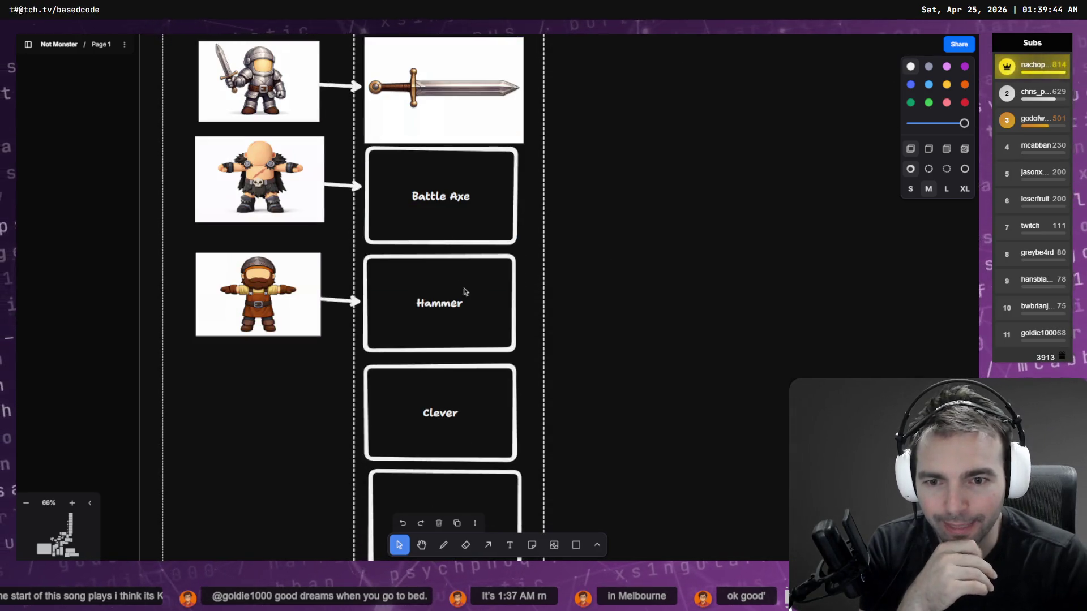
scroll(461, 285, down, 2)
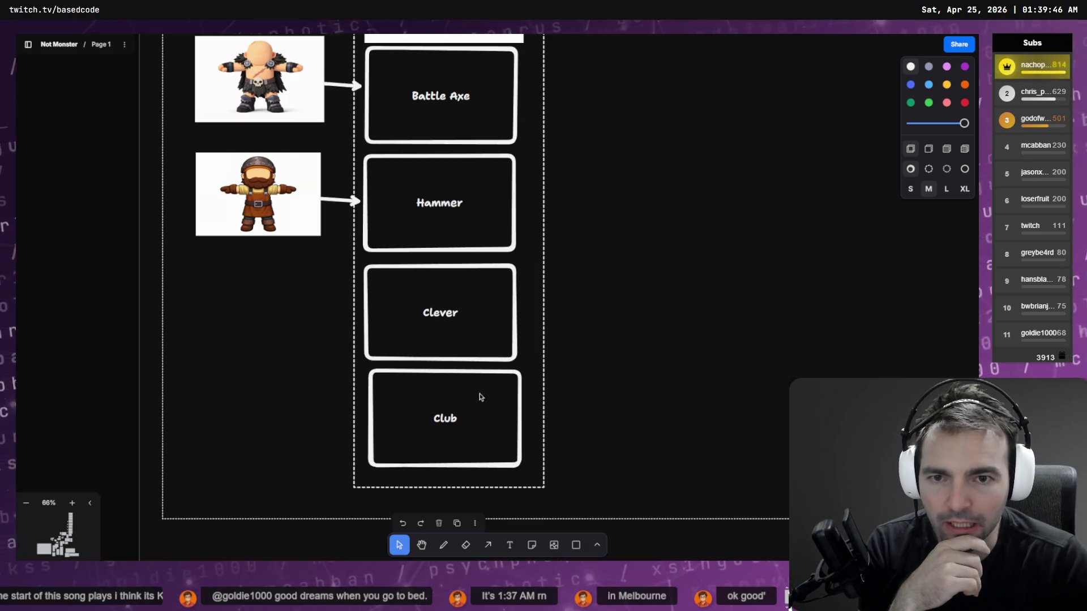
scroll(480, 399, up, 14)
scroll(444, 359, down, 11)
scroll(414, 292, down, 11)
scroll(419, 294, up, 5)
click(520, 338)
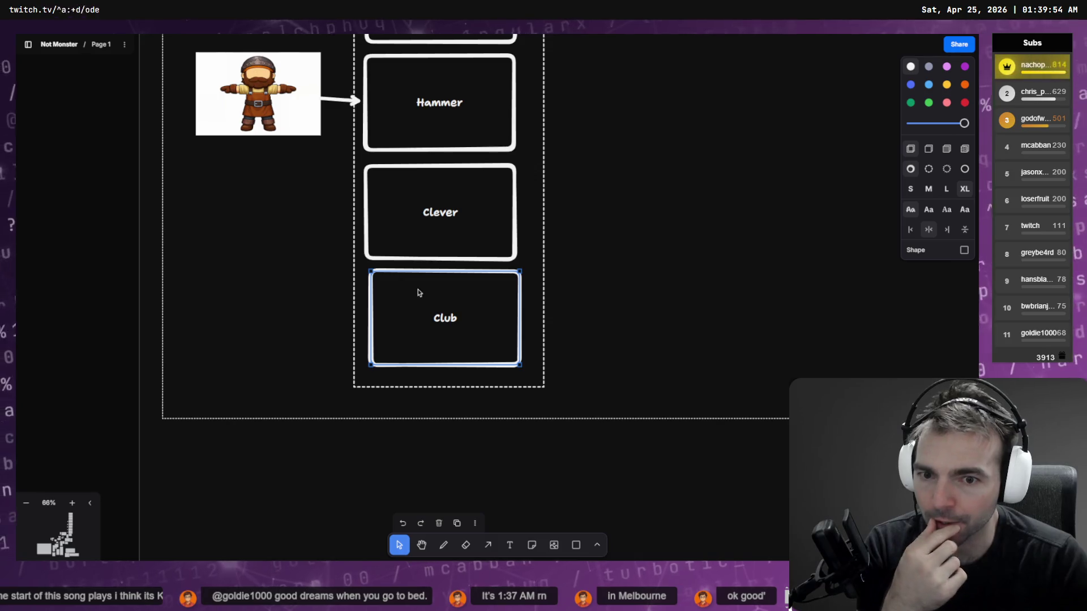
- Look over the Pitchfork and farmer, then settle on selecting the corn image
scroll(419, 292, up, 15)
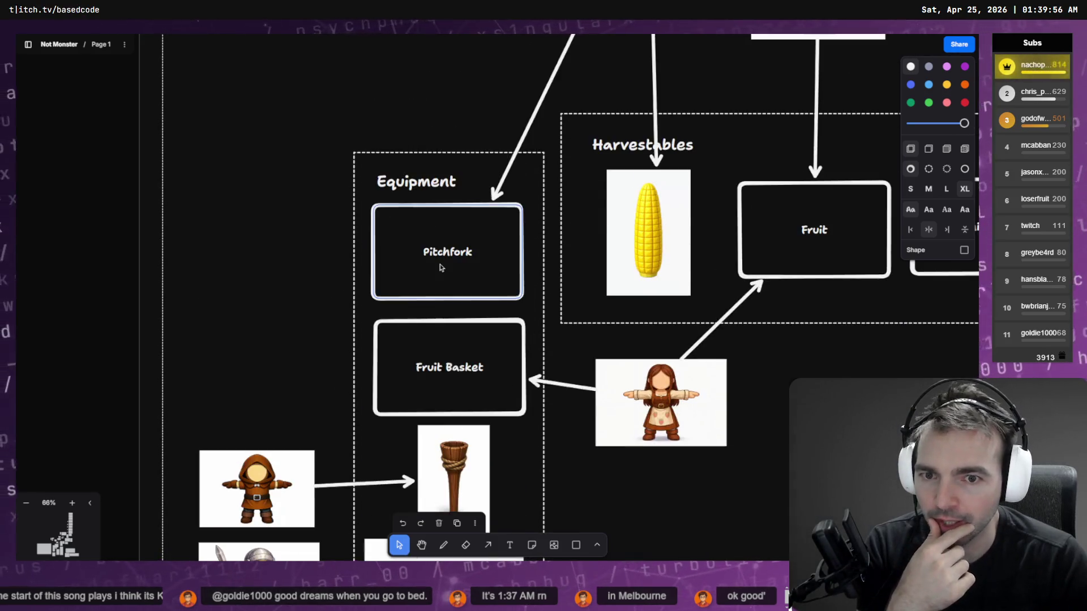
key(Escape)
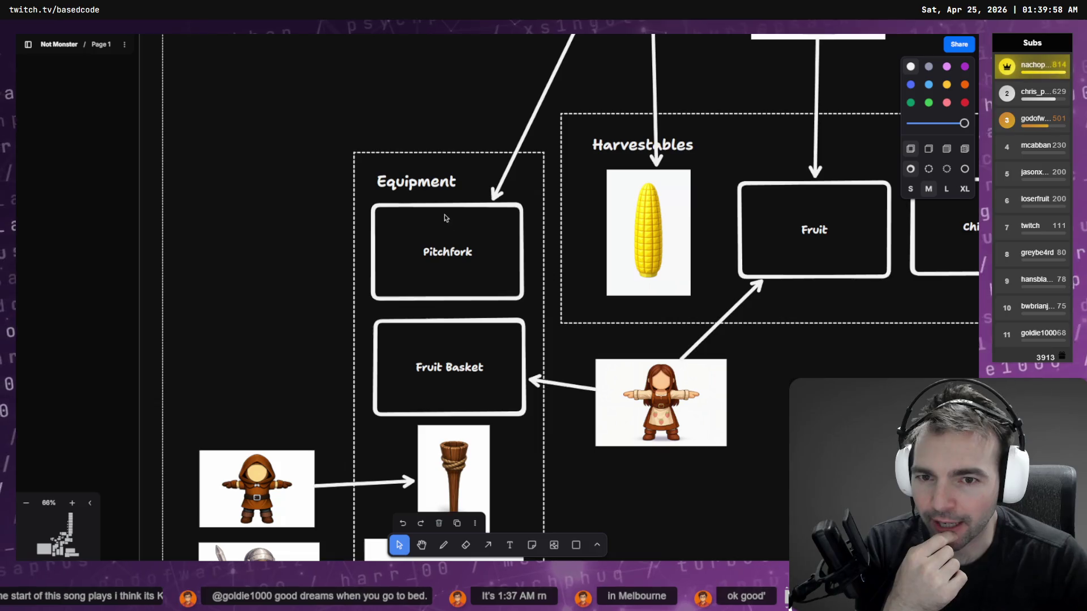
click(445, 219)
scroll(447, 226, down, 5)
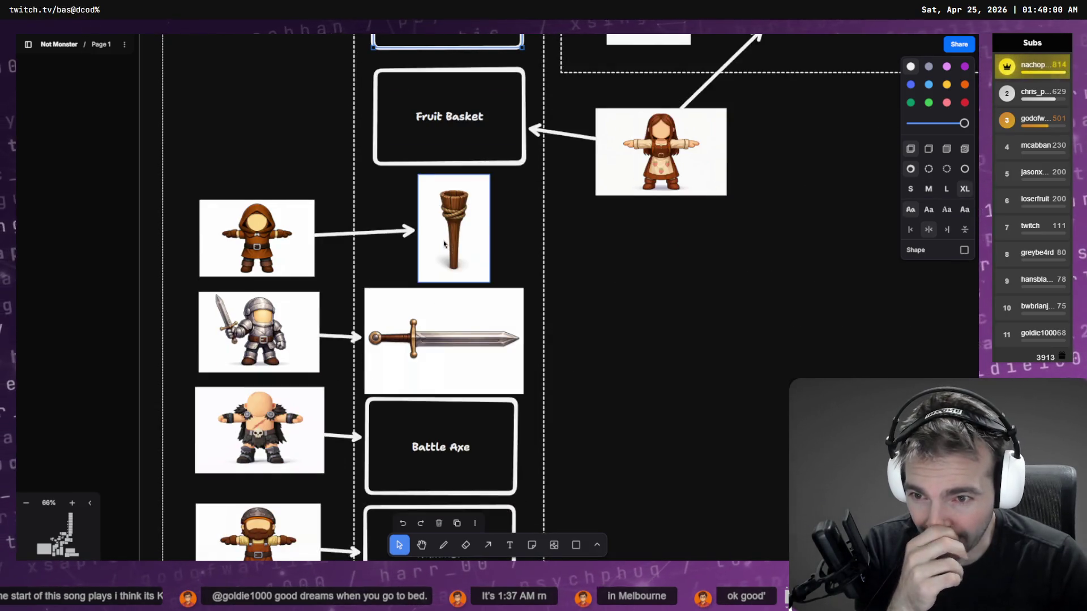
scroll(429, 240, down, 6)
scroll(419, 238, up, 15)
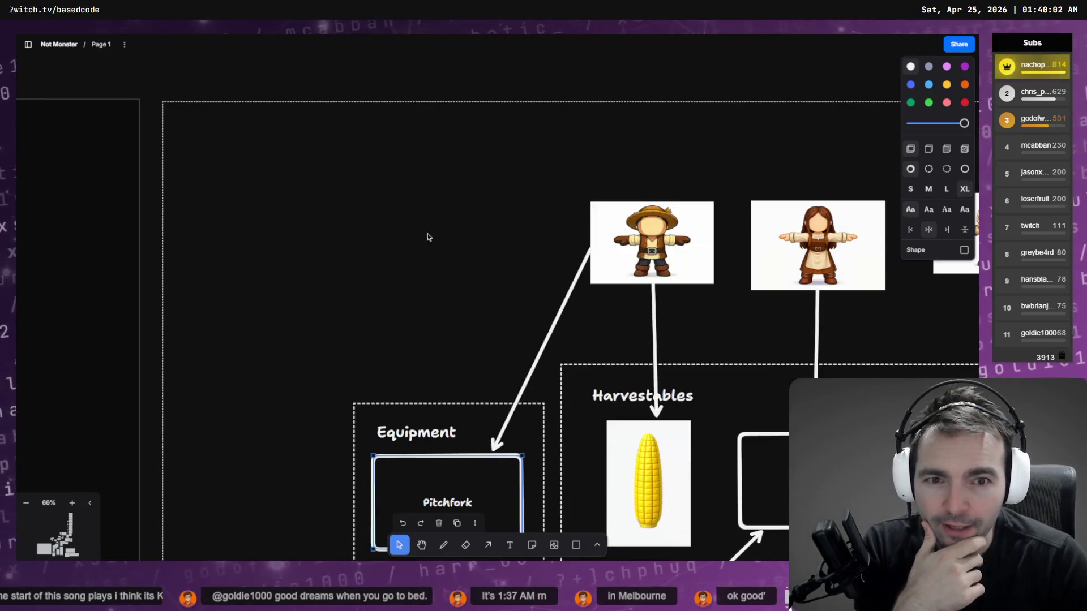
click(615, 251)
click(440, 467)
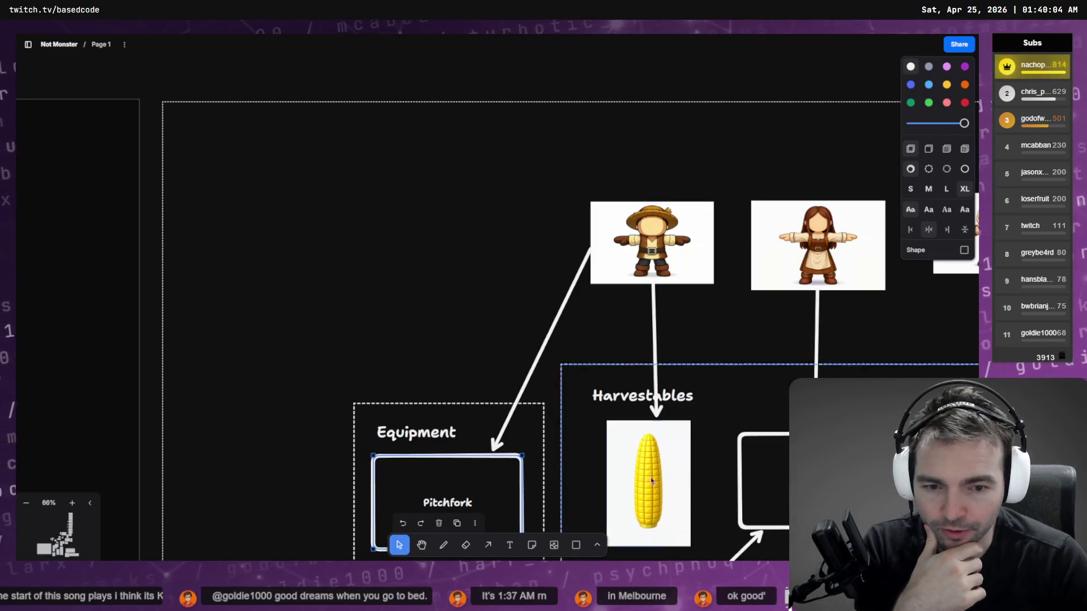
click(673, 453)
scroll(677, 413, down, 3)
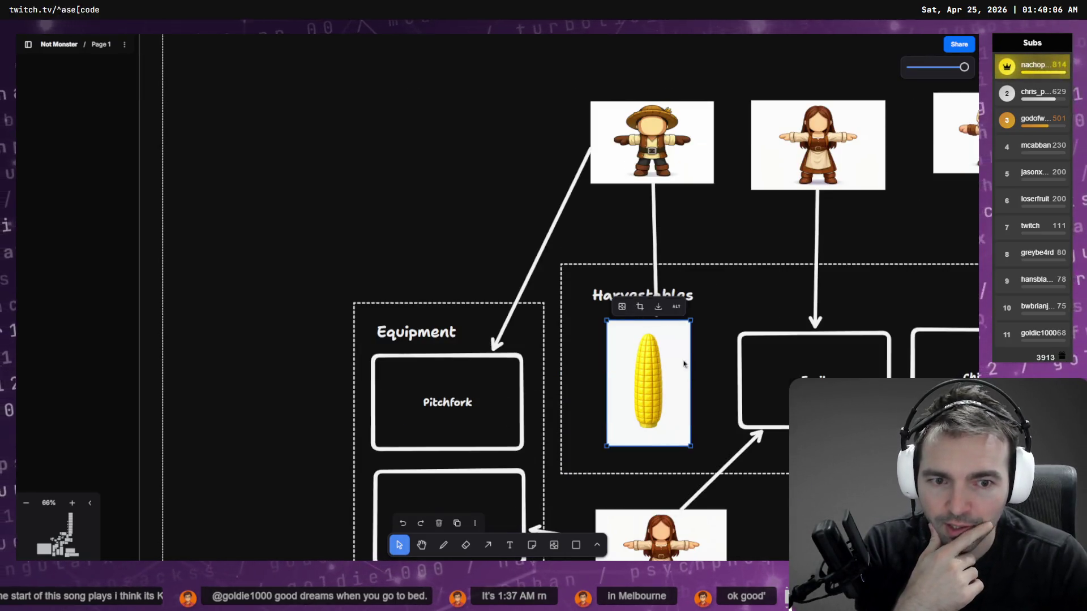
click(722, 391)
click(655, 369)
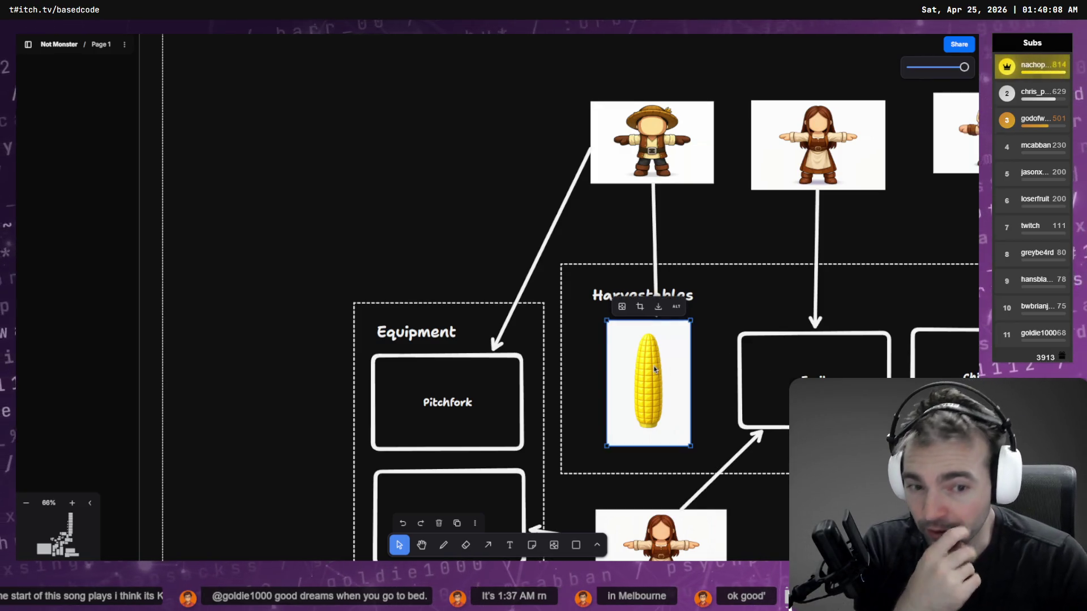
click(698, 368)
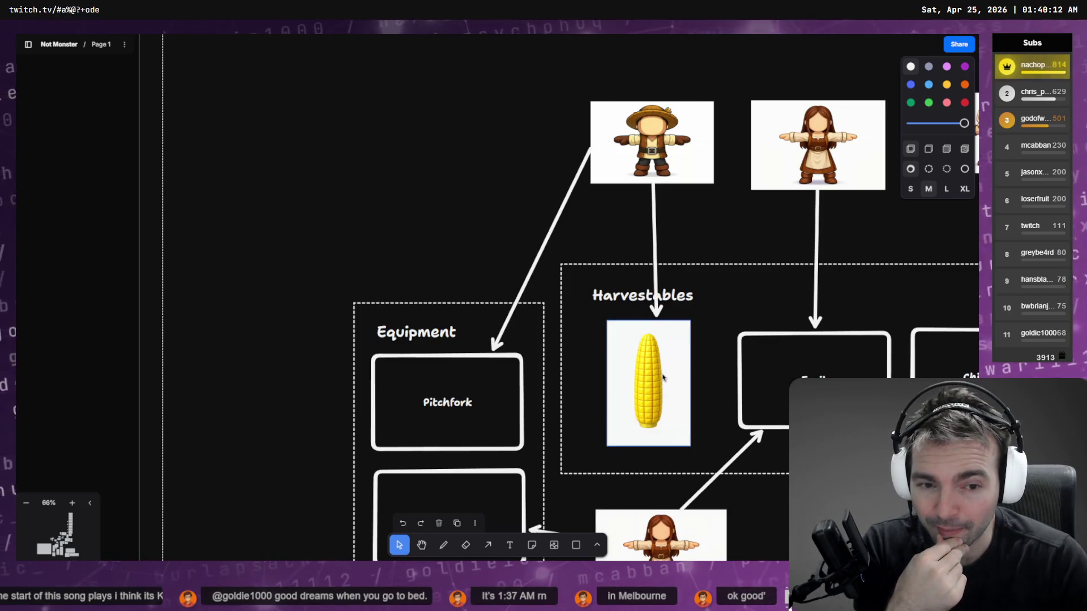
click(663, 377)
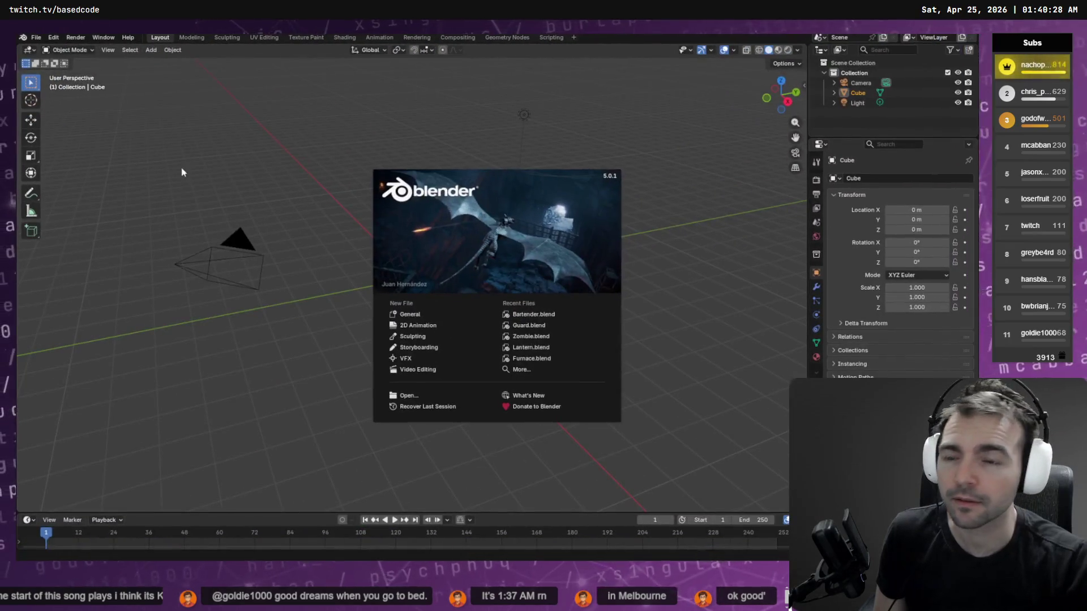
- Close Blender's splash screen and look over the File > Import formats without importing
click(698, 236)
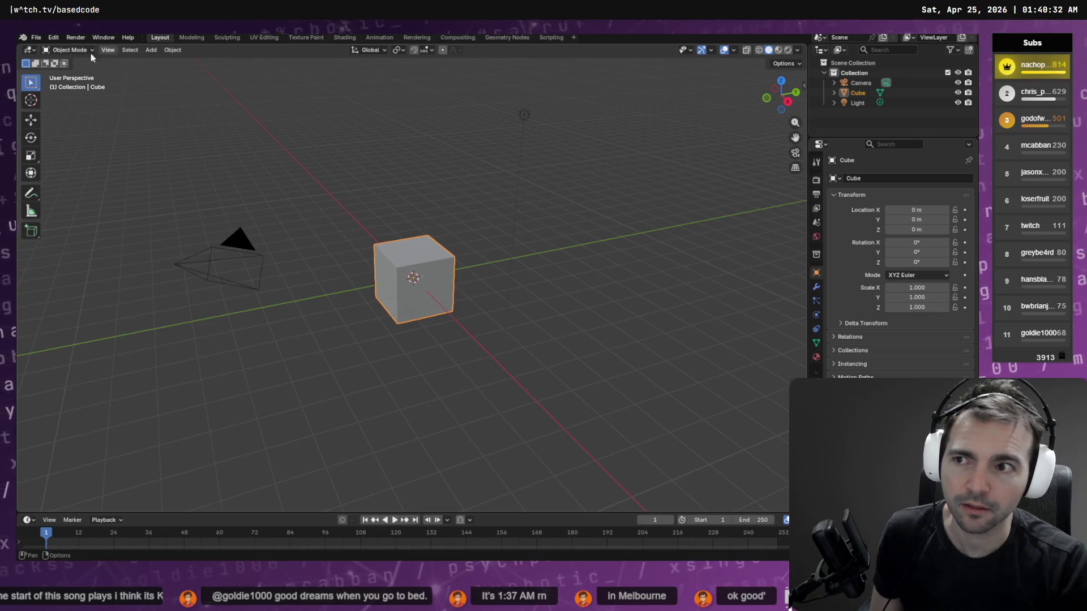
click(36, 38)
mouse_move(69, 179)
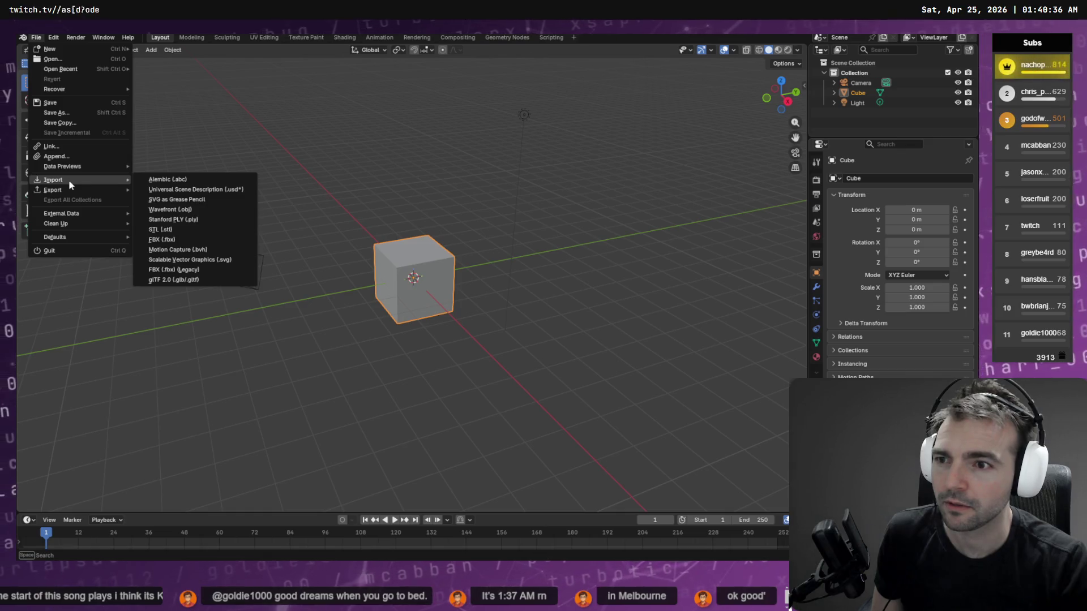
click(852, 96)
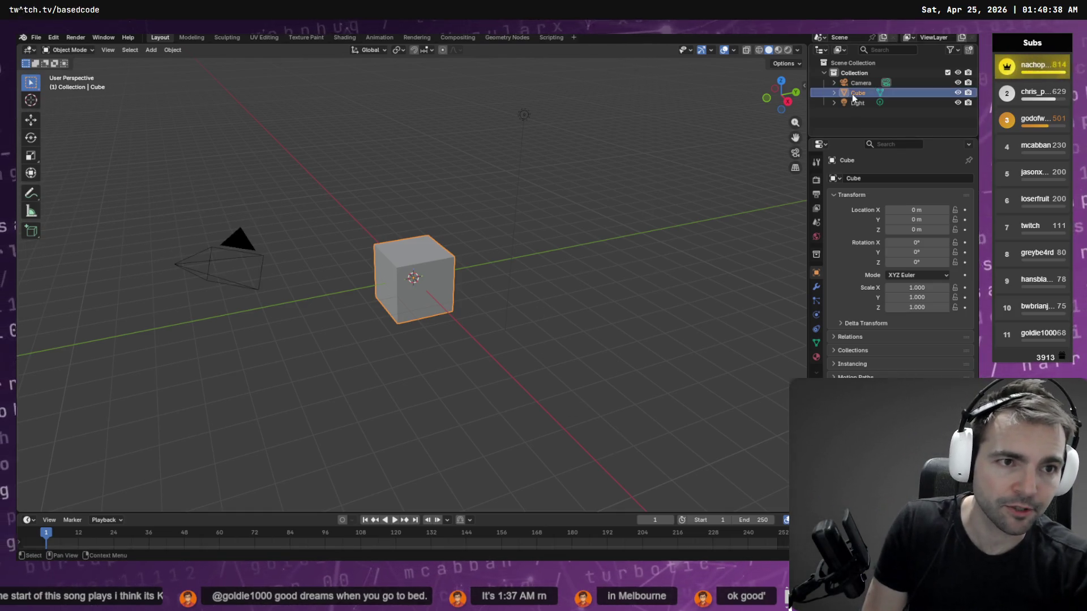
- Delete the default Cube, Camera, Light and Collection from the Outliner
key(Delete)
click(858, 84)
key(Delete)
click(858, 84)
key(Delete)
click(854, 73)
key(Delete)
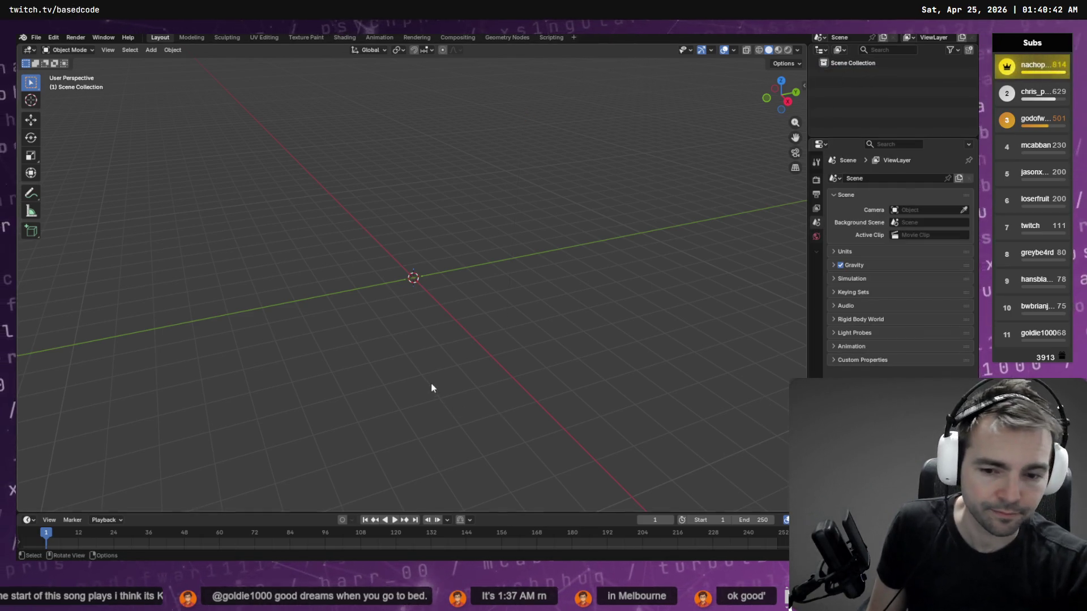
key(alt+Tab)
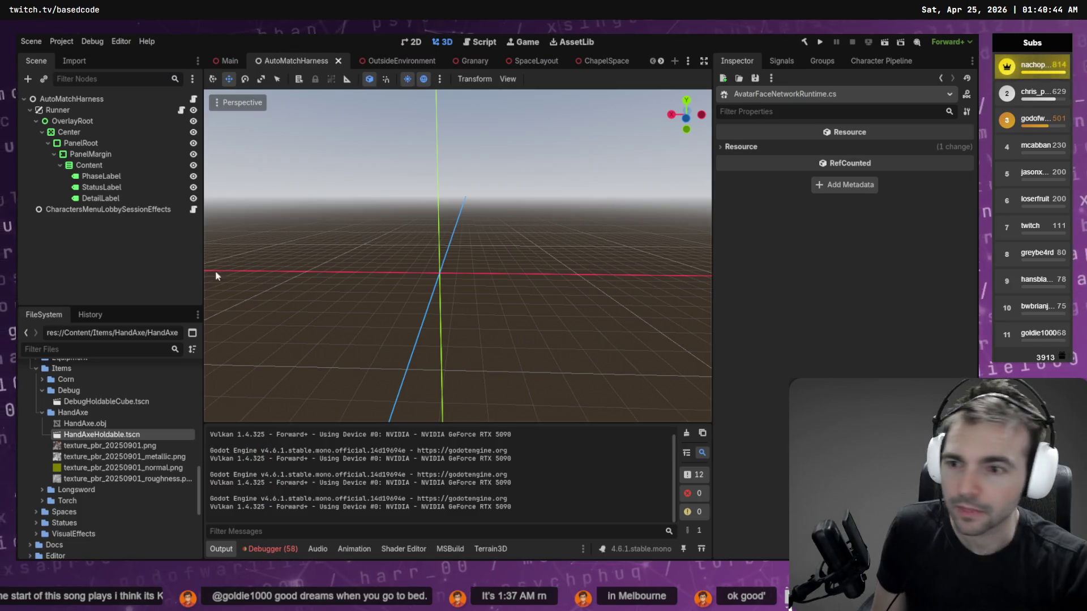
- Delete the Runtime Chapel folder and then its parent Environment folder in Godot's FileSystem dock
scroll(54, 396, down, 8)
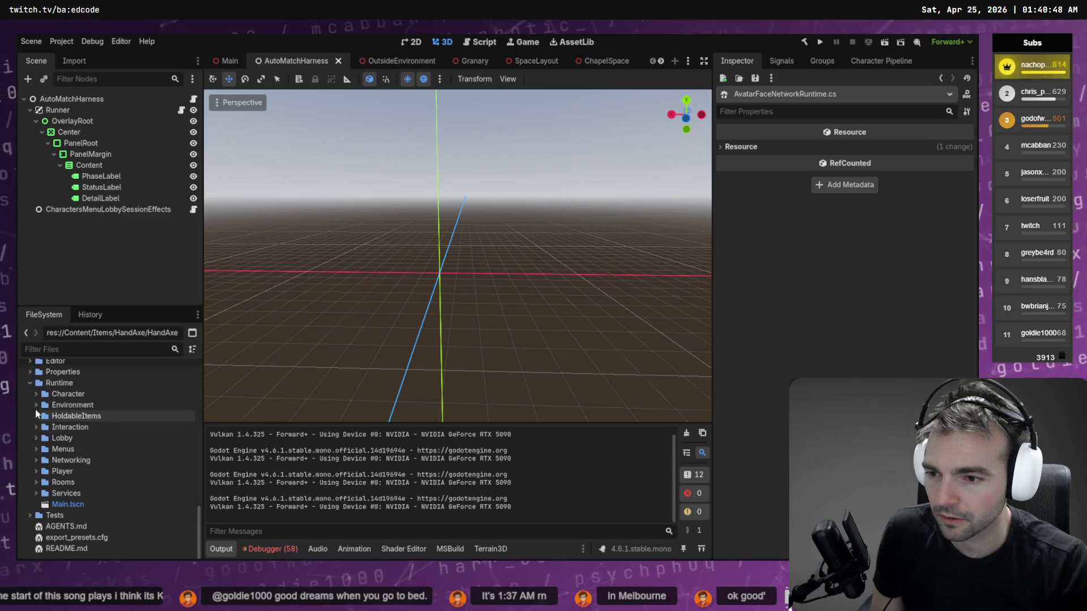
click(34, 404)
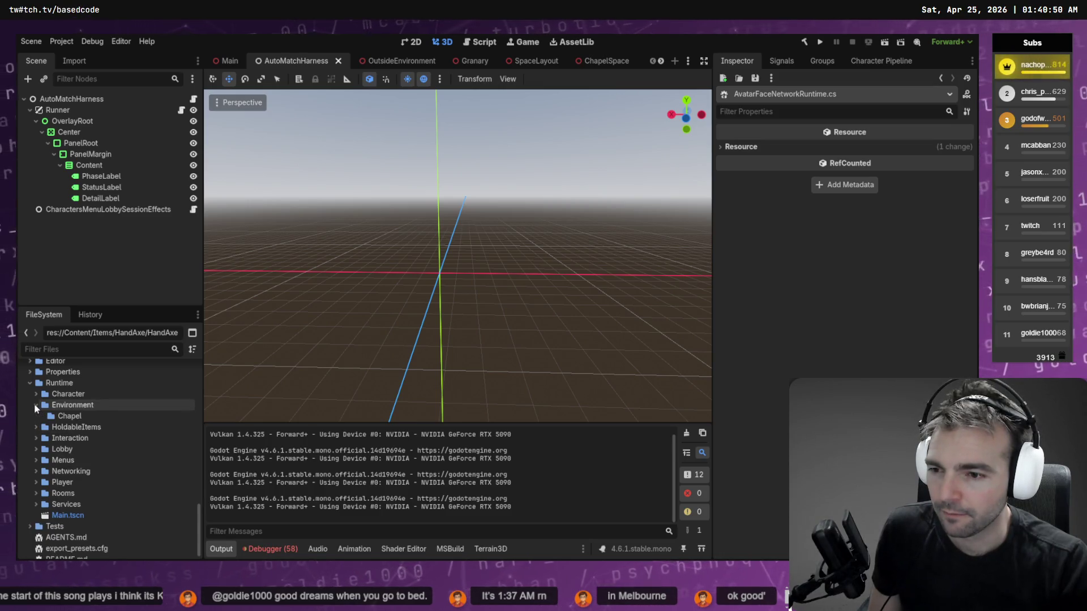
click(87, 416)
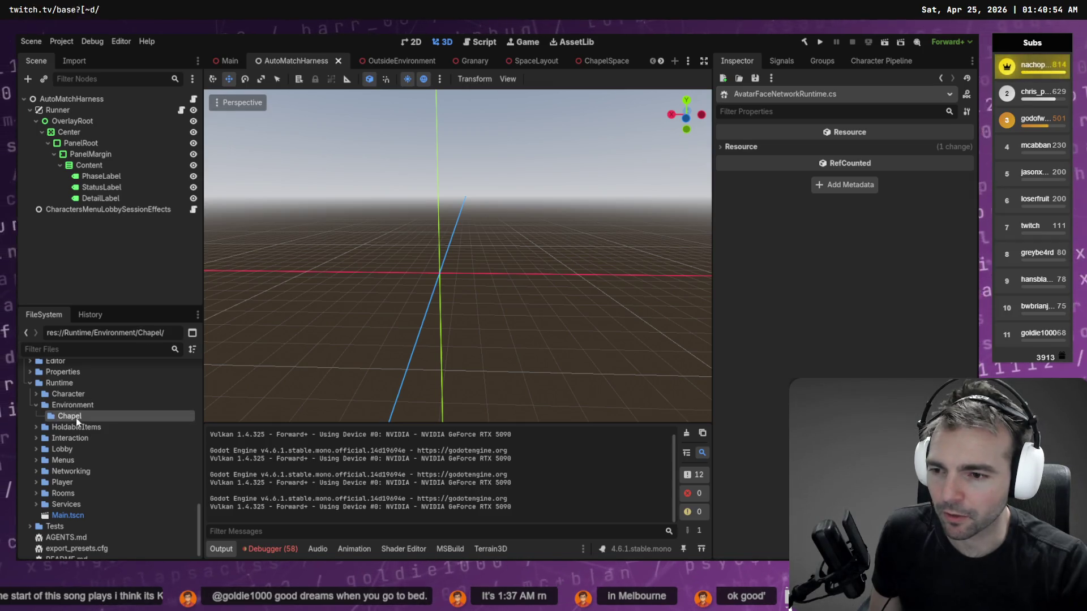
click(77, 406)
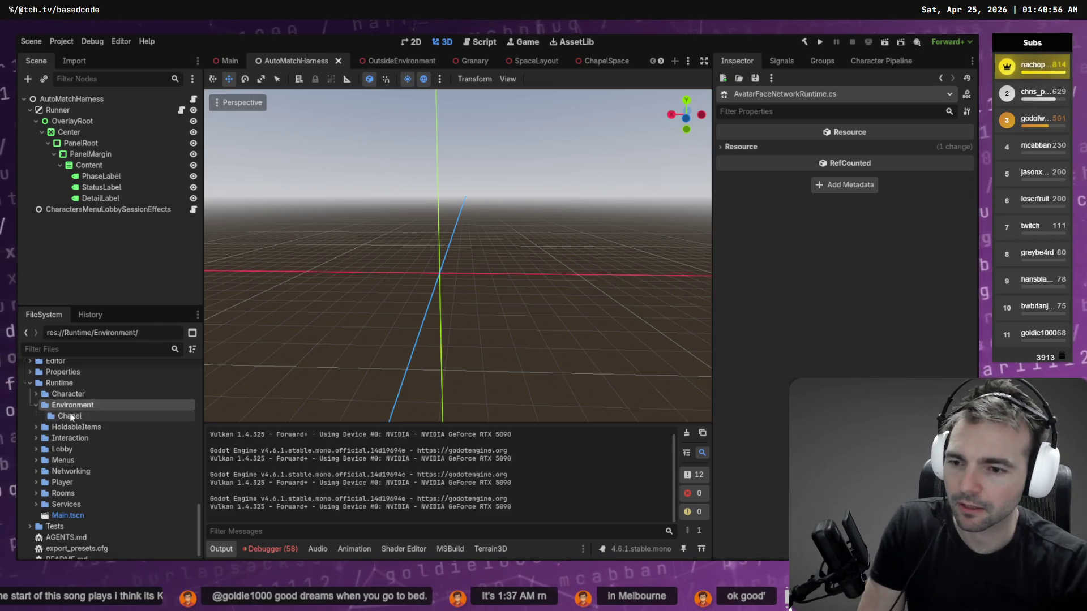
click(71, 416)
key(Delete)
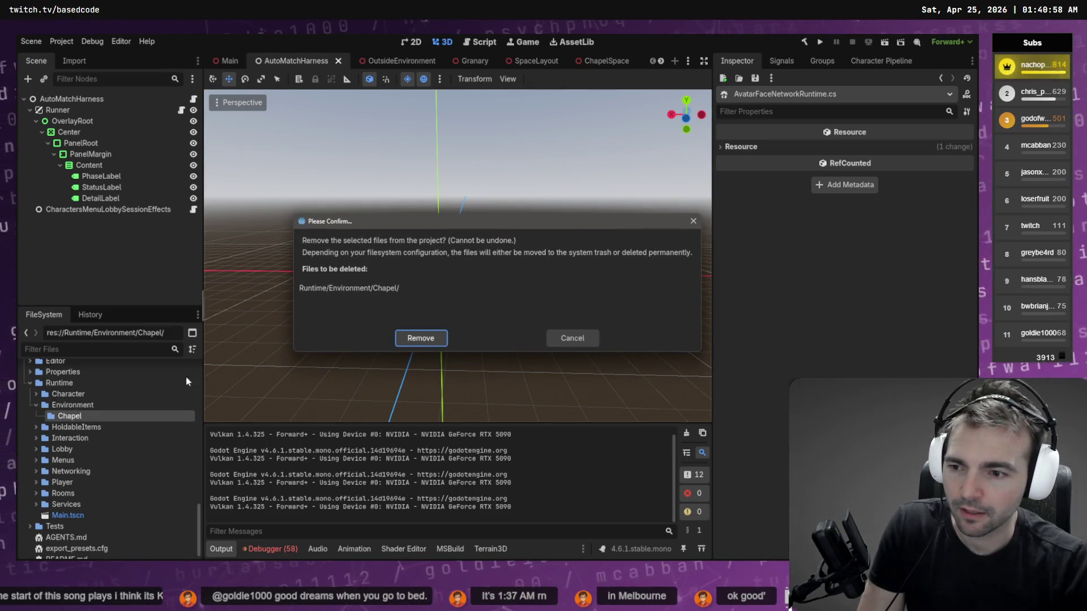
click(420, 340)
click(96, 403)
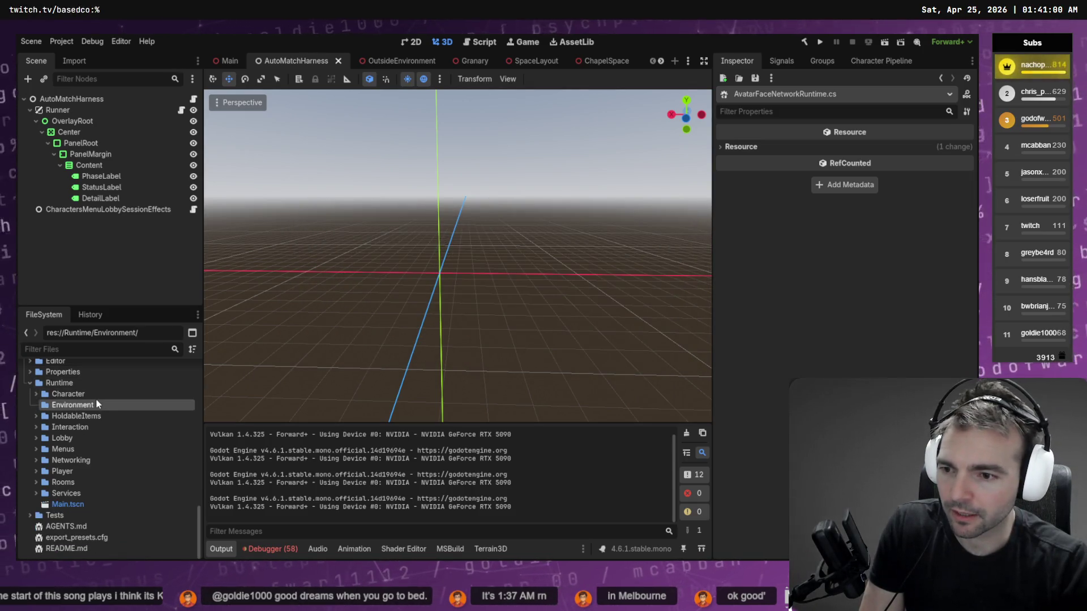
key(Delete)
click(428, 336)
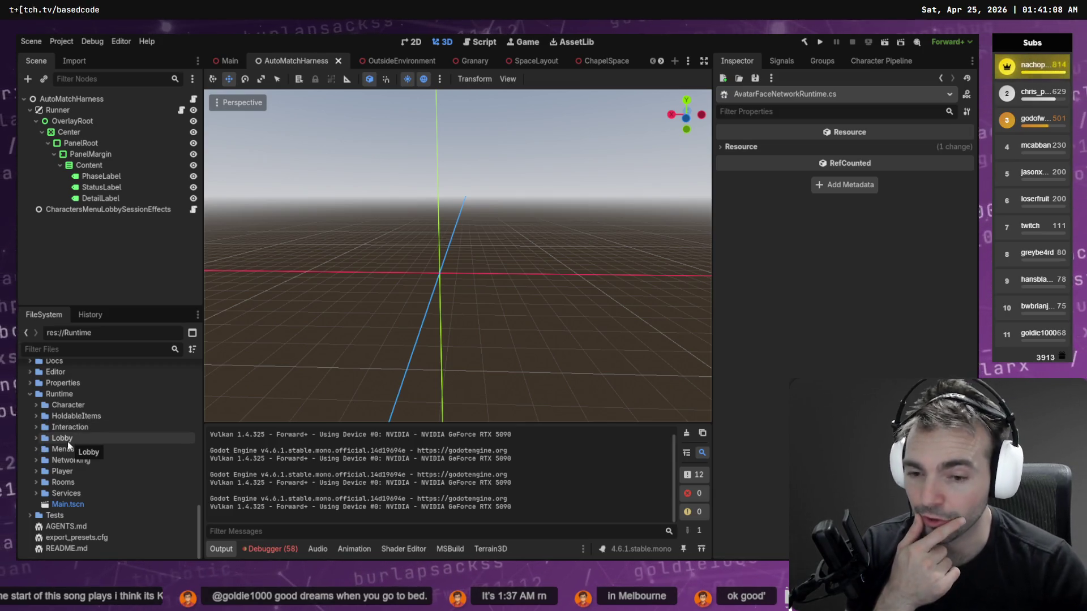
- Copy the absolute path of CornPlant.fbx from the CornPlant folder
scroll(47, 425, up, 6)
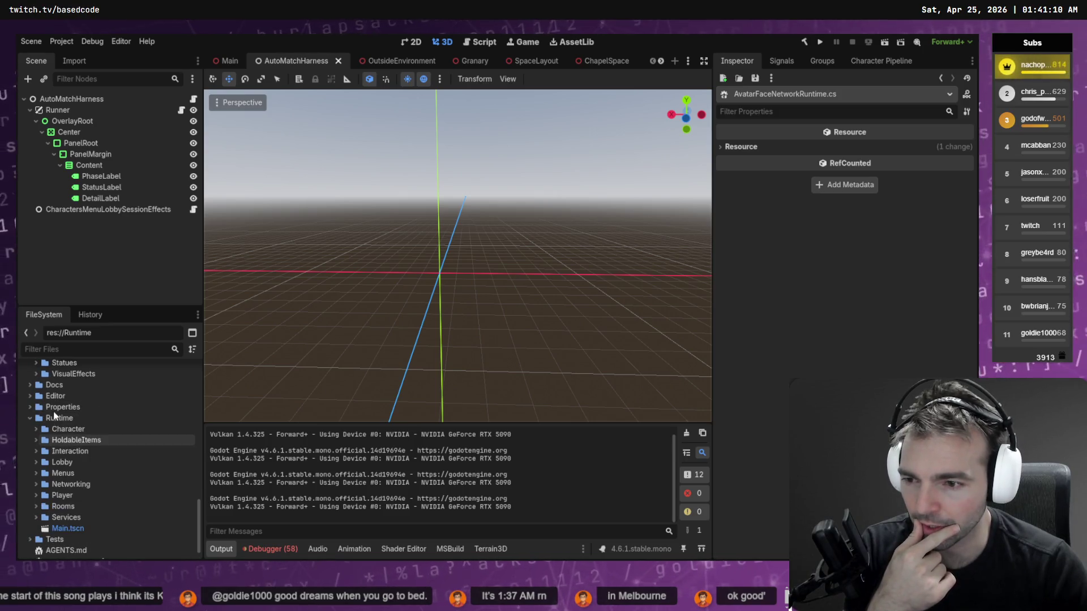
click(35, 444)
scroll(35, 435, up, 2)
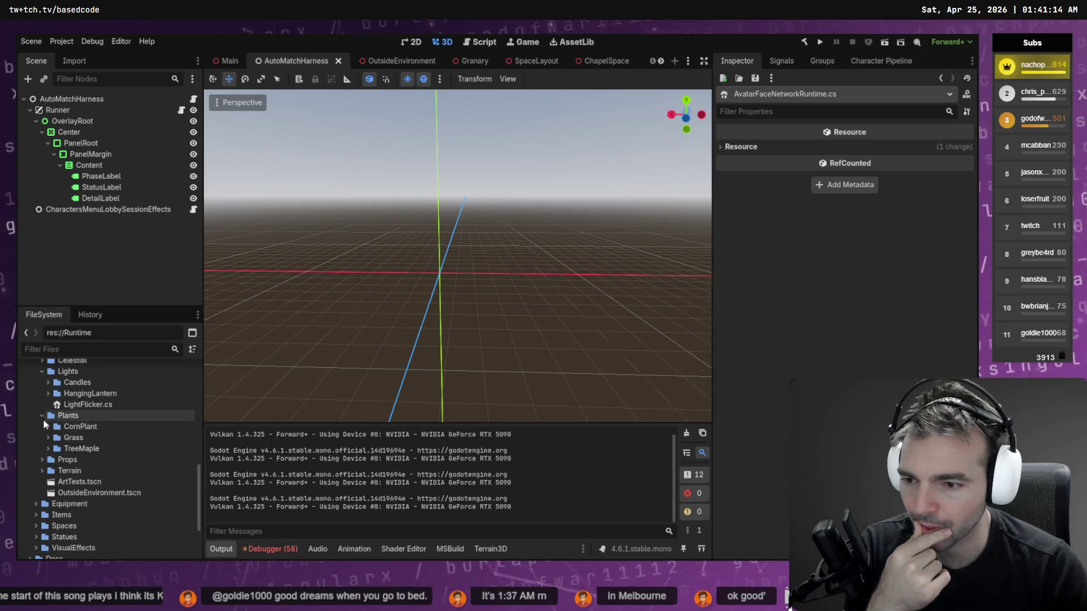
click(48, 426)
click(101, 438)
right_click(106, 438)
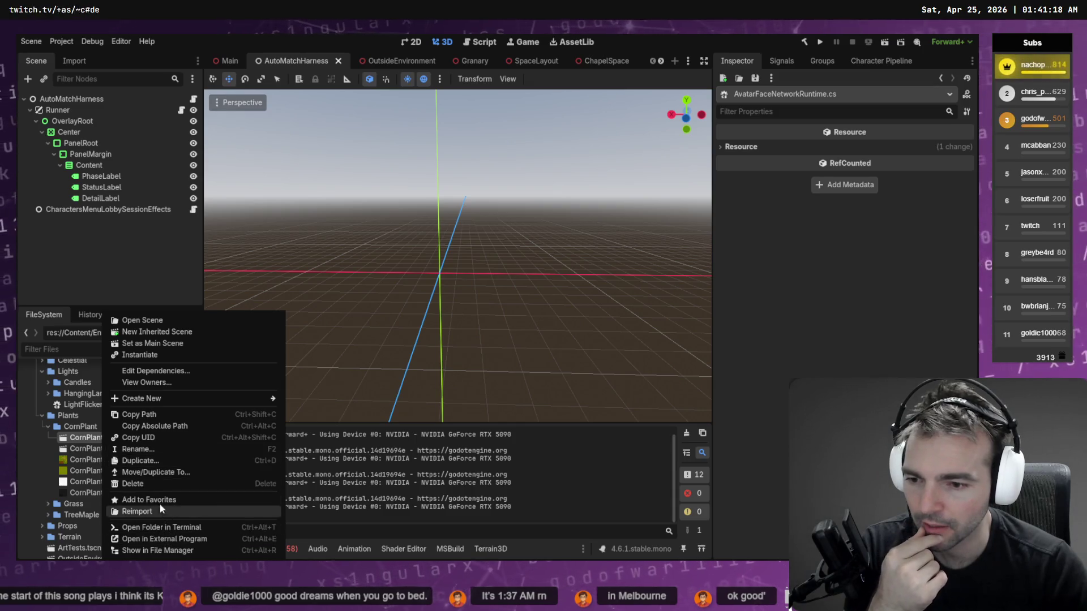
click(188, 428)
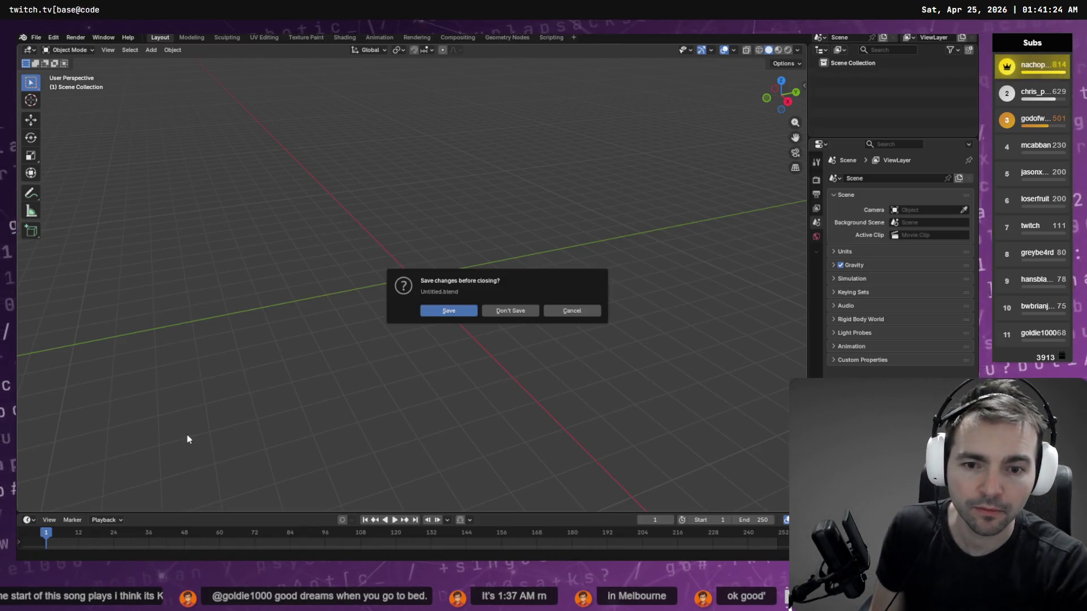
- Import CornPlant.fbx into Blender via File > Import > FBX using the pasted path
click(571, 310)
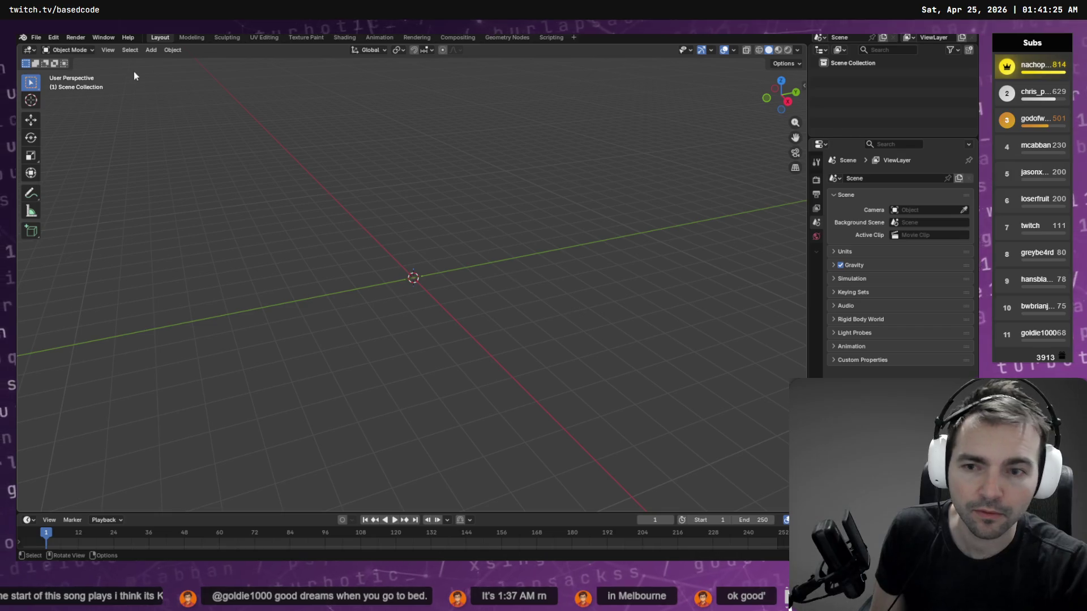
click(35, 37)
mouse_move(103, 185)
click(162, 239)
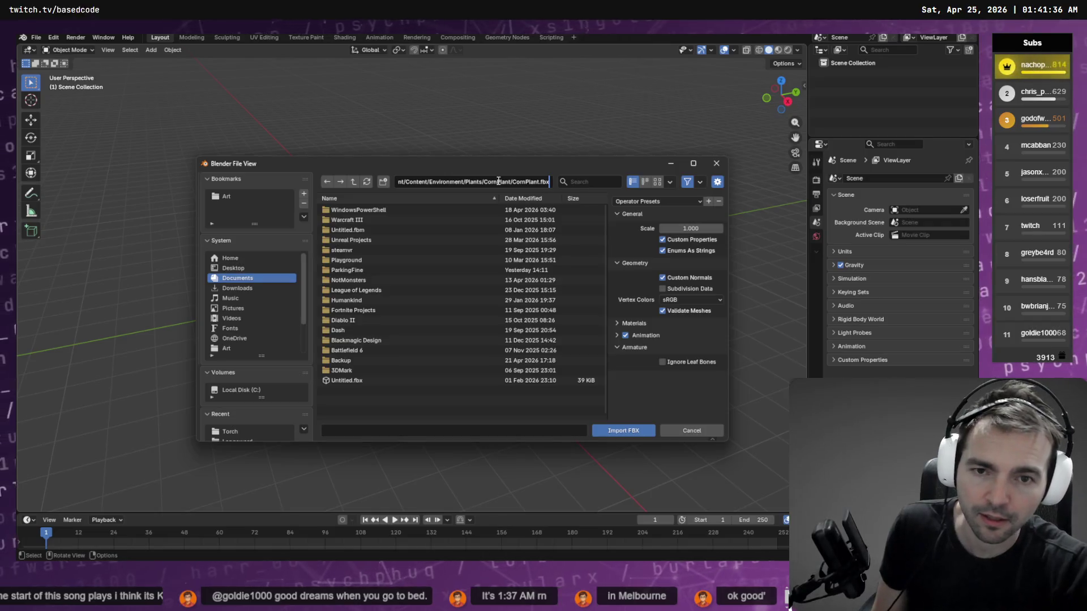
click(493, 182)
key(ctrl+v)
key(Return)
double_click(423, 213)
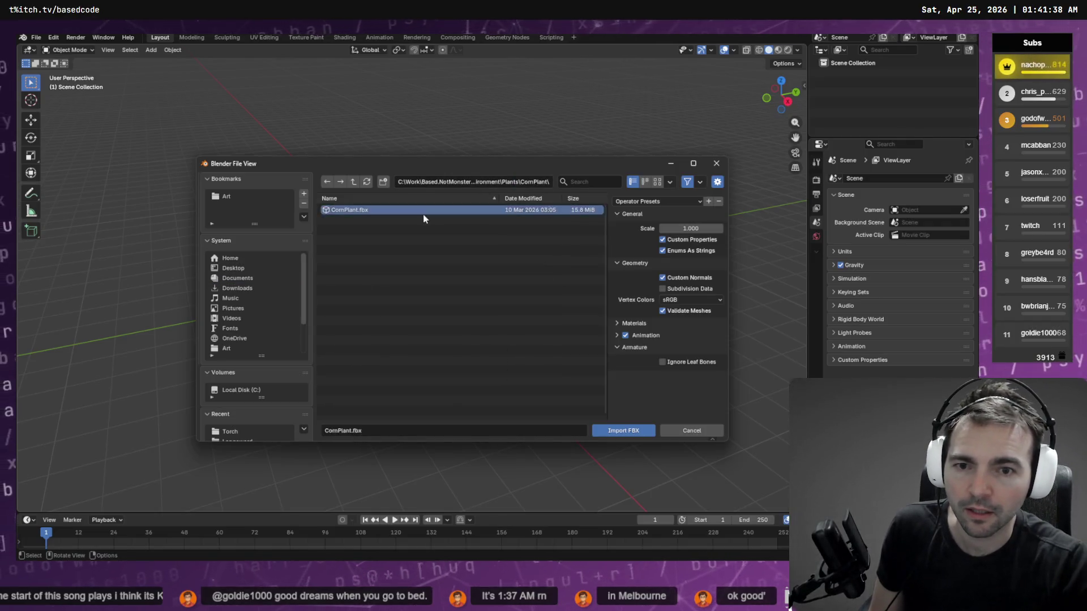
- Try smooth shading and Material Preview on the corn plant, returning to Solid view
right_click(458, 267)
click(457, 267)
scroll(483, 253, up, 6)
click(785, 54)
click(771, 50)
- Shade the corn plant smooth and view it in Material Preview with its coloured materials
key(KP_1)
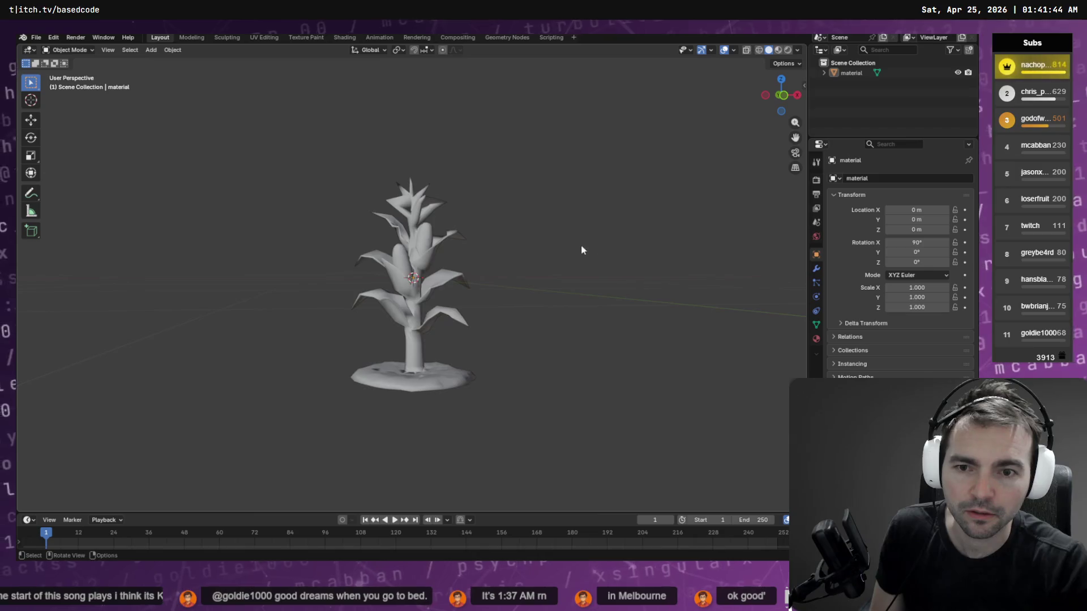
scroll(577, 236, up, 5)
right_click(571, 224)
click(504, 226)
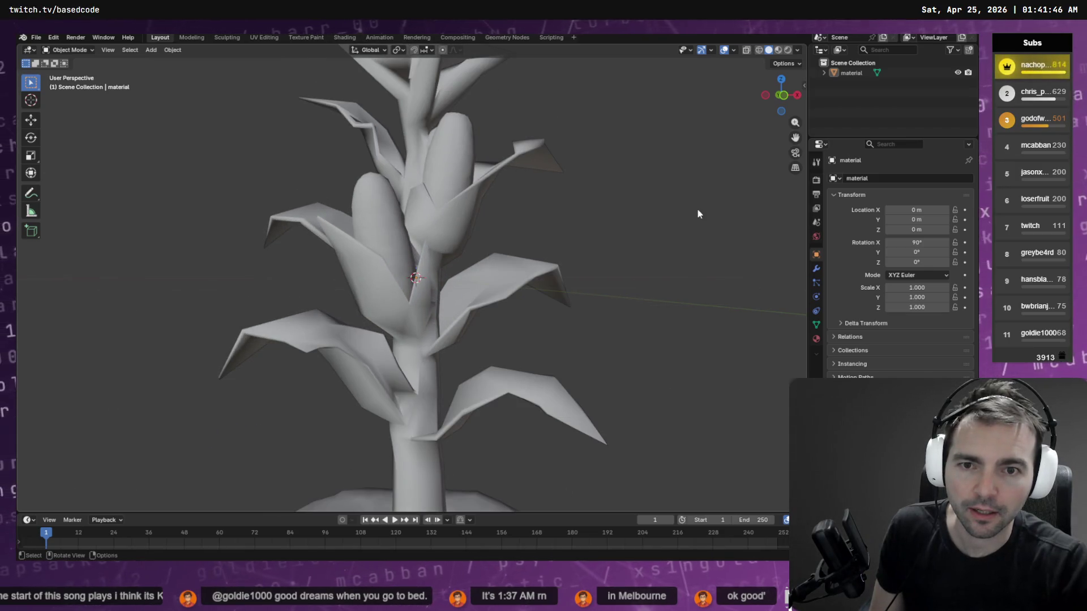
mouse_move(665, 203)
mouse_down()
mouse_move(606, 194)
mouse_move(604, 252)
mouse_move(566, 272)
mouse_move(536, 265)
mouse_move(604, 247)
mouse_up()
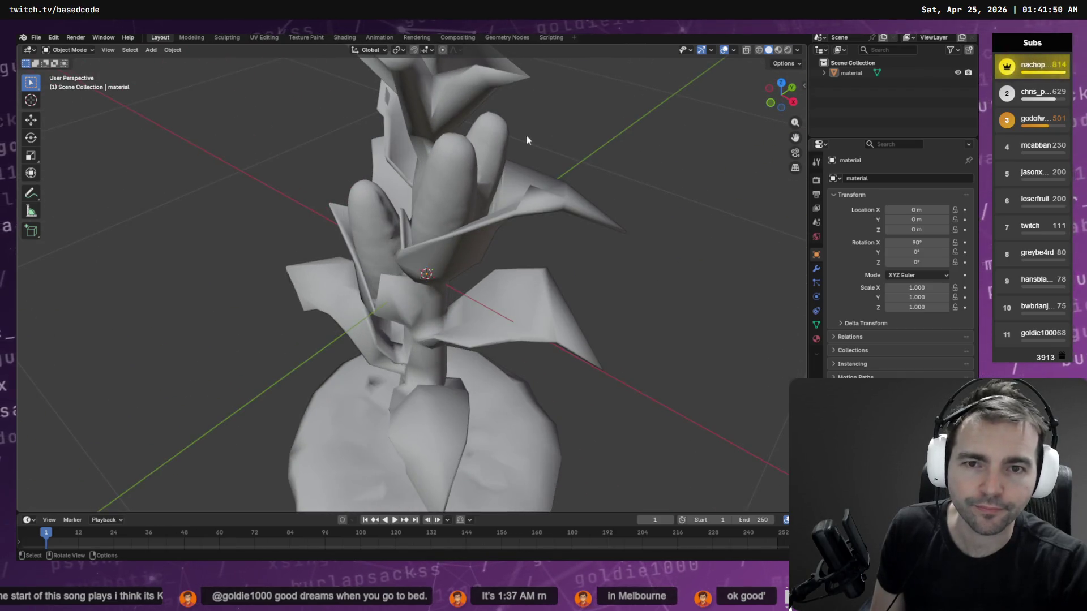
click(779, 50)
mouse_move(596, 193)
mouse_down()
mouse_move(567, 130)
mouse_move(639, 117)
mouse_move(633, 165)
mouse_move(543, 119)
mouse_up()
key(Tab)
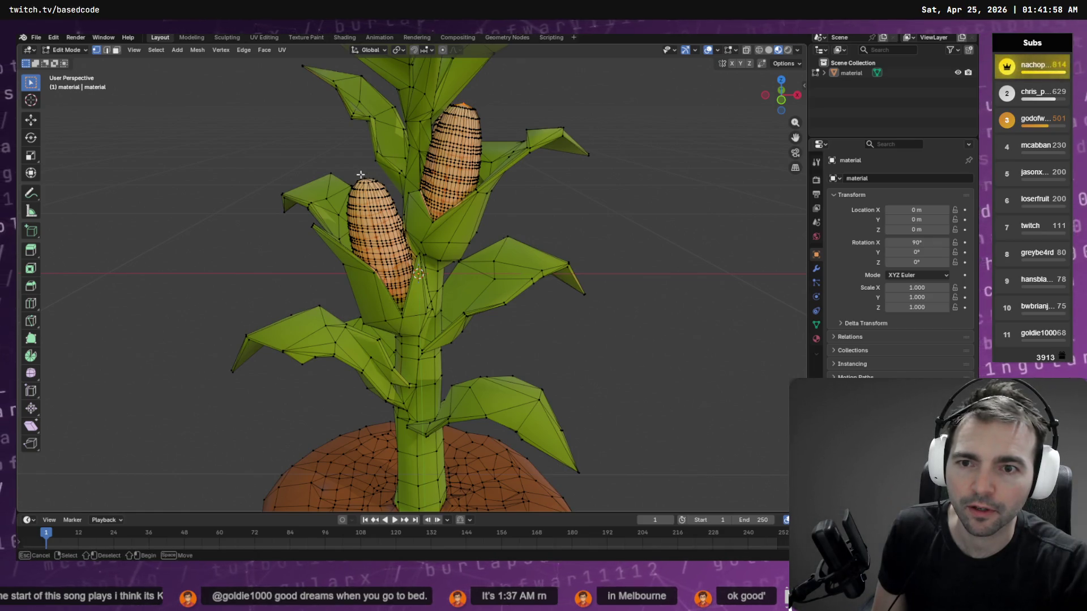
- Grow the edit-mode selection with Select More (Ctrl+Numpad +) until all three corn ears are selected
mouse_move(415, 173)
mouse_down()
mouse_move(543, 213)
mouse_move(618, 206)
mouse_up()
scroll(330, 149, up, 5)
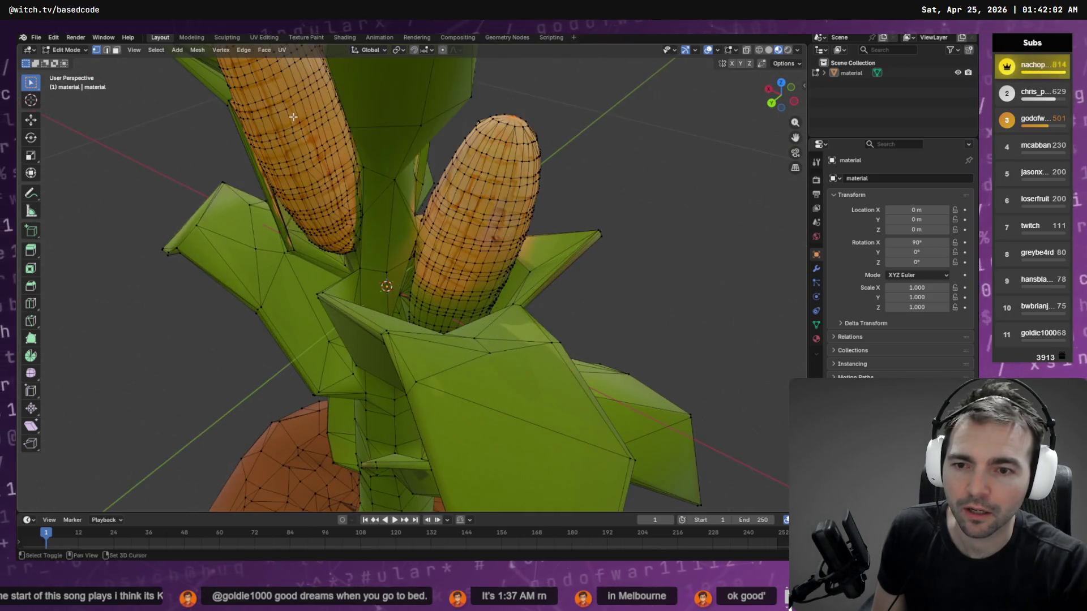
scroll(433, 184, down, 10)
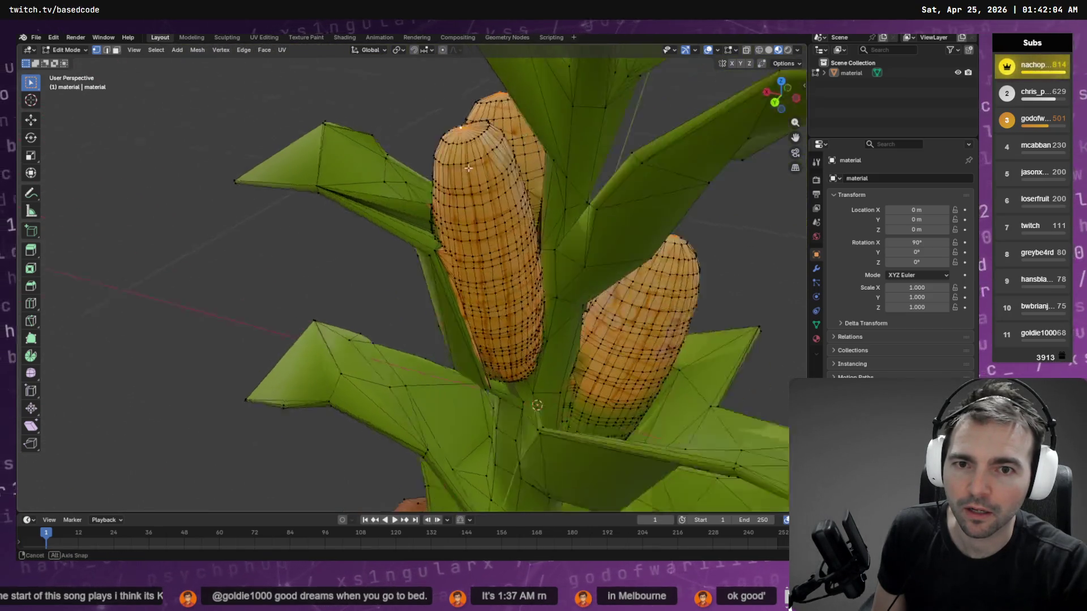
scroll(475, 215, up, 5)
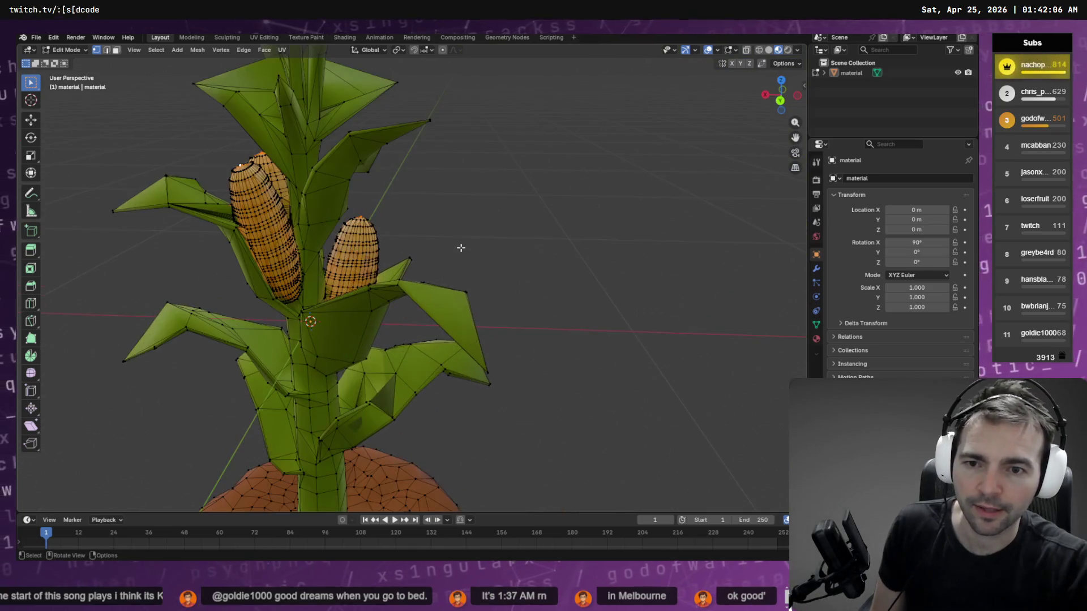
key(q)
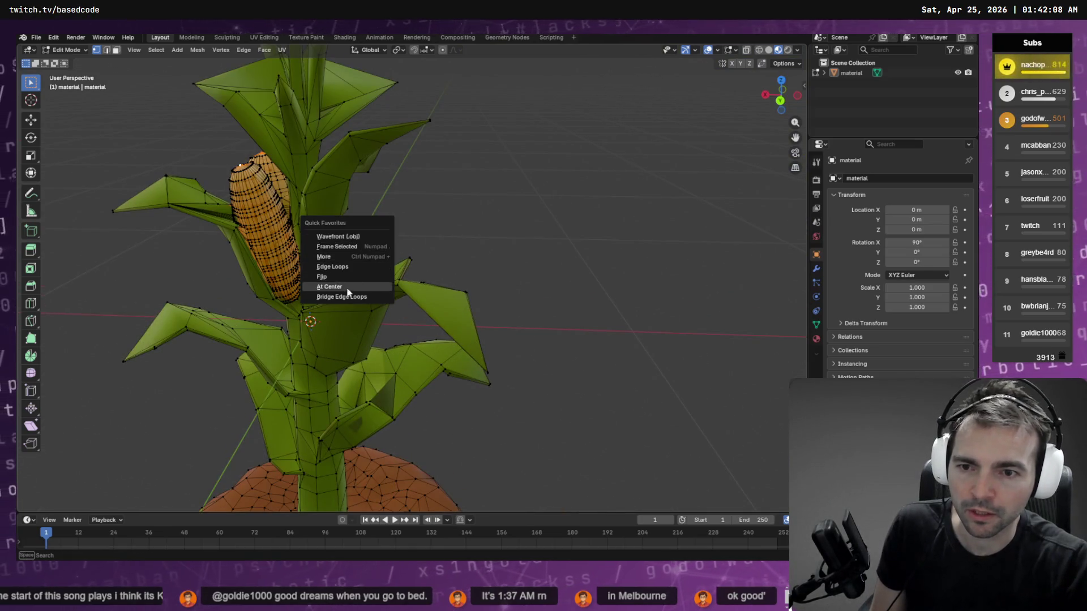
click(334, 256)
key(ctrl+KP_Add)
key(ctrl+KP_Add)
key(ctrl+KP_Add)
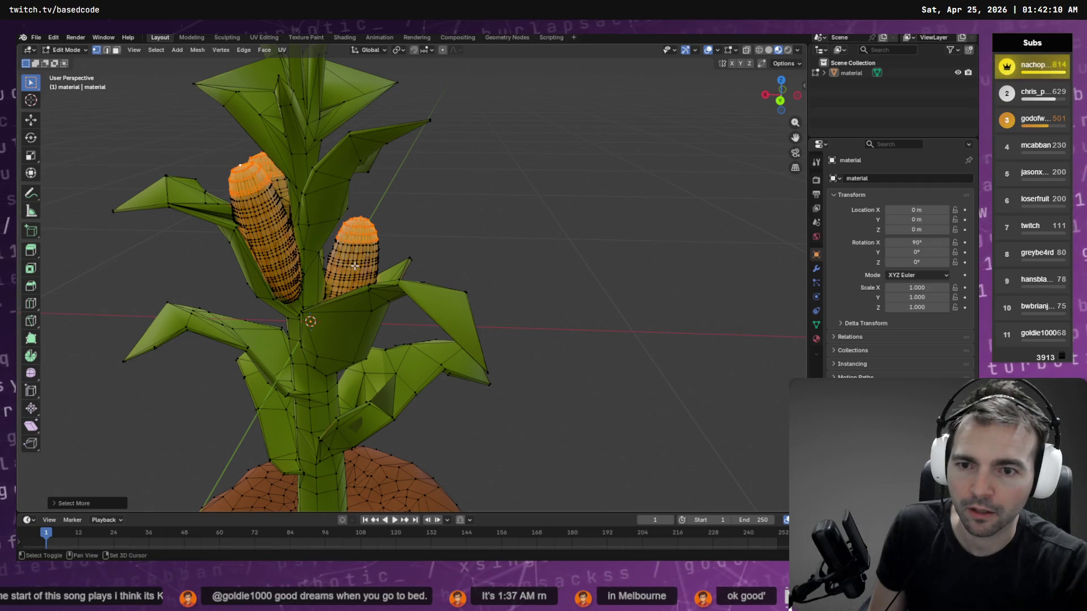
drag(468, 194, 336, 180)
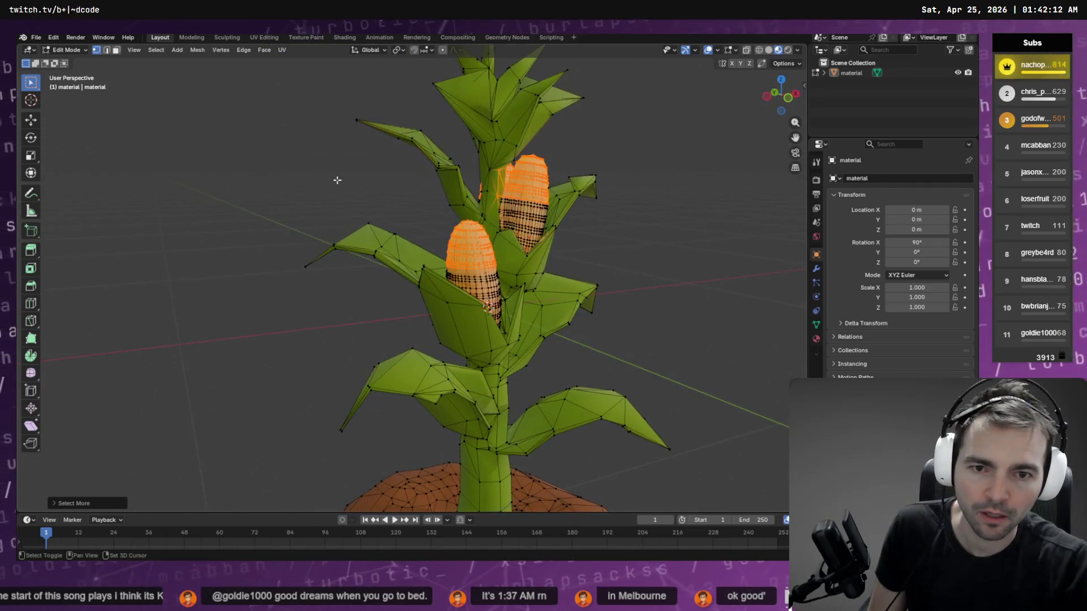
key(ctrl+KP_Add)
key(ctrl+KP_Add)
key(ctrl+KP_Add)
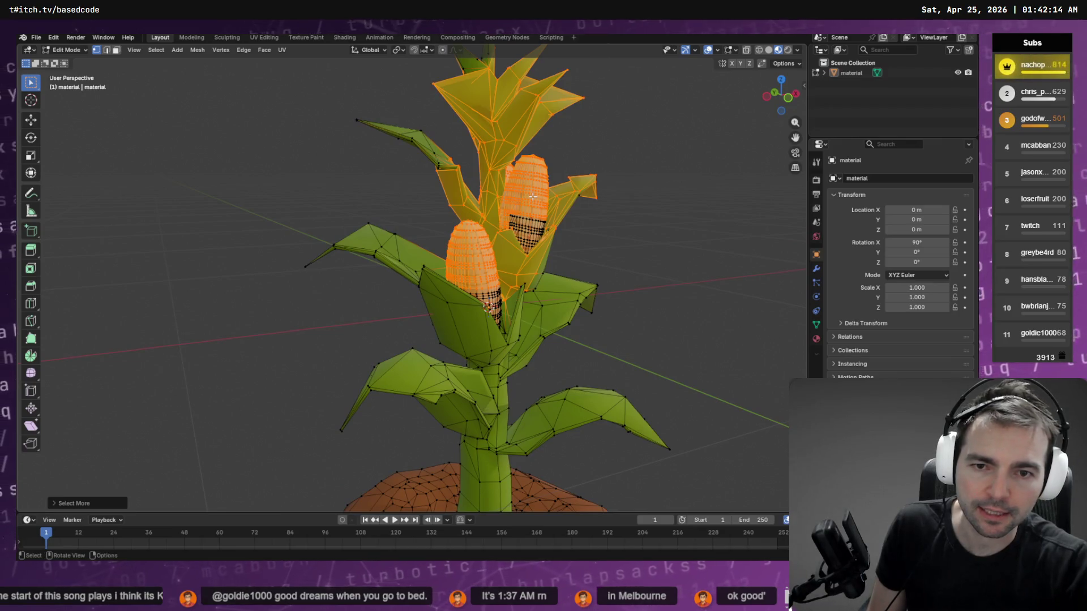
key(ctrl+z)
key(ctrl+z)
key(ctrl+z)
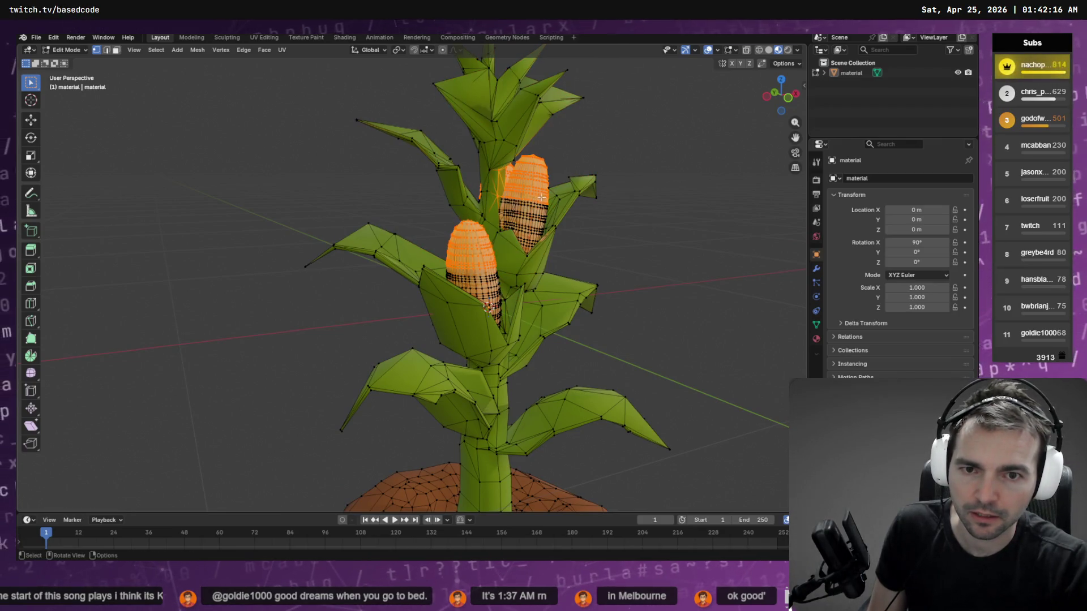
mouse_move(602, 184)
mouse_down()
mouse_move(511, 128)
mouse_move(481, 170)
mouse_move(426, 181)
mouse_up()
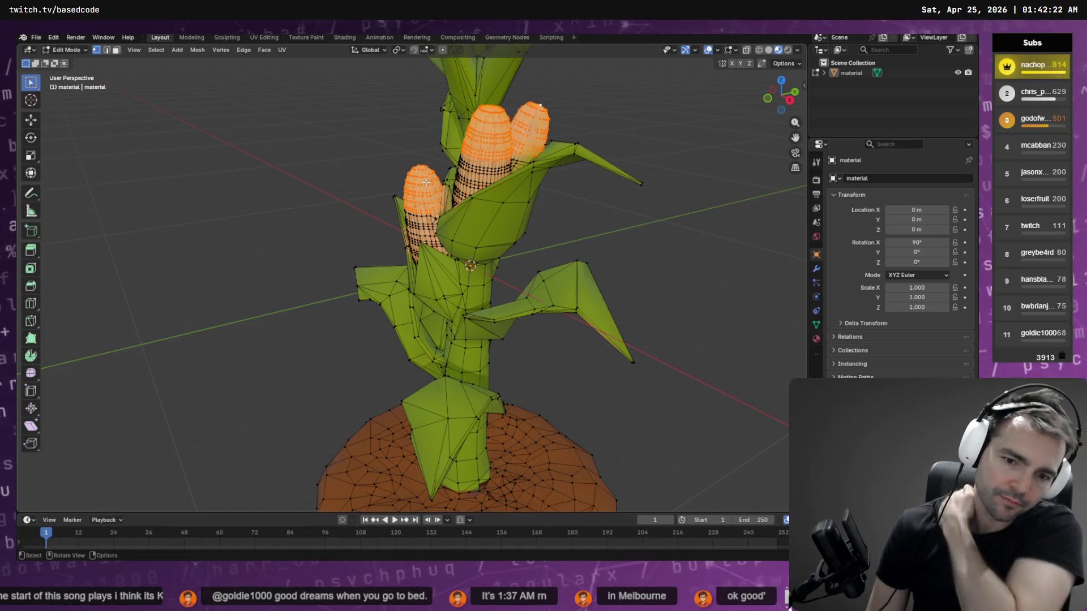
mouse_move(308, 147)
mouse_down()
mouse_move(503, 308)
mouse_move(502, 329)
mouse_move(469, 306)
mouse_move(495, 254)
mouse_move(461, 245)
mouse_move(471, 267)
mouse_move(389, 247)
mouse_up()
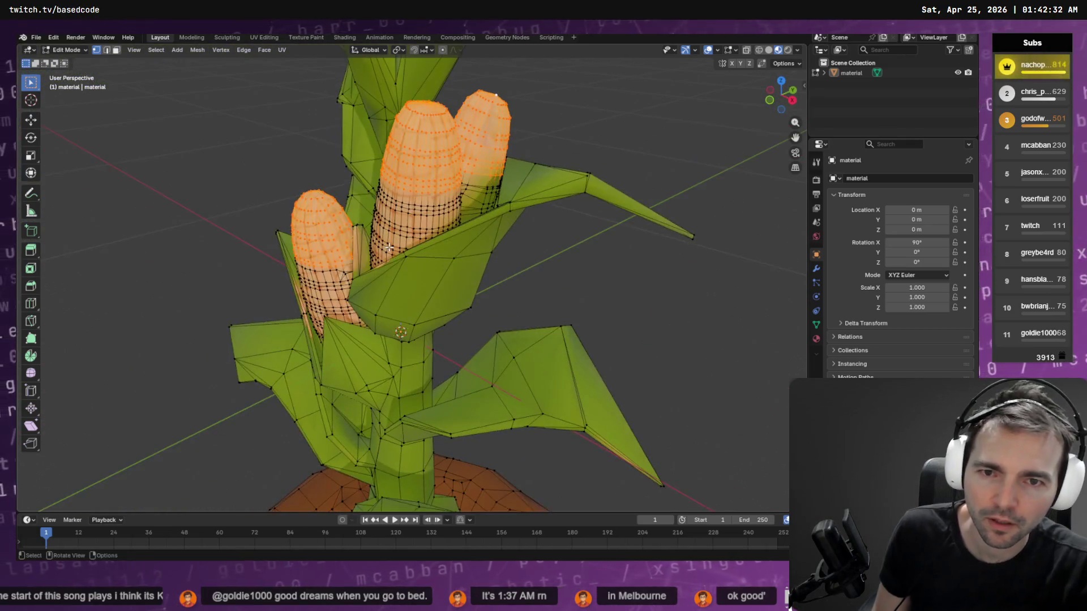
key(x)
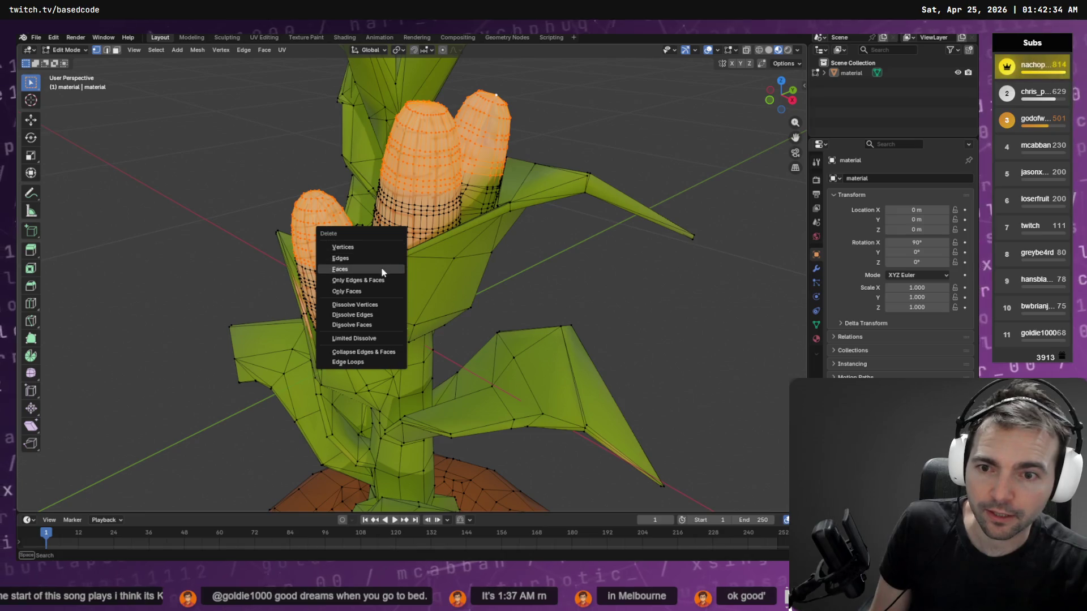
click(382, 269)
mouse_move(381, 269)
mouse_down()
mouse_move(515, 227)
mouse_move(541, 149)
mouse_up()
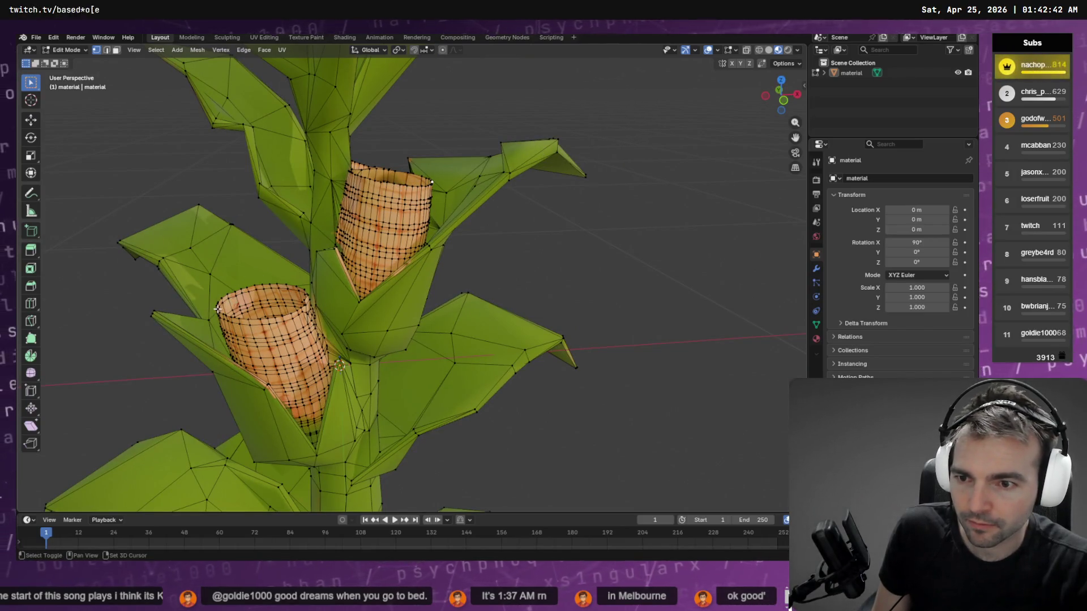
drag(264, 315, 442, 245)
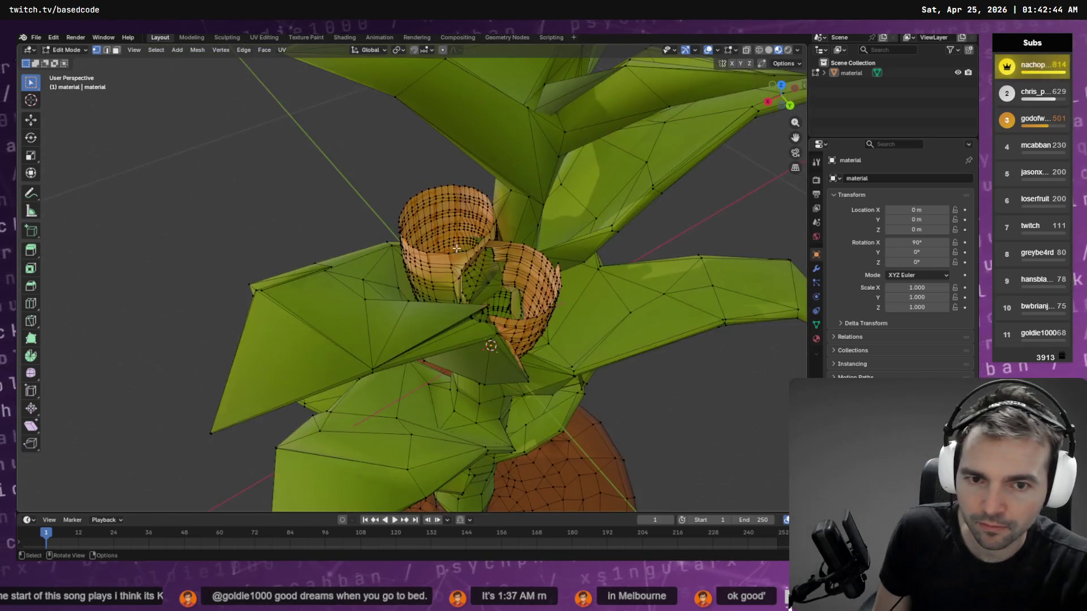
scroll(539, 323, down, 5)
drag(566, 305, 621, 274)
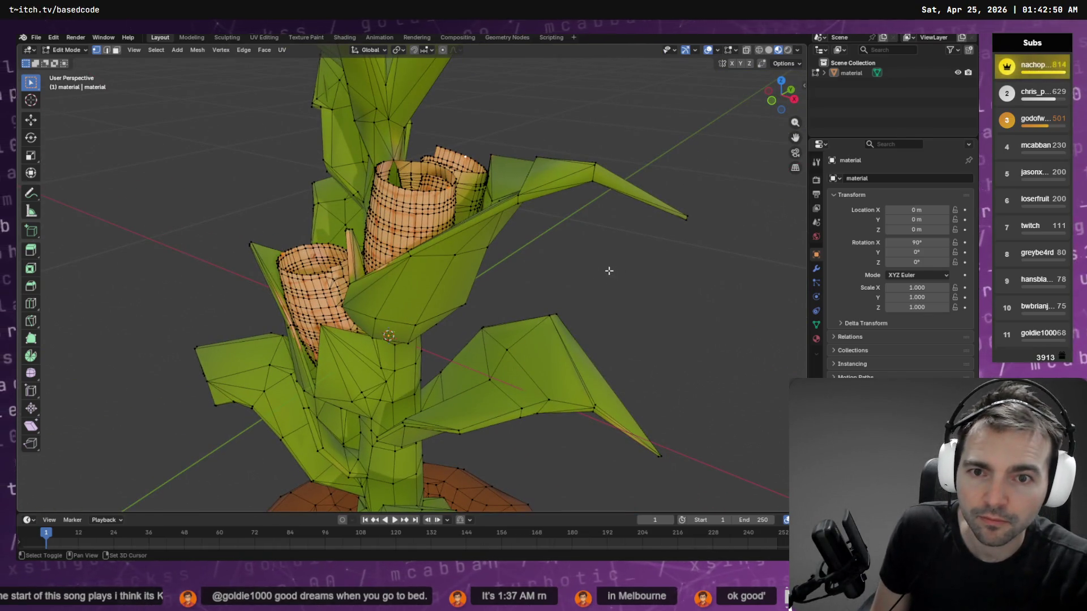
- Grow the selection around the corn cobs with Select More, undoing the extra growth
key(shift+g)
click(564, 256)
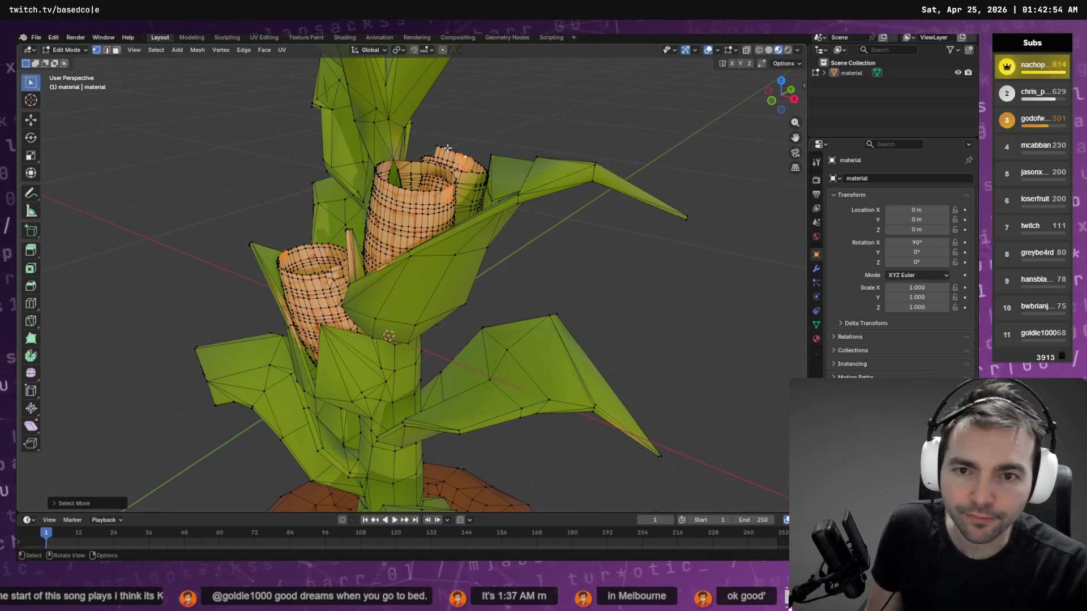
key(shift+e)
right_click(458, 170)
key(ctrl+KP_Add)
key(ctrl+KP_Add)
key(ctrl+KP_Add)
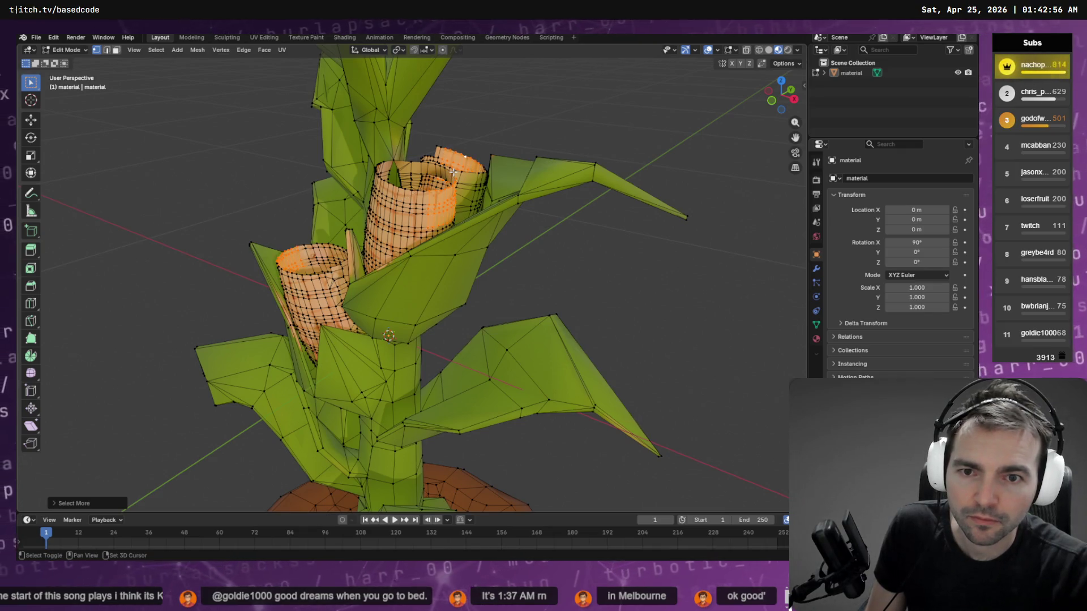
key(ctrl+z)
key(ctrl+z)
- Deselect the right and upper-right leaf vertices caught in the selection
drag(524, 218, 559, 214)
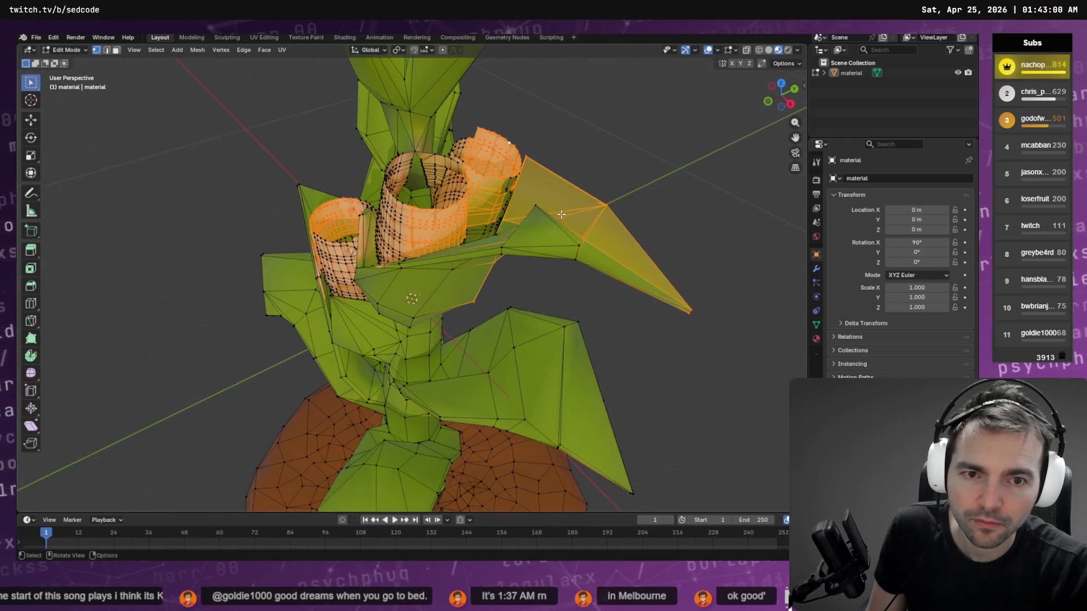
mouse_move(711, 207)
mouse_down()
mouse_move(540, 356)
mouse_move(536, 188)
mouse_up()
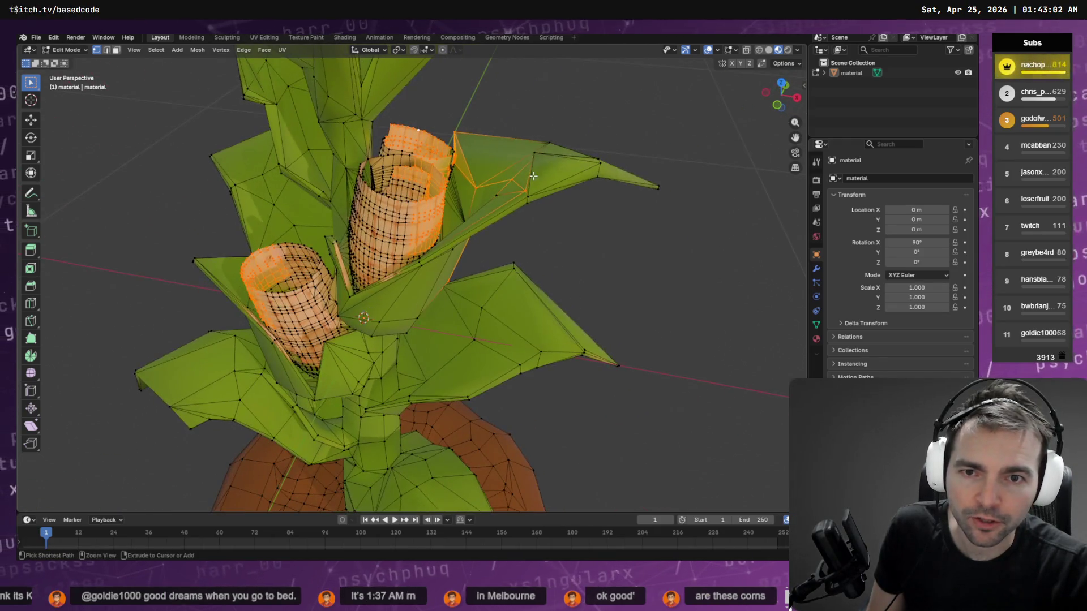
drag(542, 149, 496, 247)
drag(452, 140, 454, 141)
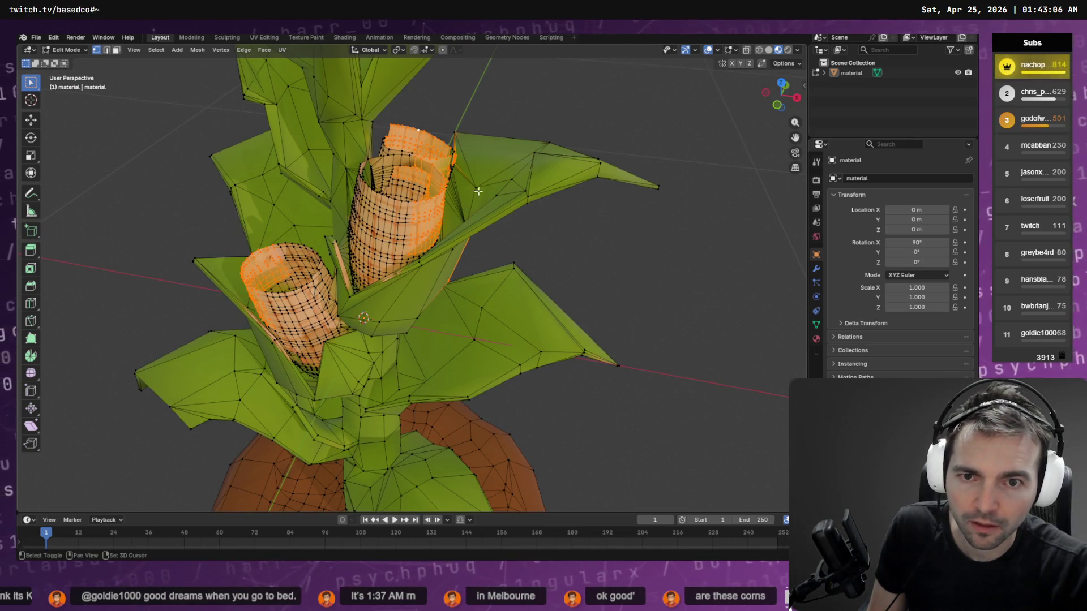
- Grow the selection once more and box-deselect the leaf edges it picks up
key(q)
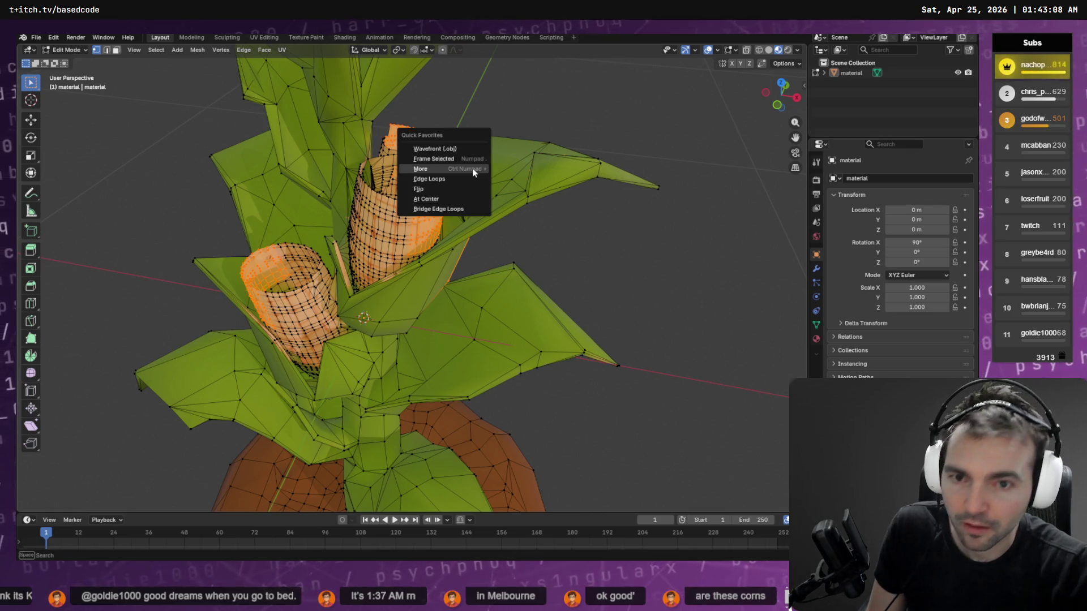
click(480, 174)
drag(704, 117, 511, 272)
mouse_move(532, 103)
mouse_down()
mouse_move(427, 262)
mouse_move(461, 251)
mouse_move(451, 237)
mouse_up()
drag(459, 382, 441, 269)
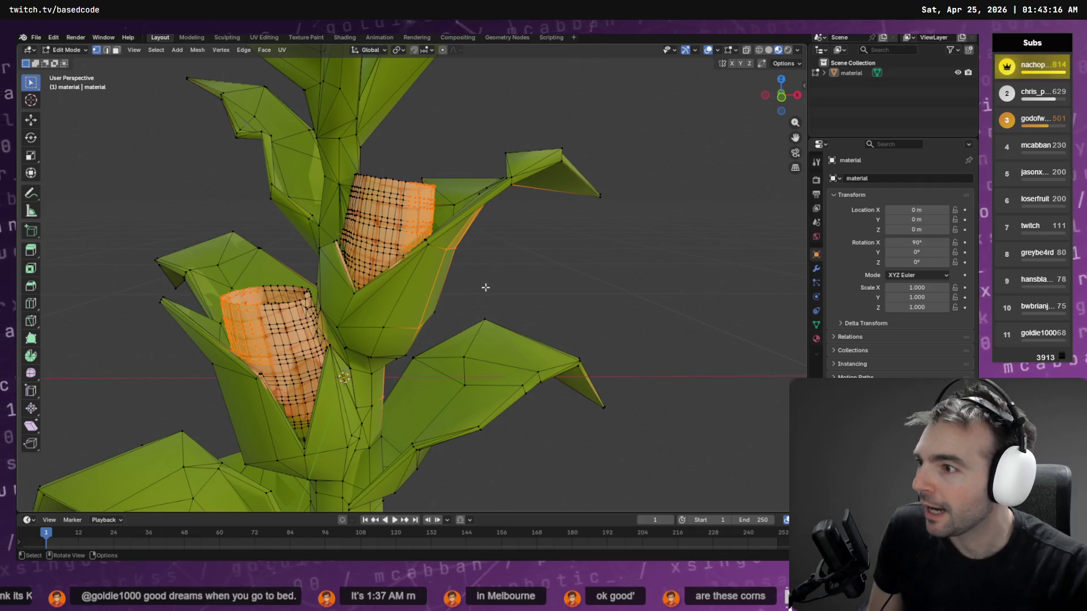
mouse_move(676, 129)
mouse_down()
mouse_move(431, 311)
mouse_move(439, 316)
mouse_move(406, 311)
mouse_up()
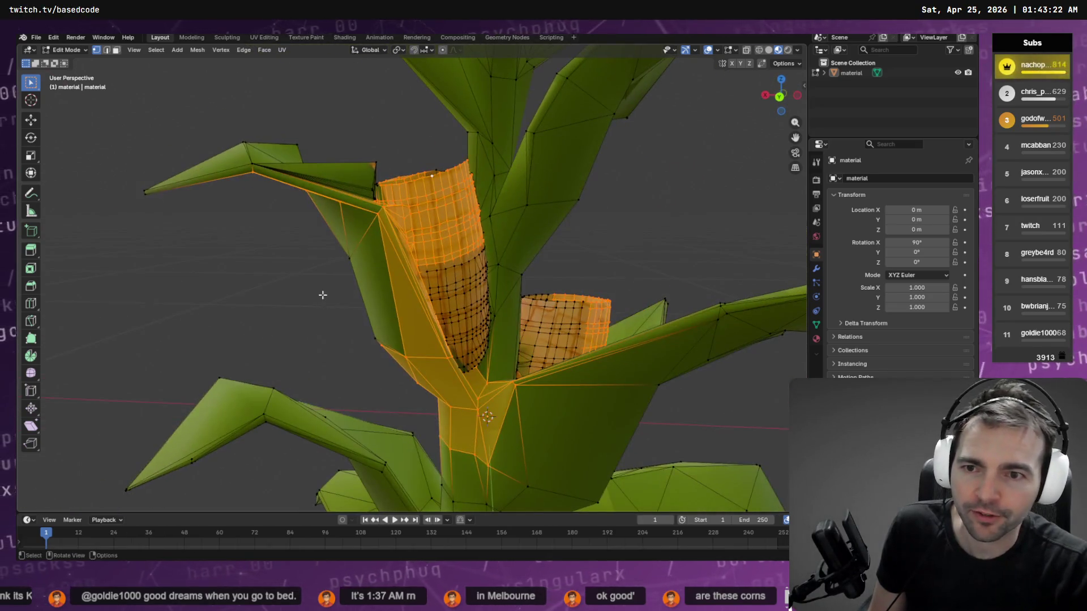
- From beneath the leaves, add the stalk-to-leaf face and deselect stalk faces below the cob
drag(230, 76, 370, 241)
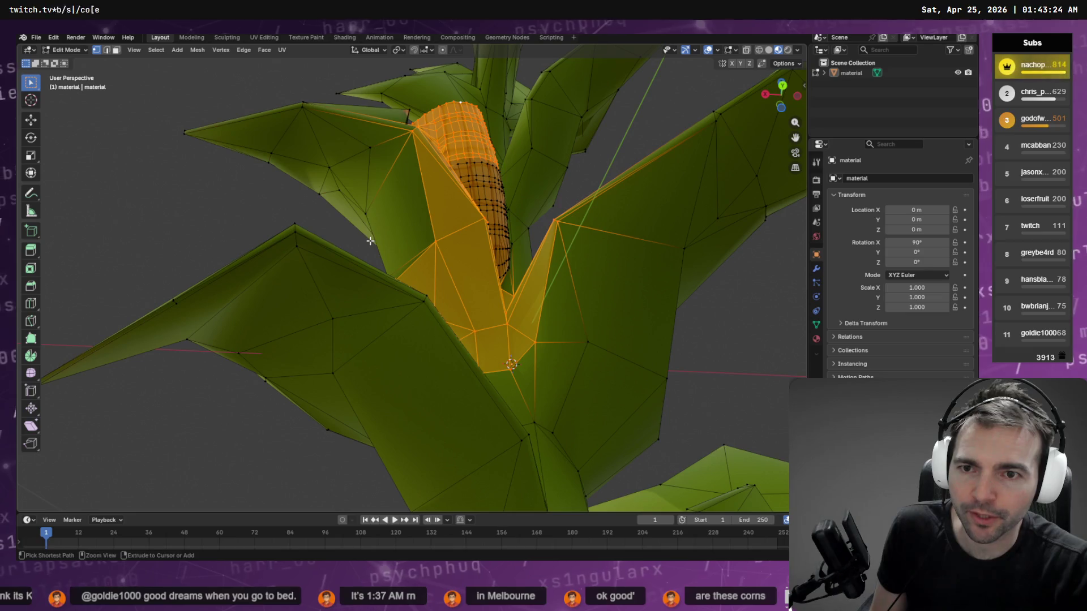
mouse_move(370, 128)
mouse_down()
mouse_move(569, 380)
mouse_move(543, 322)
mouse_up()
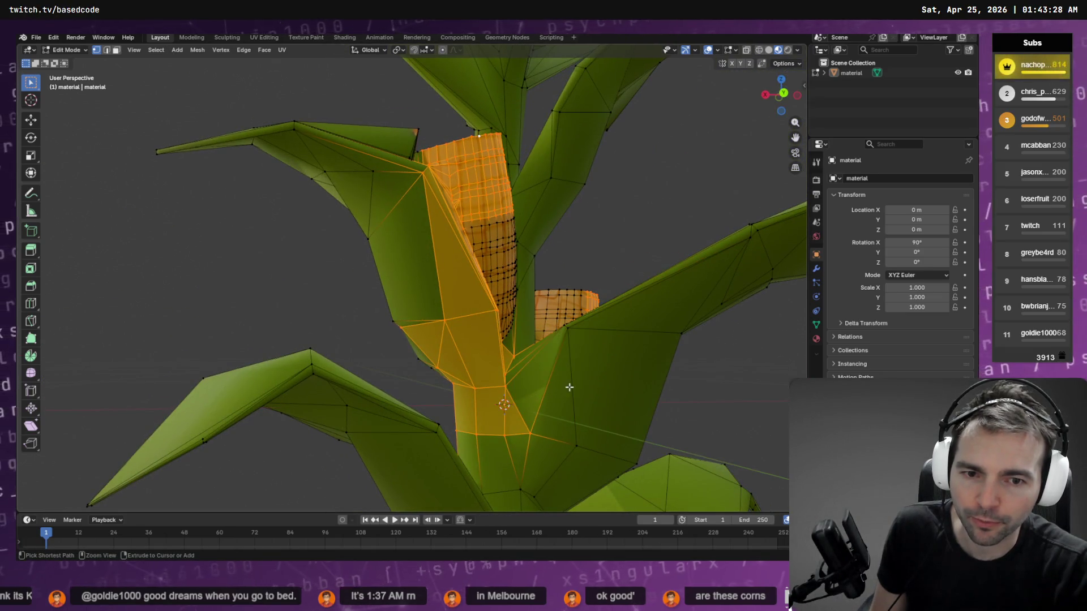
mouse_move(566, 384)
mouse_down()
mouse_move(557, 422)
mouse_move(572, 390)
mouse_move(639, 419)
mouse_move(551, 366)
mouse_up()
shift+click(552, 433)
drag(437, 339, 437, 339)
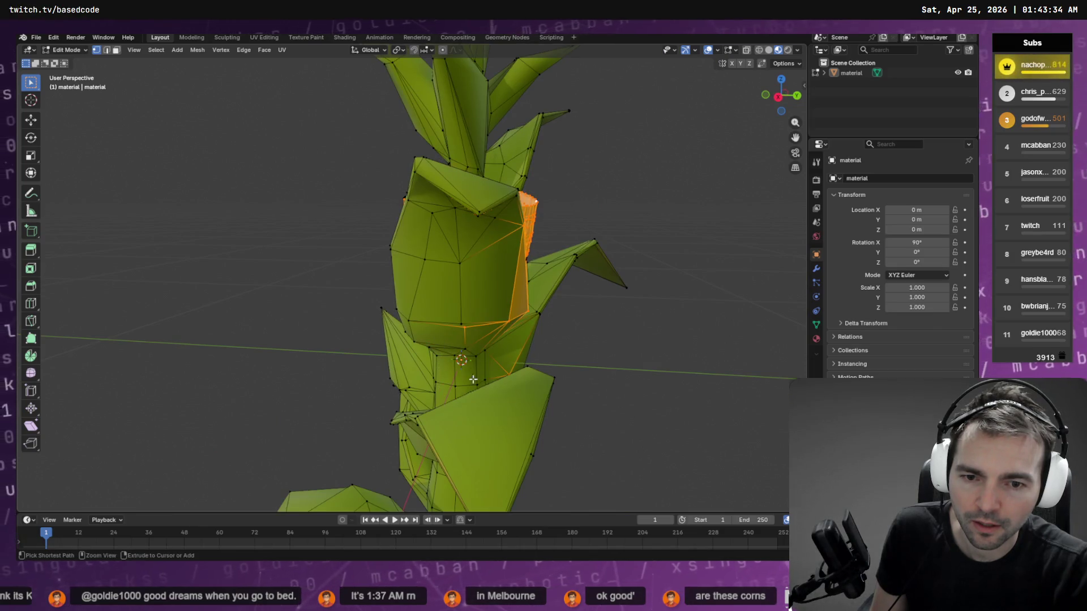
- Deselect the leaf geometry around the upper cob, leaving only the cob faces selected
mouse_move(520, 391)
mouse_down()
mouse_move(517, 355)
mouse_move(425, 386)
mouse_move(364, 388)
mouse_up()
mouse_move(363, 340)
mouse_down()
mouse_move(437, 384)
mouse_move(426, 355)
mouse_move(449, 389)
mouse_move(427, 391)
mouse_up()
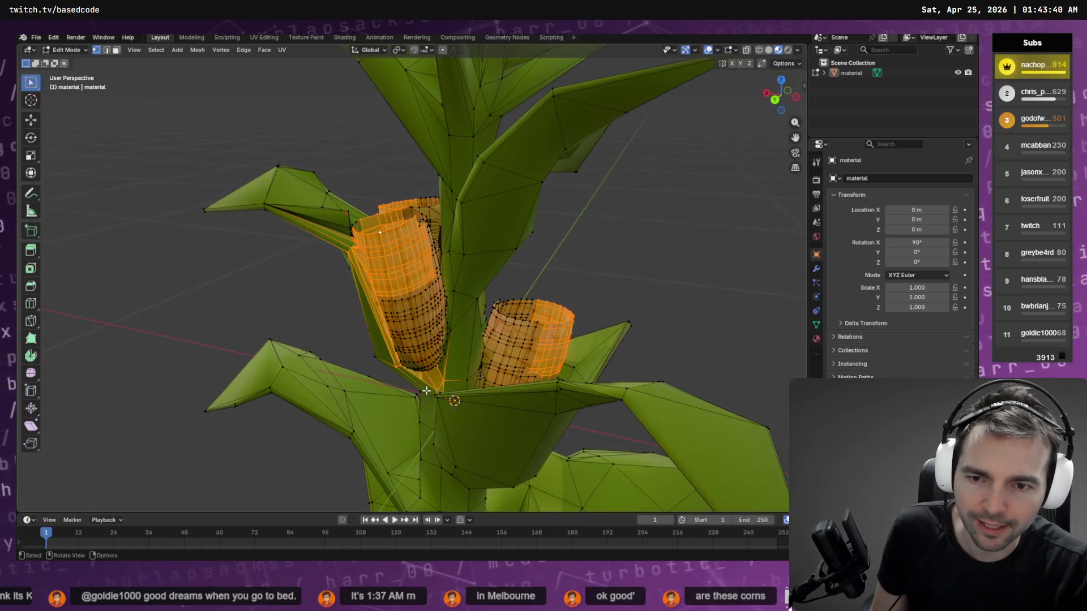
scroll(339, 228, up, 4)
drag(191, 176, 233, 247)
scroll(225, 194, down, 5)
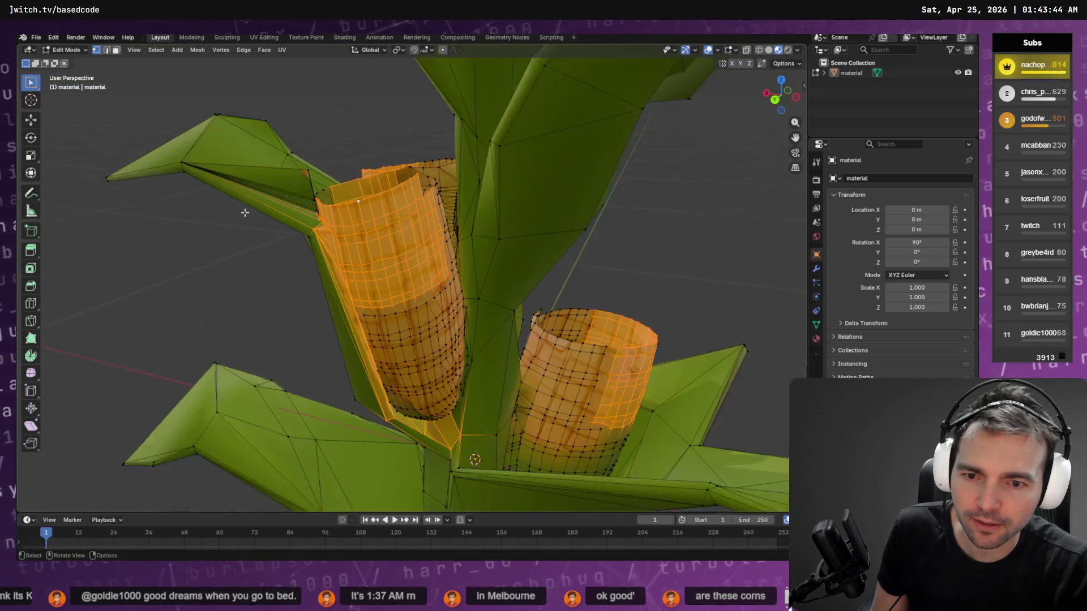
scroll(372, 352, up, 1)
mouse_move(447, 425)
mouse_down()
mouse_move(665, 385)
mouse_move(569, 415)
mouse_move(560, 399)
mouse_up()
scroll(275, 394, up, 2)
mouse_move(272, 424)
mouse_down()
mouse_move(299, 441)
mouse_move(315, 410)
mouse_move(287, 414)
mouse_up()
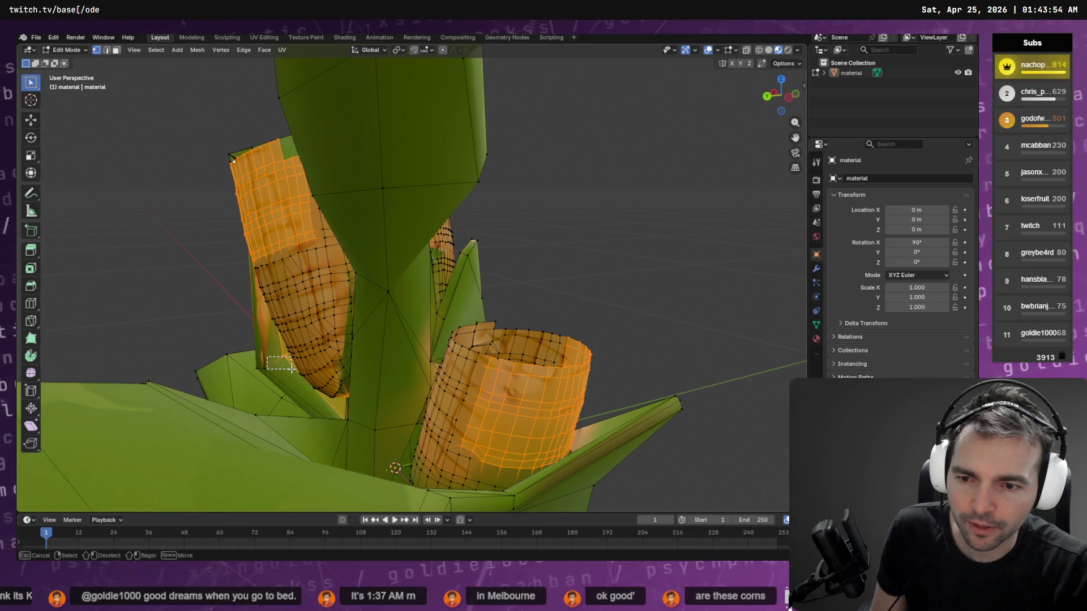
mouse_move(279, 355)
mouse_down()
mouse_move(350, 421)
mouse_move(385, 427)
mouse_move(402, 409)
mouse_up()
key(shift+grave)
key(w)
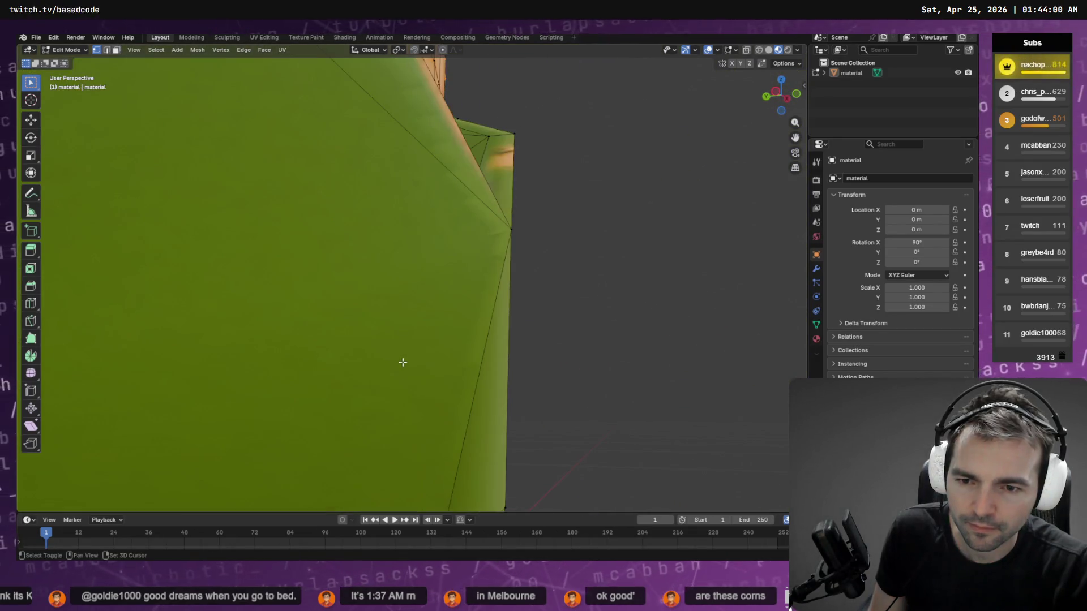
key(shift+w)
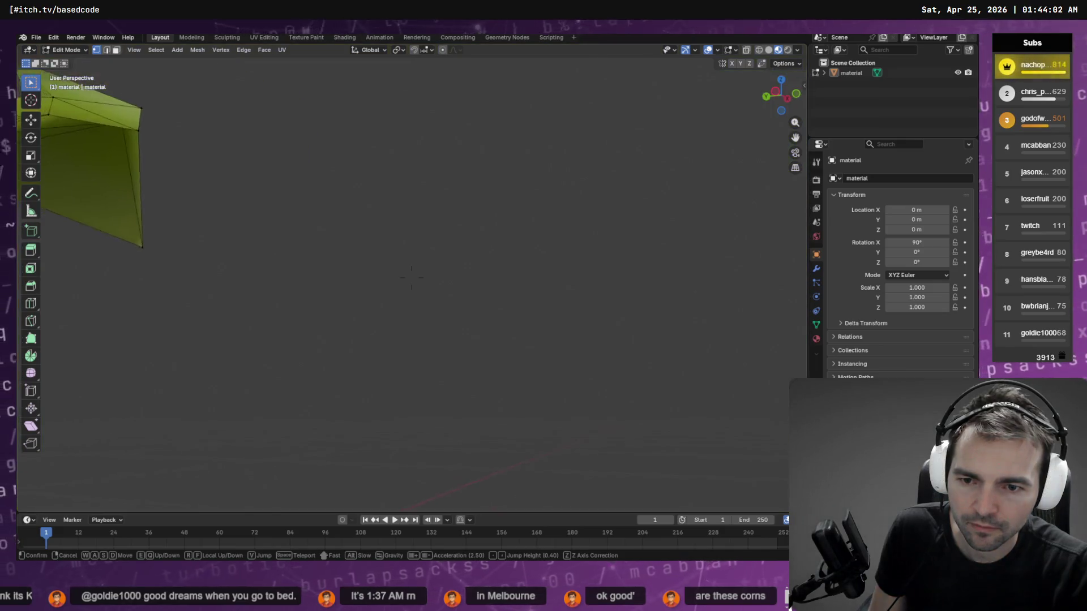
key(shift+s)
key(w)
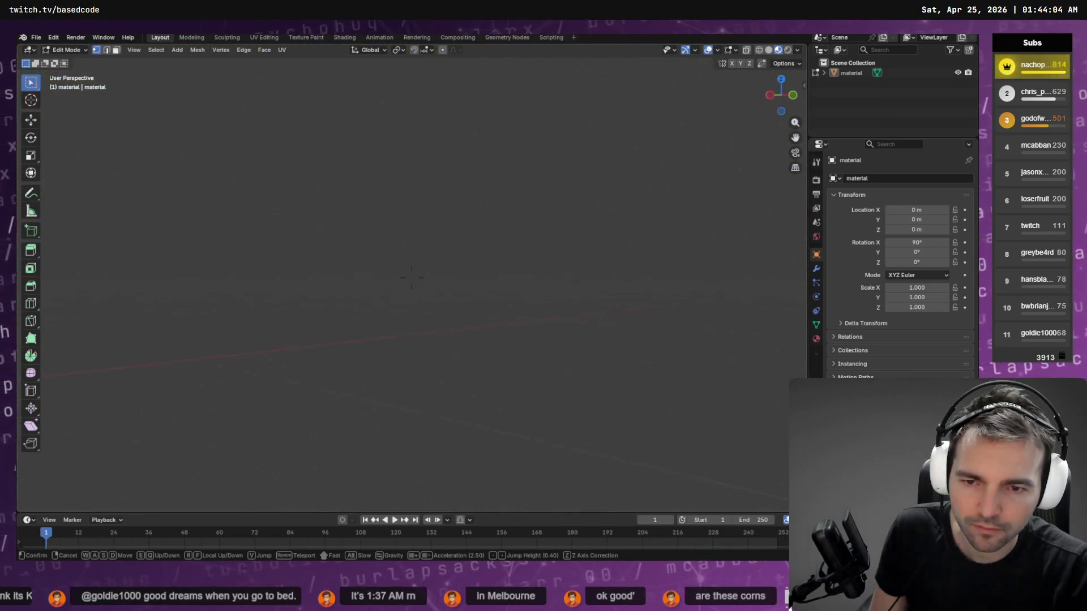
key(s)
key(w)
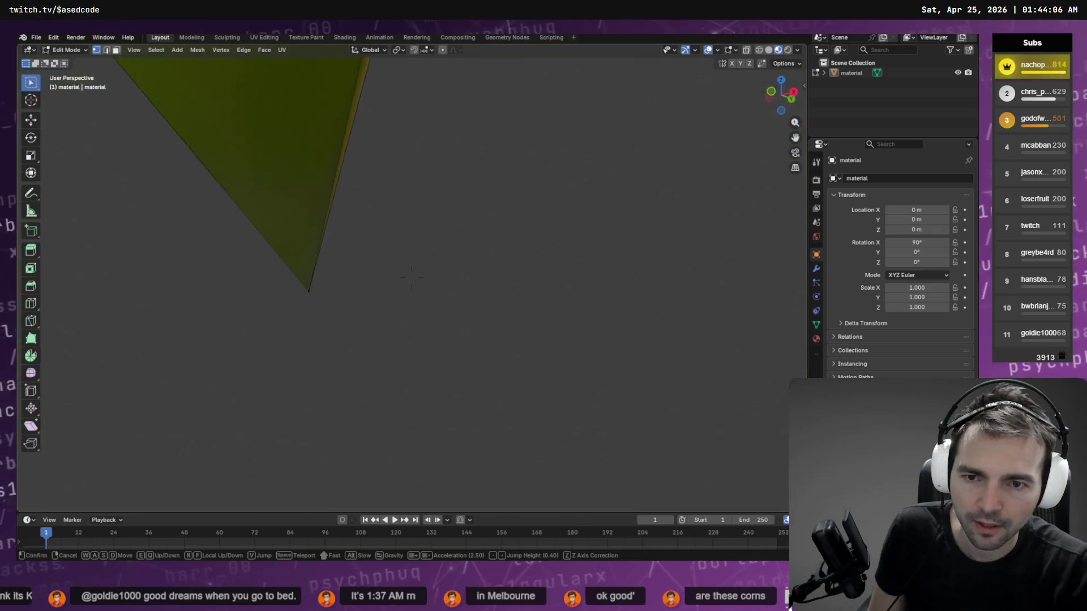
scroll(412, 277, down, 5)
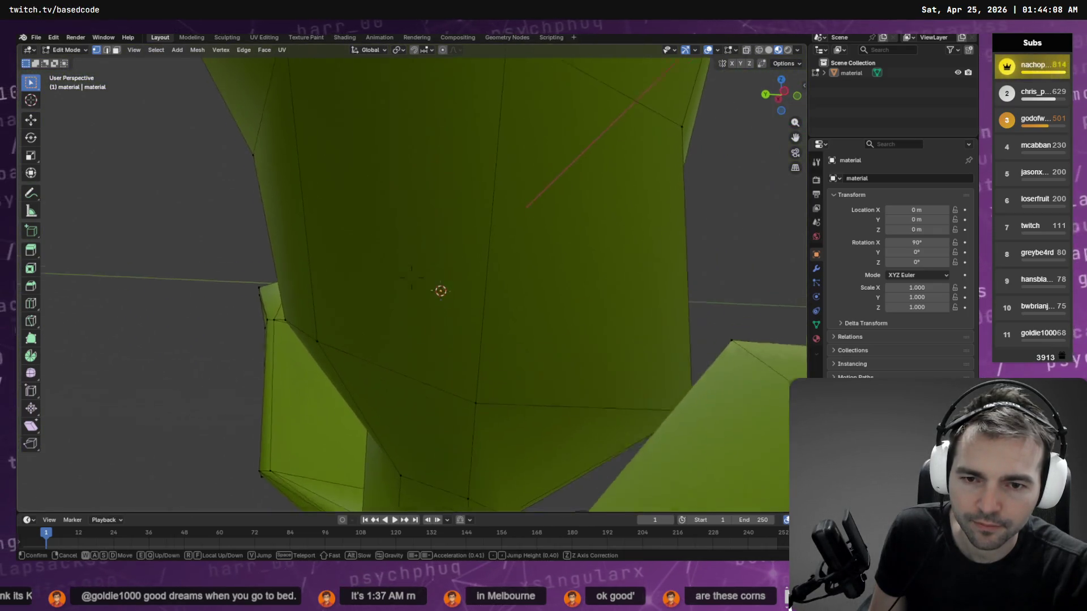
key(w)
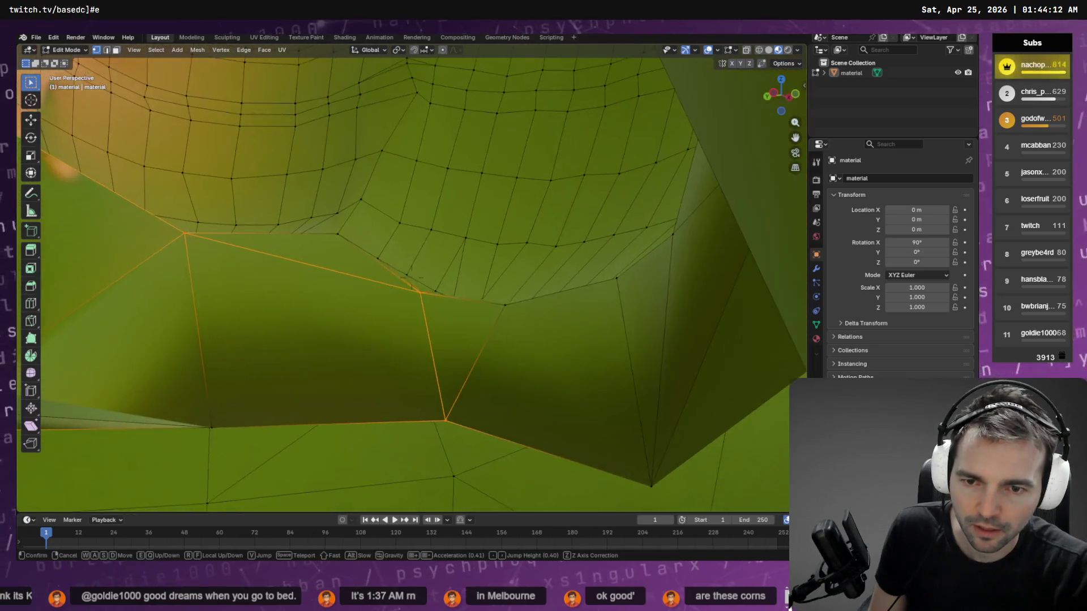
- Pick the shortest vertex path at the cob's base, then fly back into the mesh
click(410, 372)
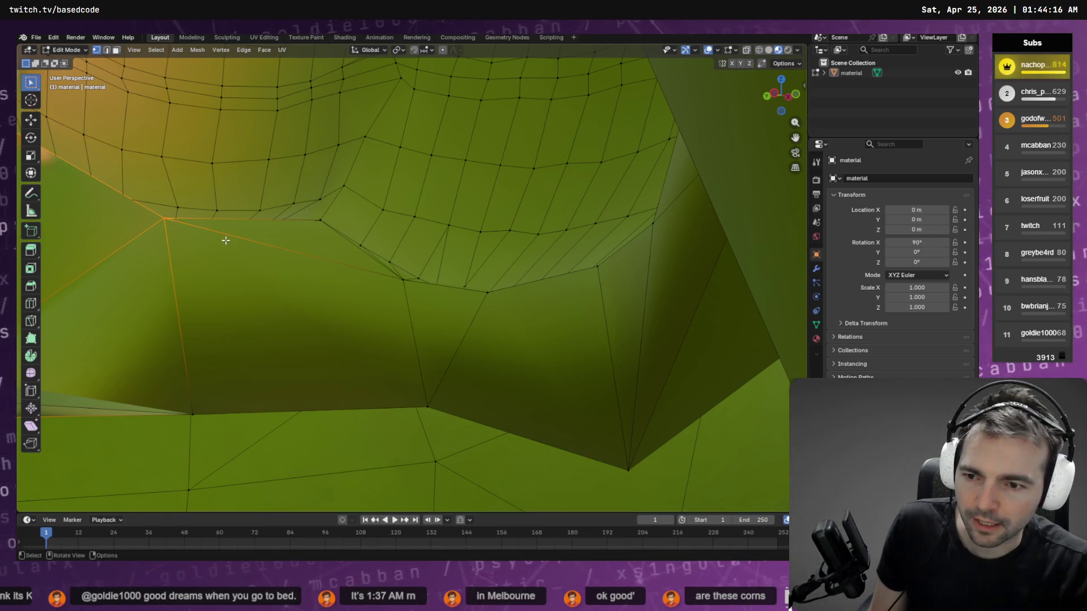
ctrl+click(165, 219)
mouse_move(163, 219)
mouse_down()
mouse_move(260, 255)
mouse_move(185, 213)
mouse_move(116, 233)
mouse_move(777, 242)
mouse_move(480, 238)
mouse_move(475, 321)
mouse_move(363, 273)
mouse_up()
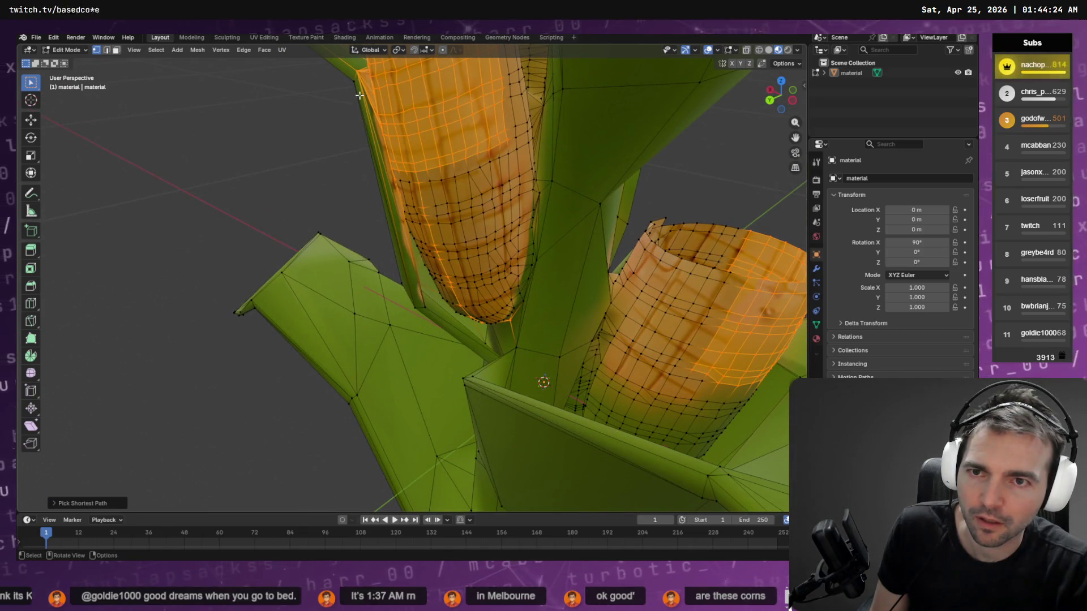
key(shift+grave)
key(w)
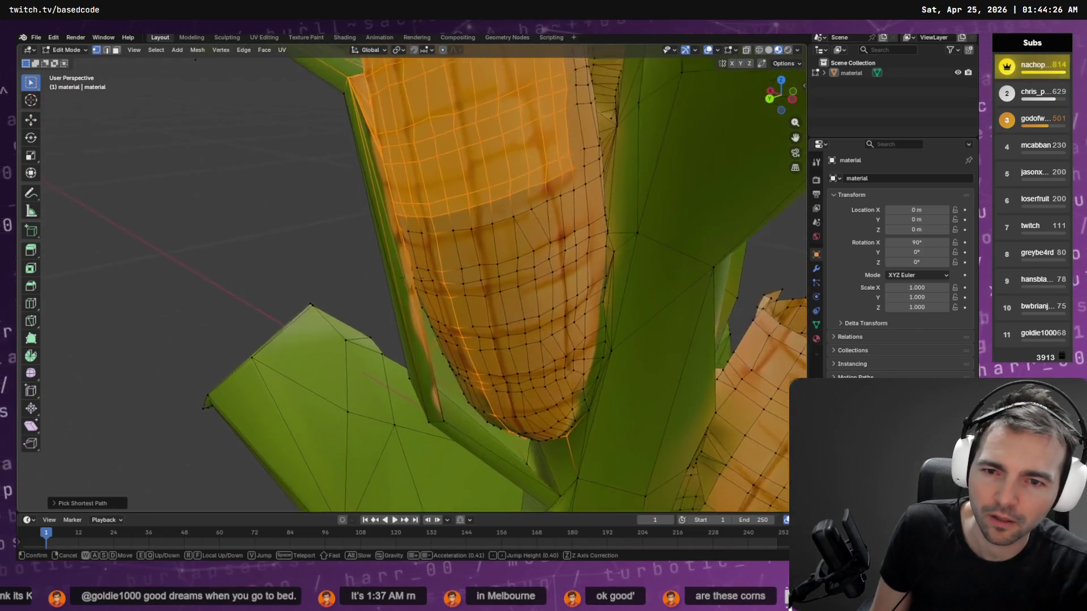
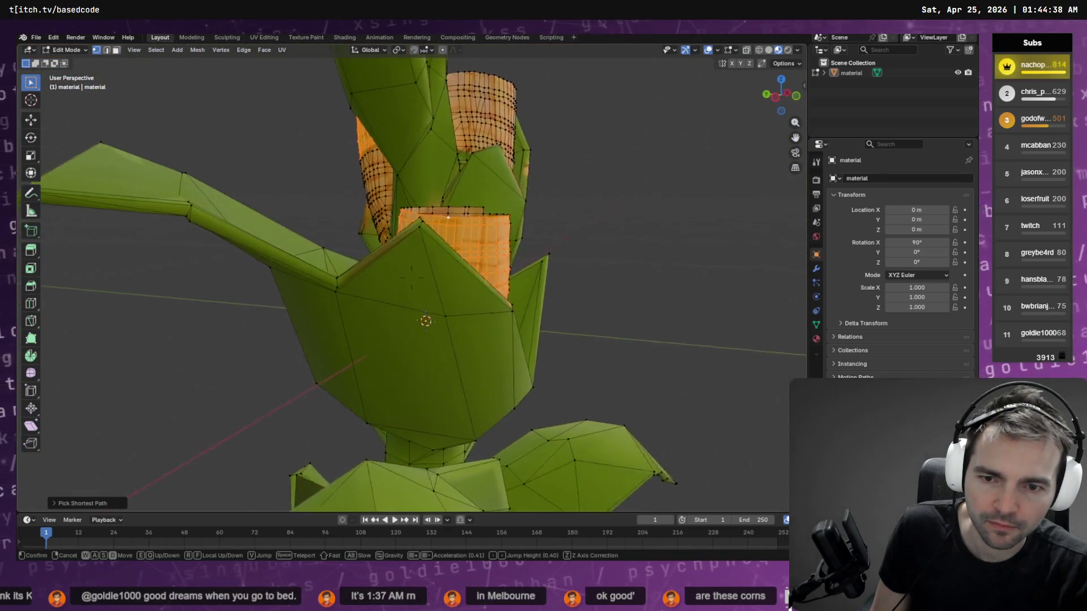
- Fly the view down inside the corn-cob tube to inspect its edge loops
click(599, 139)
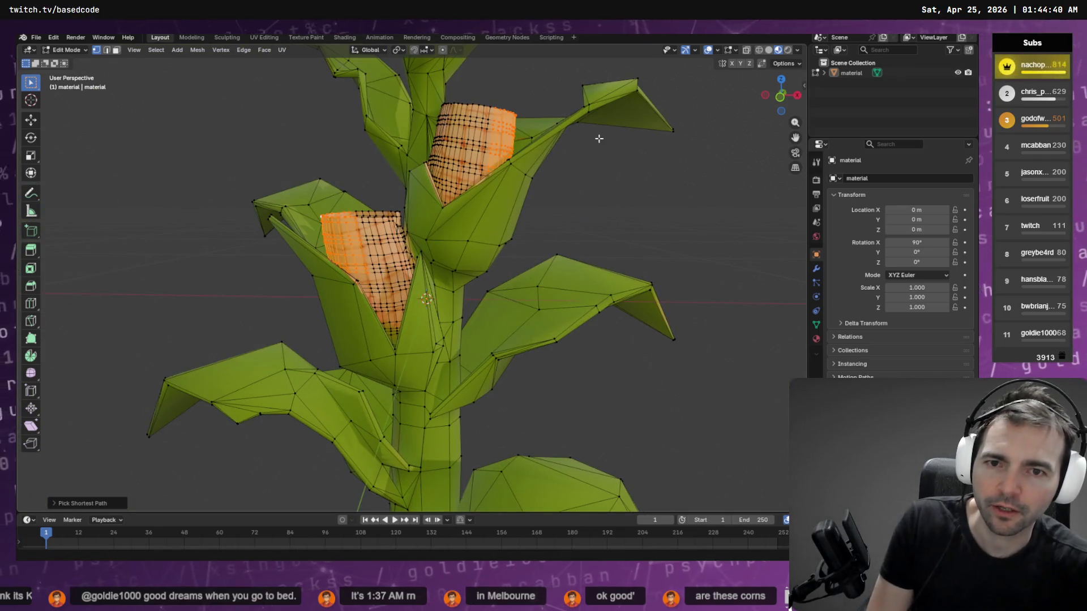
key(Escape)
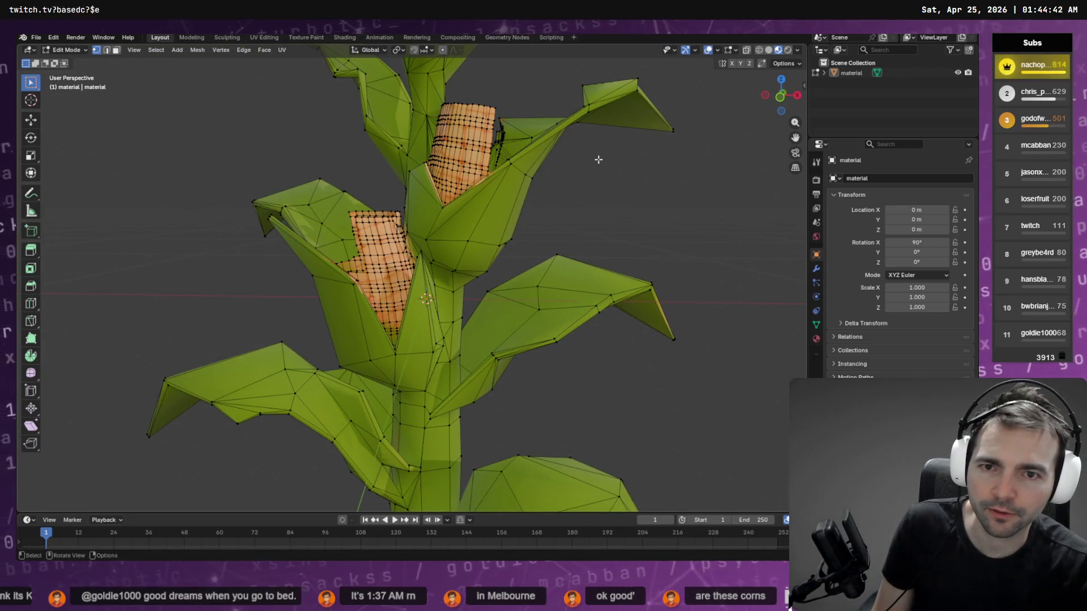
key(w)
key(ctrl+v)
key(Escape)
key(shift+grave)
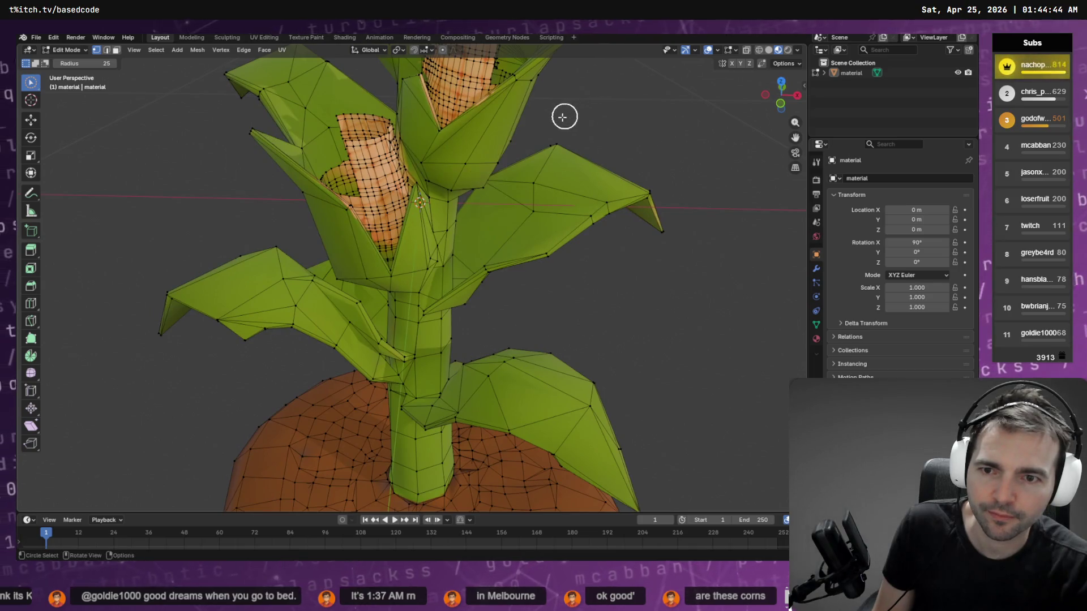
key(w)
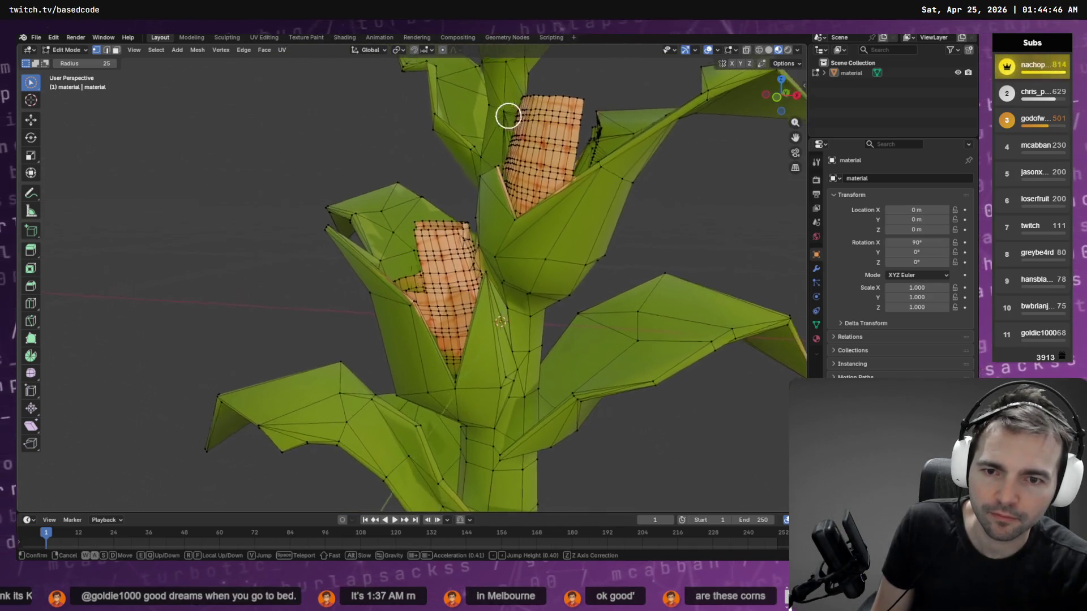
key(w)
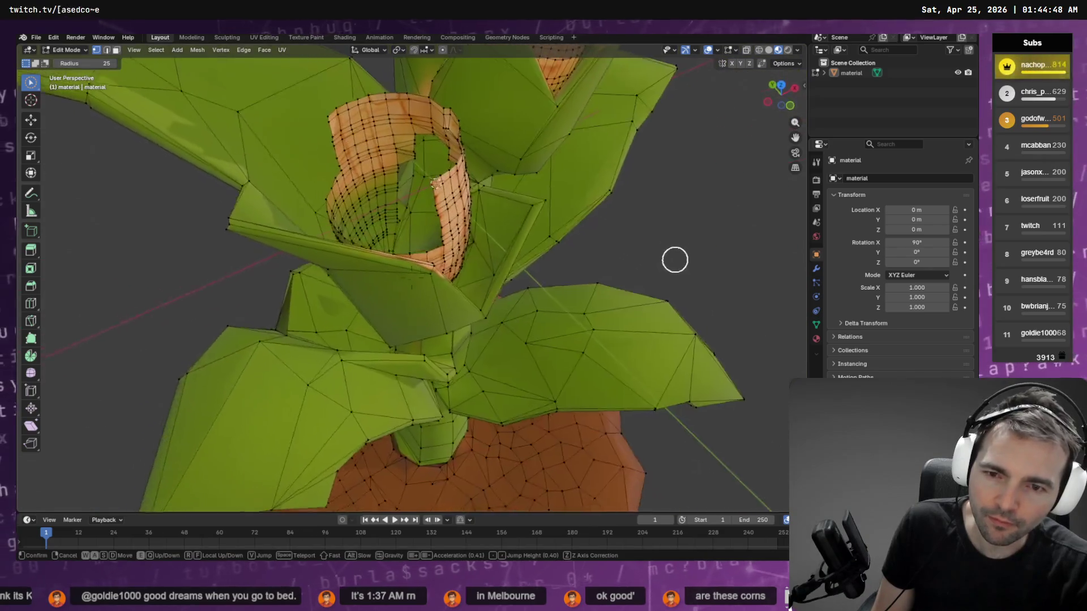
key(w)
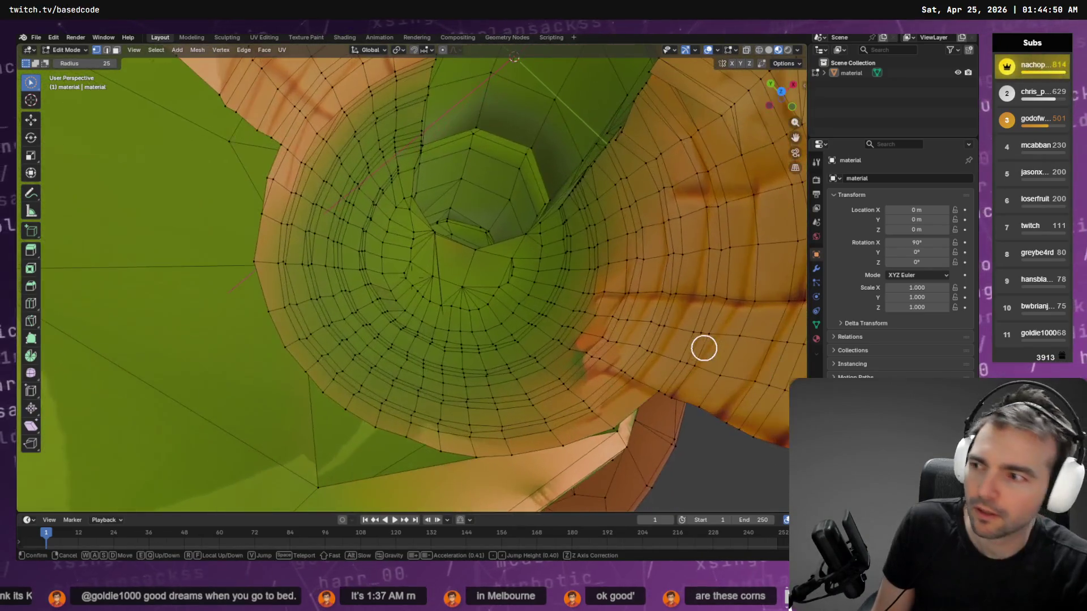
click(510, 127)
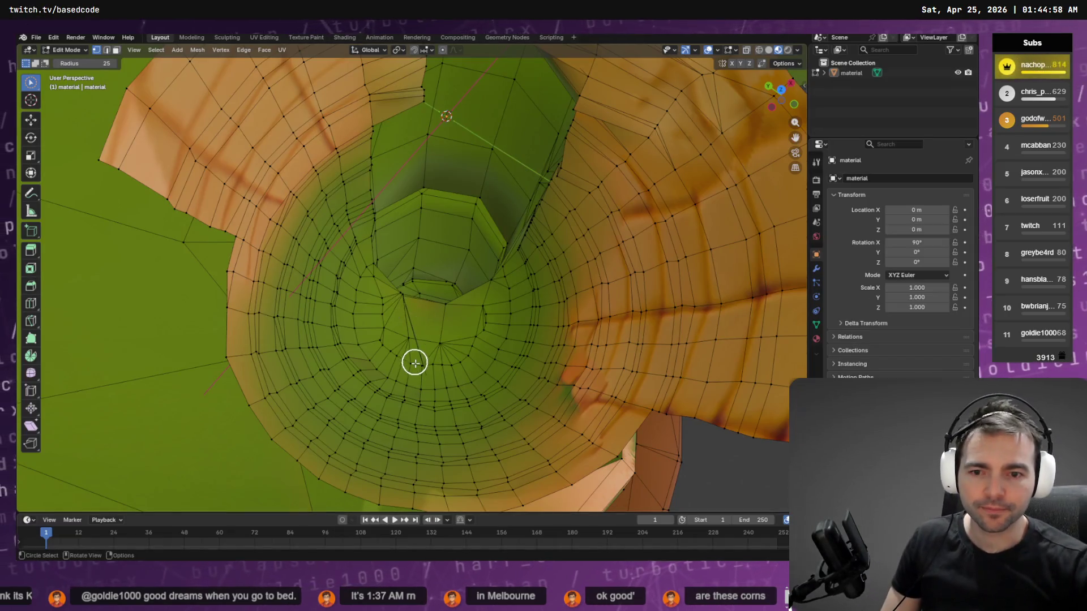
scroll(640, 347, down, 5)
scroll(634, 318, up, 3)
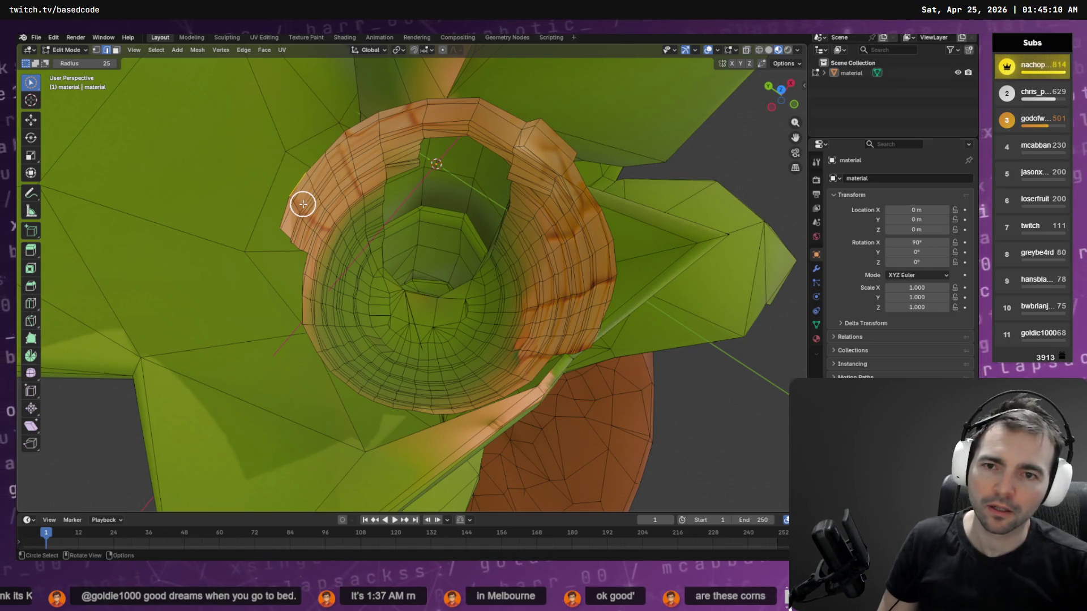
- Delete the chosen edge loop, then select an edge ring on the corn cob
key(F3)
text(edge)
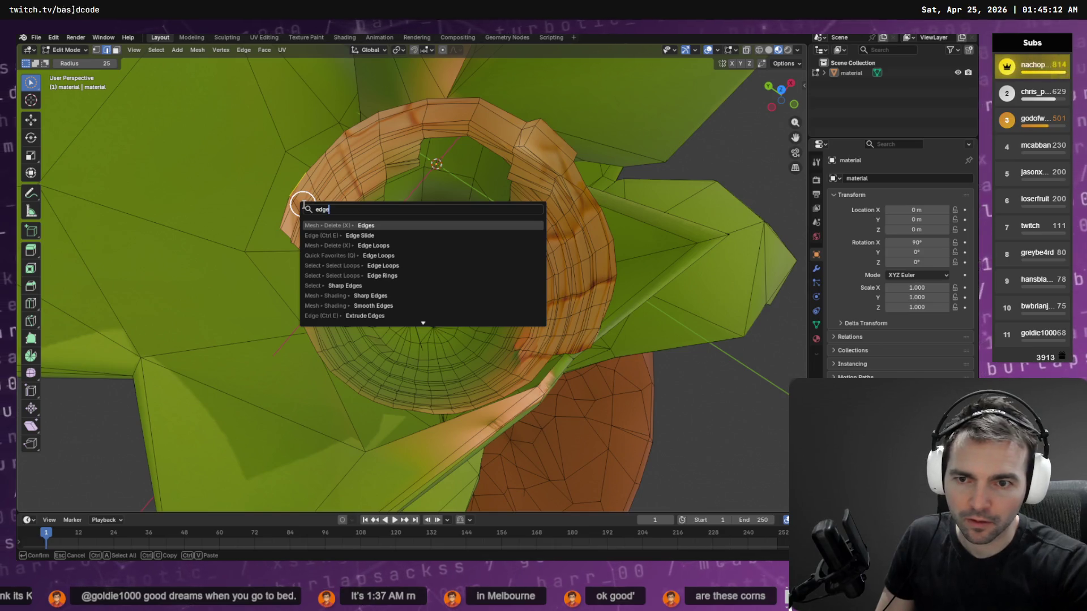
text(l)
key(Return)
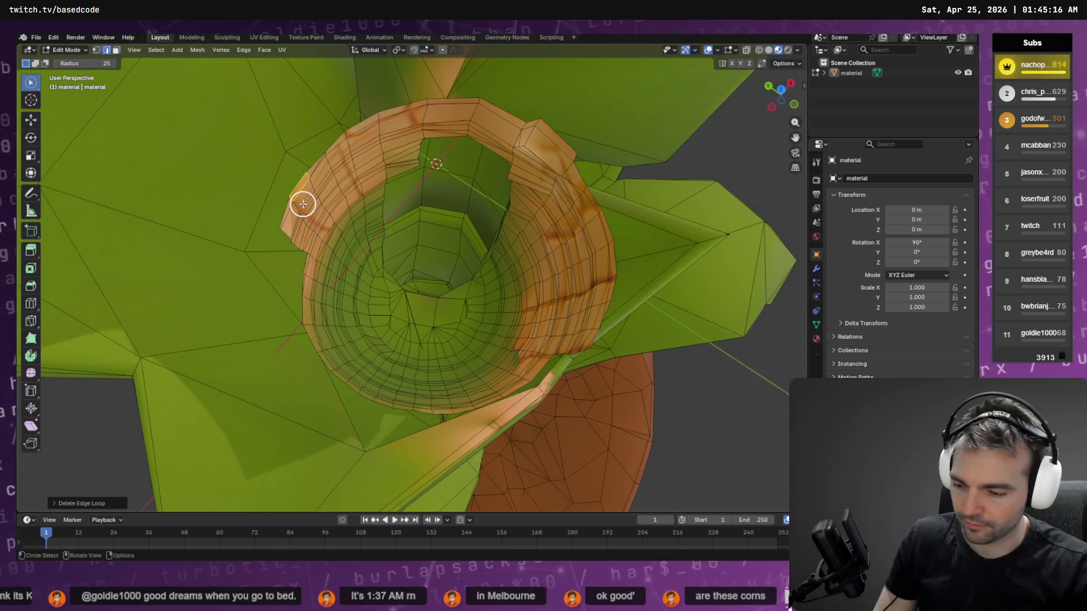
key(F3)
text(righ)
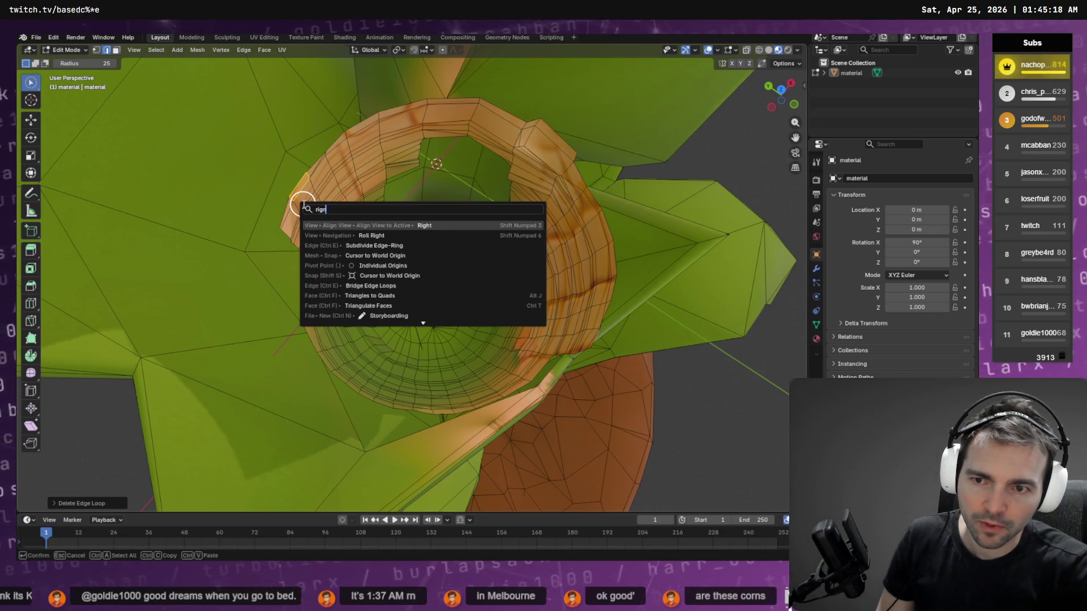
key(BackSpace)
key(BackSpace)
text(ng)
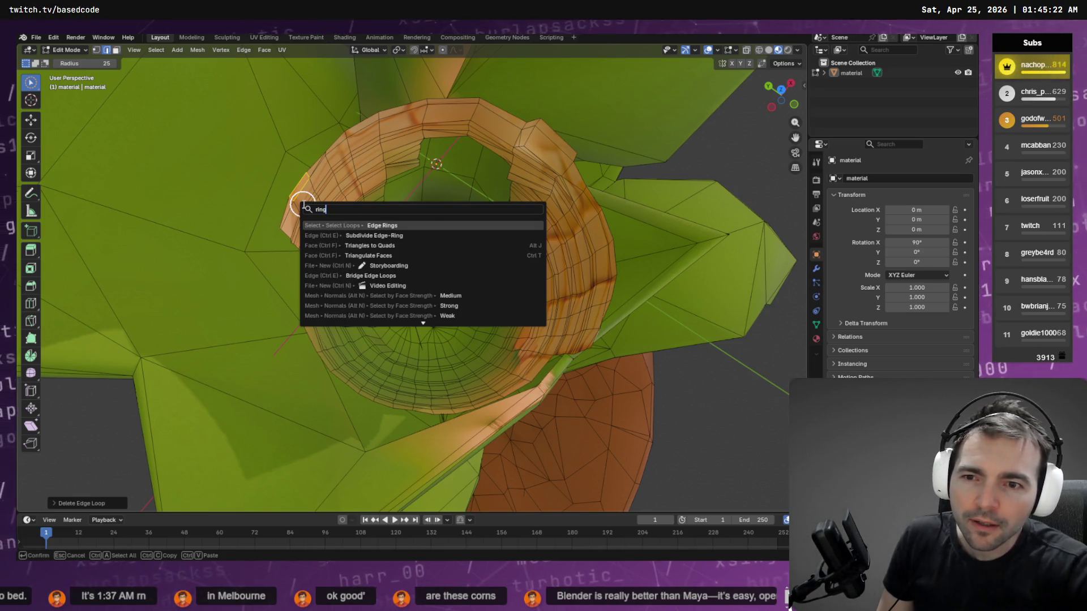
key(Return)
- Orbit to a front view and paint-select the leaf beside the cobs, tip included
mouse_move(335, 136)
mouse_down()
mouse_move(354, 126)
mouse_move(357, 144)
mouse_up()
mouse_move(520, 136)
mouse_down()
mouse_move(499, 160)
mouse_move(434, 172)
mouse_move(510, 156)
mouse_up()
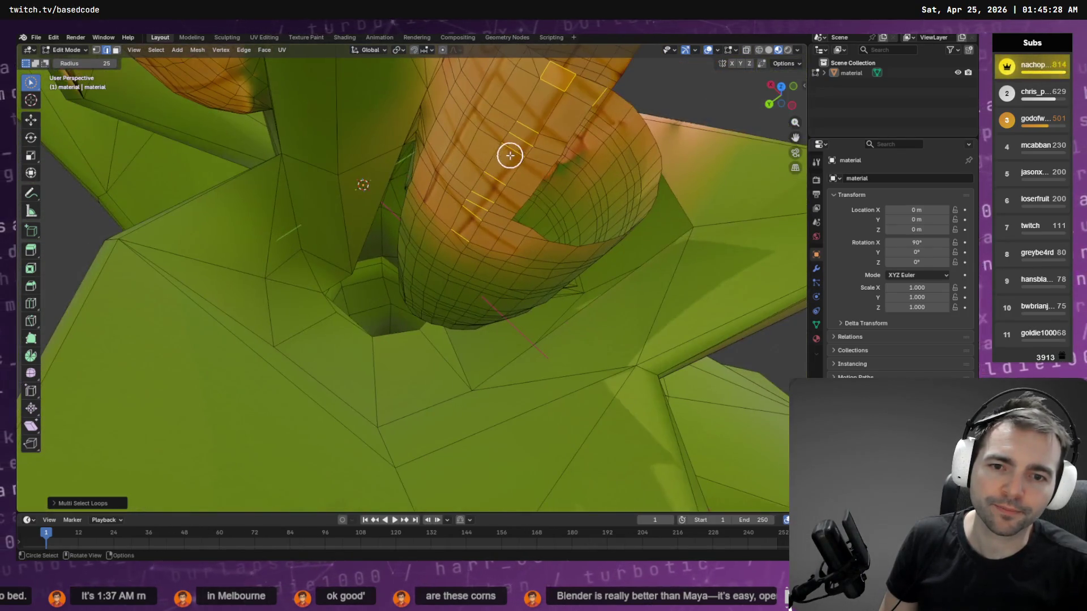
scroll(500, 163, down, 6)
scroll(505, 165, up, 1)
mouse_move(463, 324)
mouse_down()
mouse_move(517, 296)
mouse_move(509, 291)
mouse_up()
scroll(531, 161, up, 2)
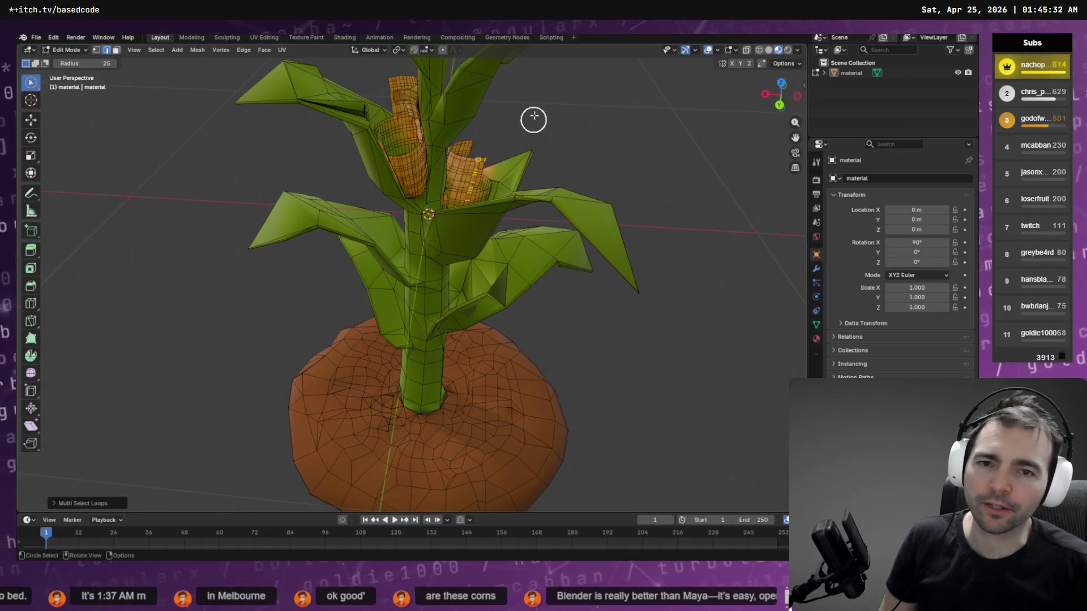
drag(533, 122, 519, 248)
drag(516, 158, 517, 160)
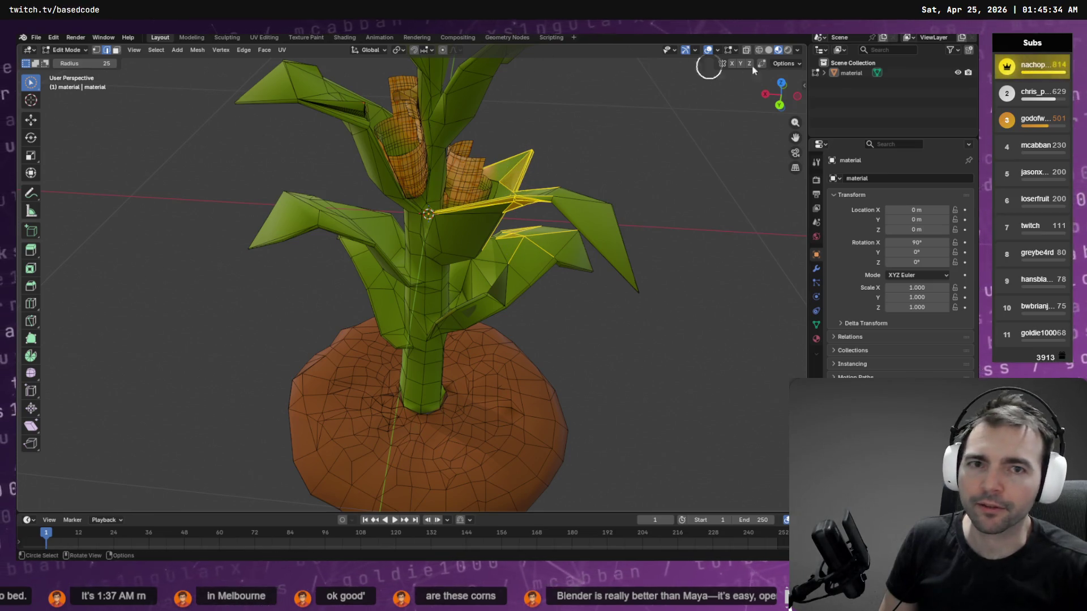
- Turn on X-ray, select the stalk, soil and upper-left leaf faces, and apply Select More
click(747, 50)
mouse_move(531, 150)
mouse_down()
mouse_move(499, 223)
mouse_move(506, 147)
mouse_up()
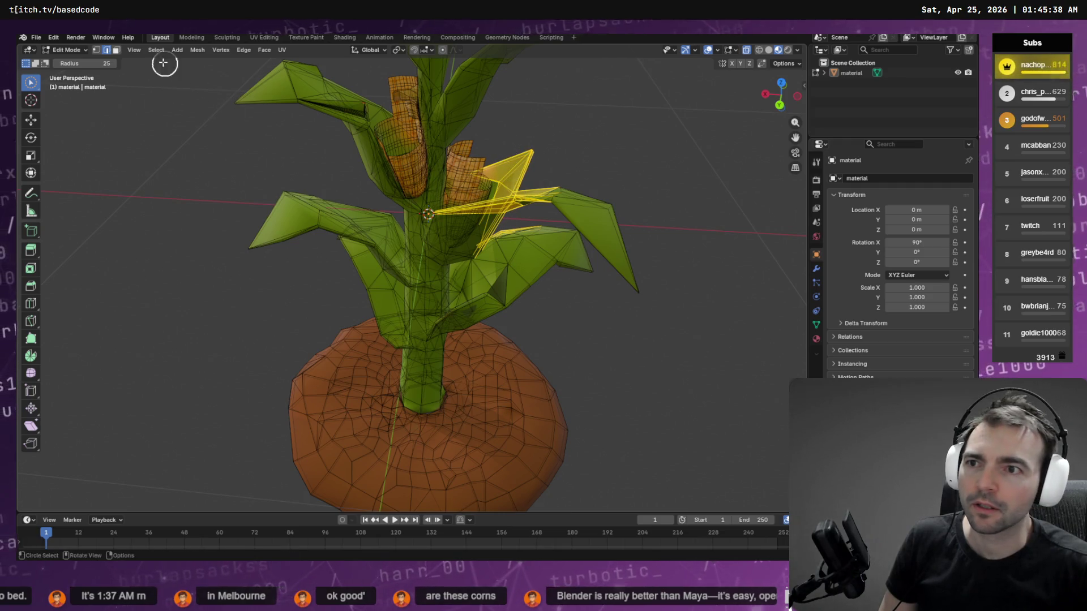
click(116, 50)
mouse_move(554, 94)
mouse_down()
mouse_move(490, 279)
mouse_move(430, 334)
mouse_move(563, 490)
mouse_move(367, 314)
mouse_move(454, 286)
mouse_move(303, 198)
mouse_move(334, 236)
mouse_move(387, 228)
mouse_move(408, 256)
mouse_move(325, 209)
mouse_move(337, 204)
mouse_move(249, 250)
mouse_move(417, 364)
mouse_move(408, 301)
mouse_move(545, 281)
mouse_move(585, 235)
mouse_move(616, 259)
mouse_move(602, 185)
mouse_move(556, 177)
mouse_move(538, 235)
mouse_move(562, 226)
mouse_move(516, 268)
mouse_up()
mouse_move(360, 275)
mouse_down()
mouse_move(288, 85)
mouse_move(276, 97)
mouse_up()
mouse_move(349, 179)
mouse_down()
mouse_move(335, 150)
mouse_move(124, 168)
mouse_move(180, 156)
mouse_up()
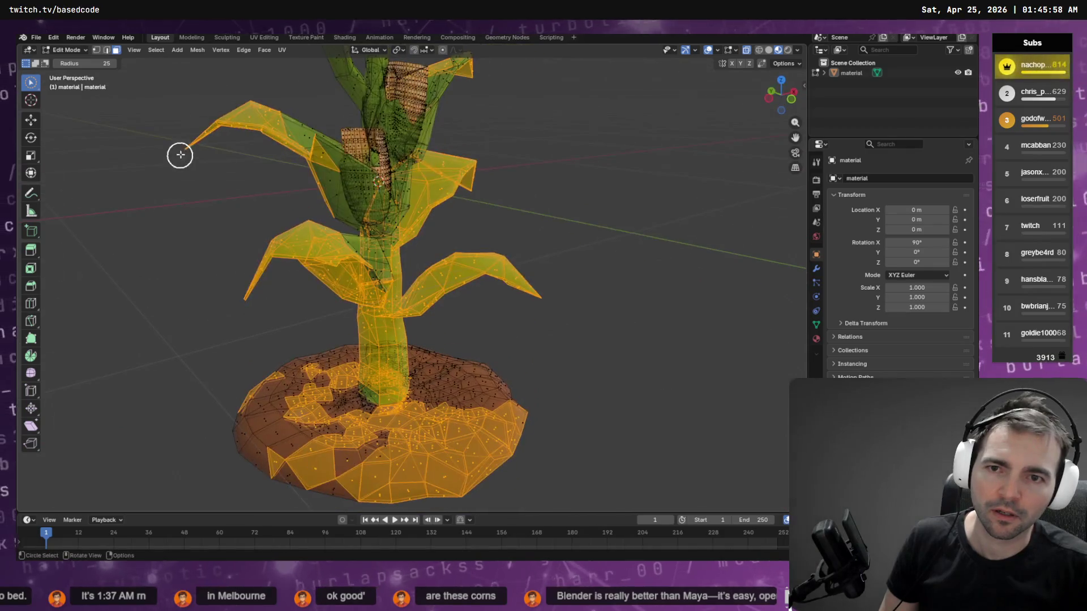
mouse_move(257, 146)
mouse_down()
mouse_move(211, 141)
mouse_move(206, 151)
mouse_move(342, 172)
mouse_move(483, 133)
mouse_move(543, 145)
mouse_move(531, 138)
mouse_move(526, 176)
mouse_move(418, 121)
mouse_move(479, 95)
mouse_up()
key(q)
click(193, 150)
- Lasso-select the upper leaves, lower leaves, stalk and the whole dirt pot base
mouse_move(31, 85)
mouse_down()
mouse_move(73, 85)
mouse_move(83, 147)
mouse_up()
mouse_move(585, 142)
mouse_down()
mouse_move(462, 61)
mouse_move(347, 153)
mouse_move(439, 239)
mouse_move(525, 240)
mouse_move(579, 215)
mouse_up()
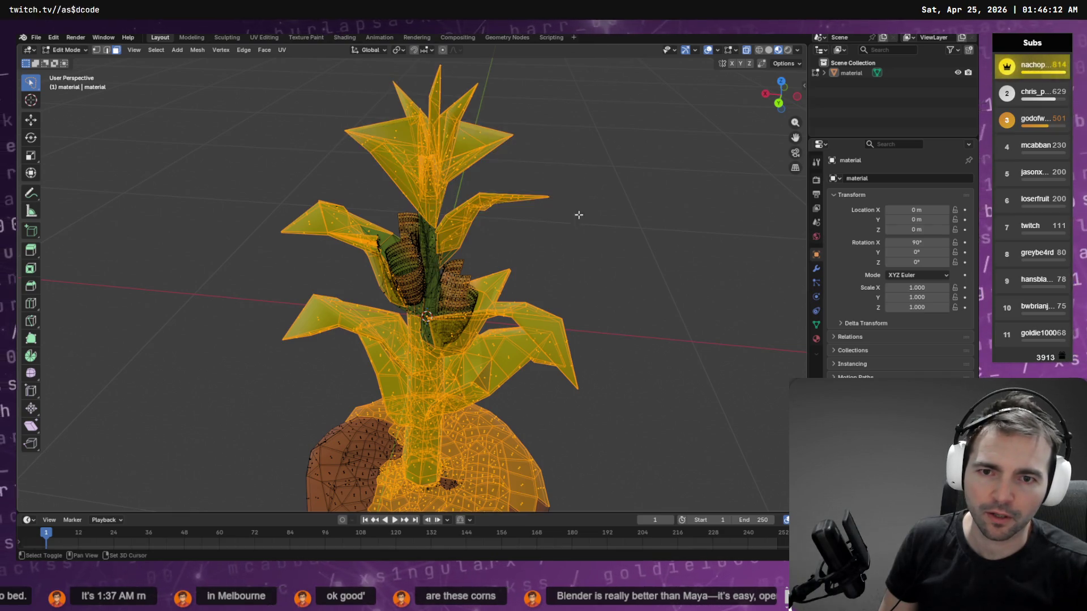
drag(349, 282, 370, 198)
drag(384, 250, 357, 254)
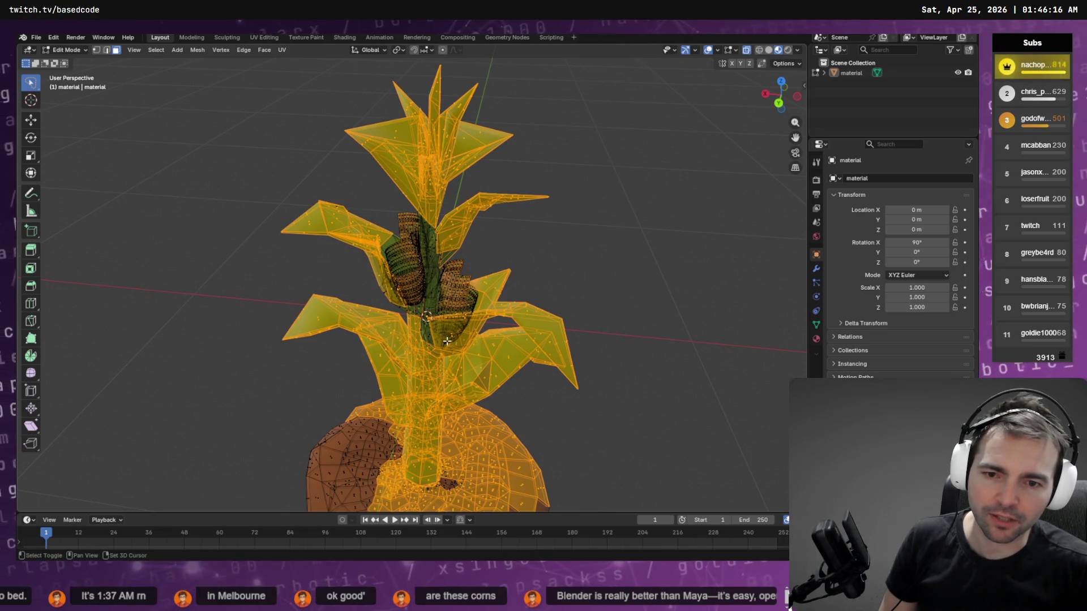
mouse_move(422, 396)
mouse_down()
mouse_move(492, 510)
mouse_move(351, 334)
mouse_move(298, 340)
mouse_move(422, 324)
mouse_move(518, 327)
mouse_move(507, 338)
mouse_up()
drag(510, 403, 556, 395)
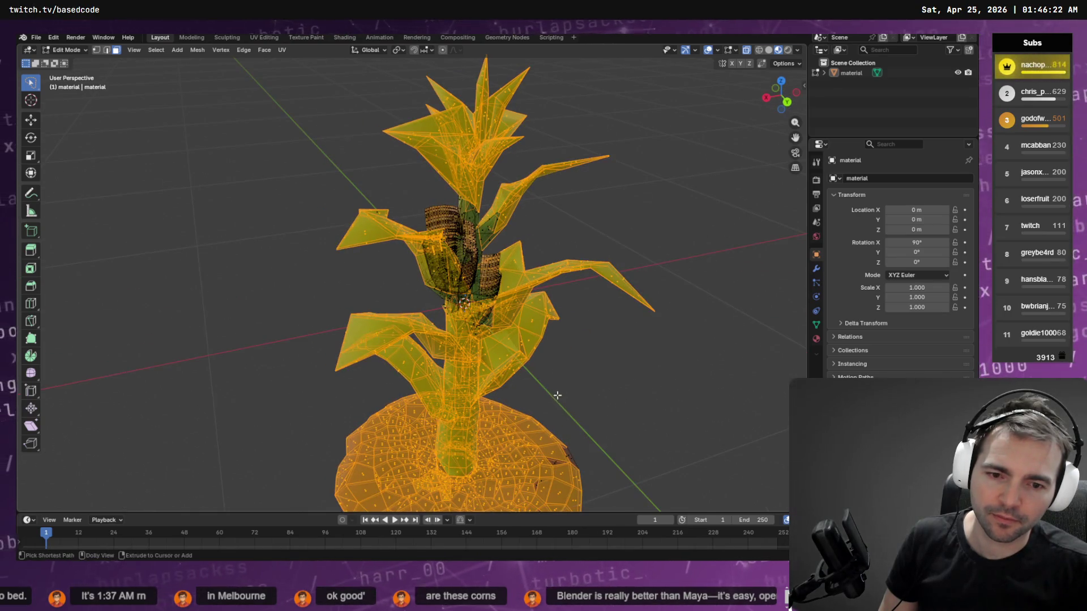
scroll(592, 349, down, 4)
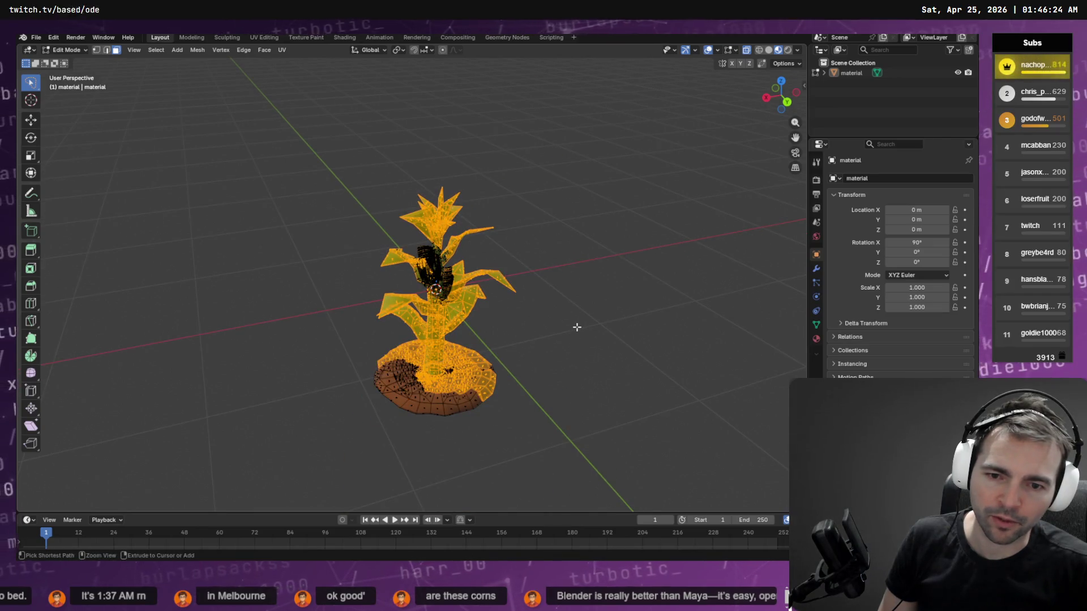
mouse_move(560, 340)
mouse_down()
mouse_move(439, 484)
mouse_move(362, 351)
mouse_move(552, 340)
mouse_up()
drag(568, 297, 507, 269)
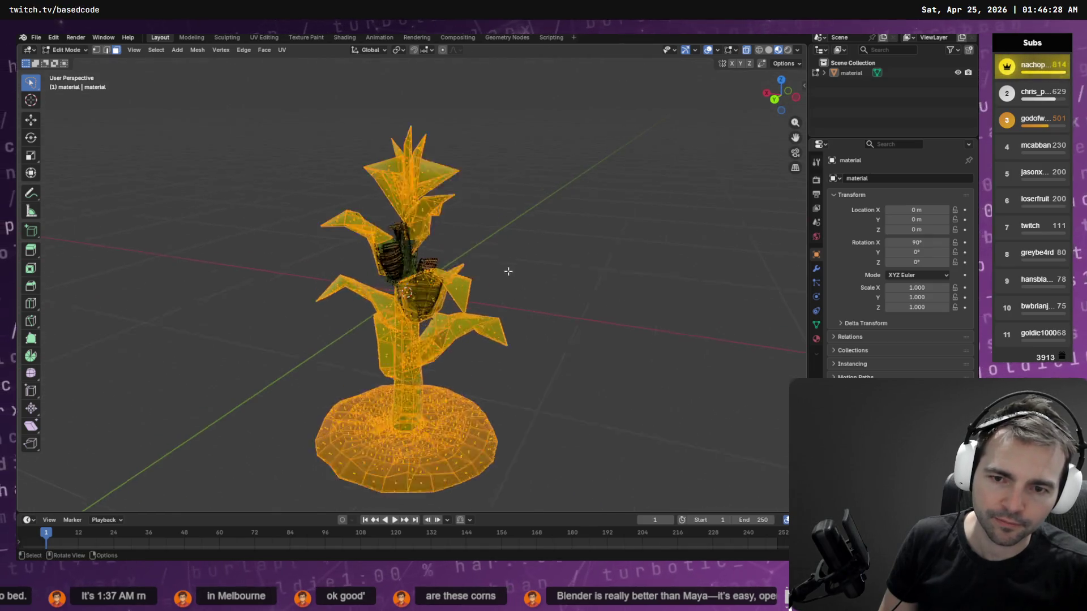
scroll(566, 254, up, 5)
scroll(622, 227, down, 1)
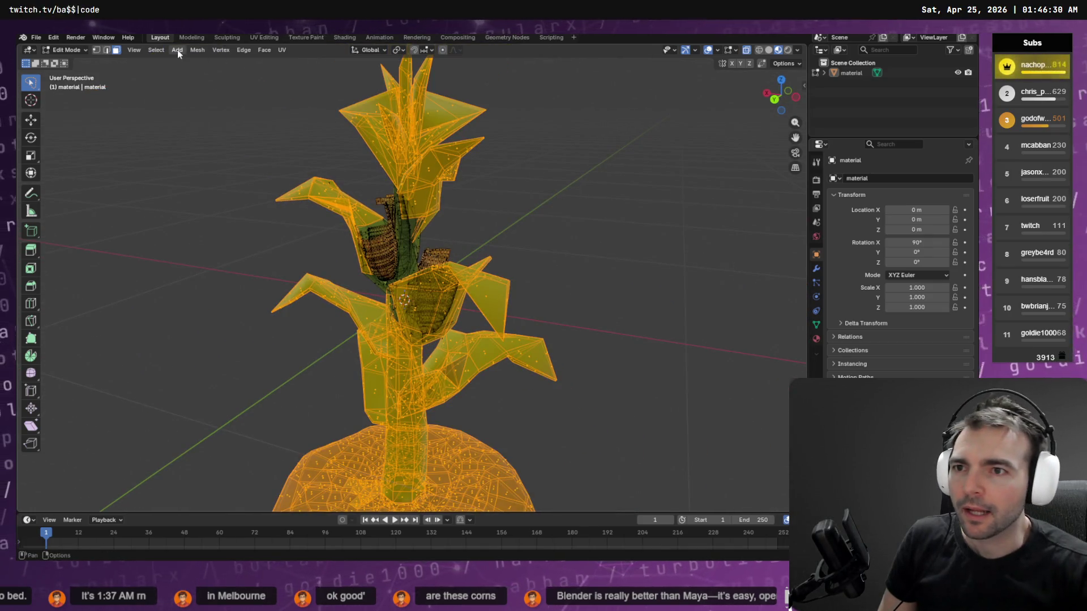
click(163, 52)
- Hide the selected stalk, leaves and pot using the 'hide' operator search
mouse_move(204, 50)
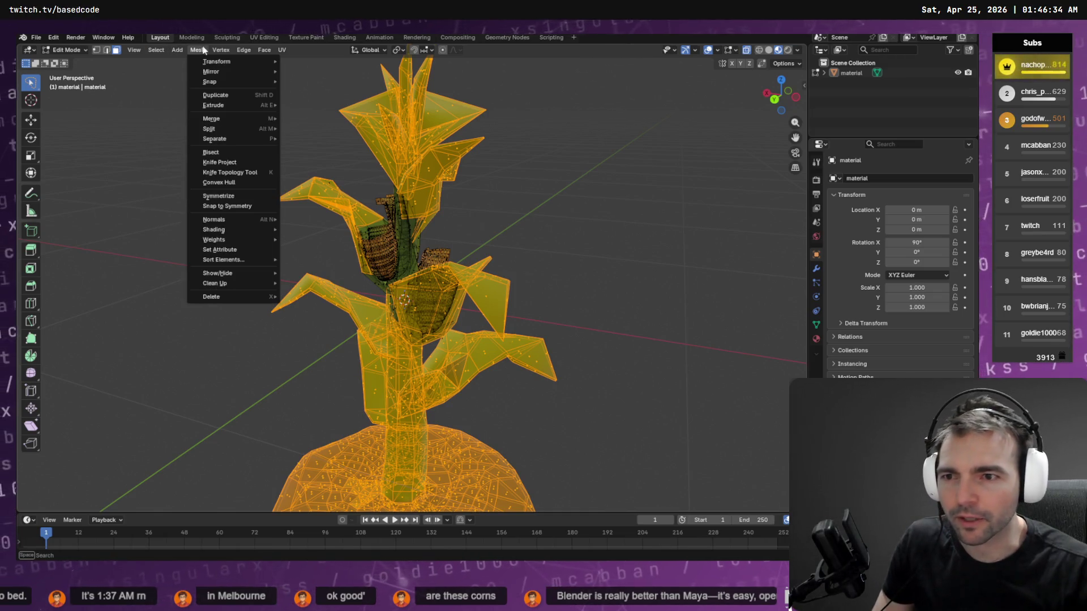
key(Escape)
key(F3)
text(hide s)
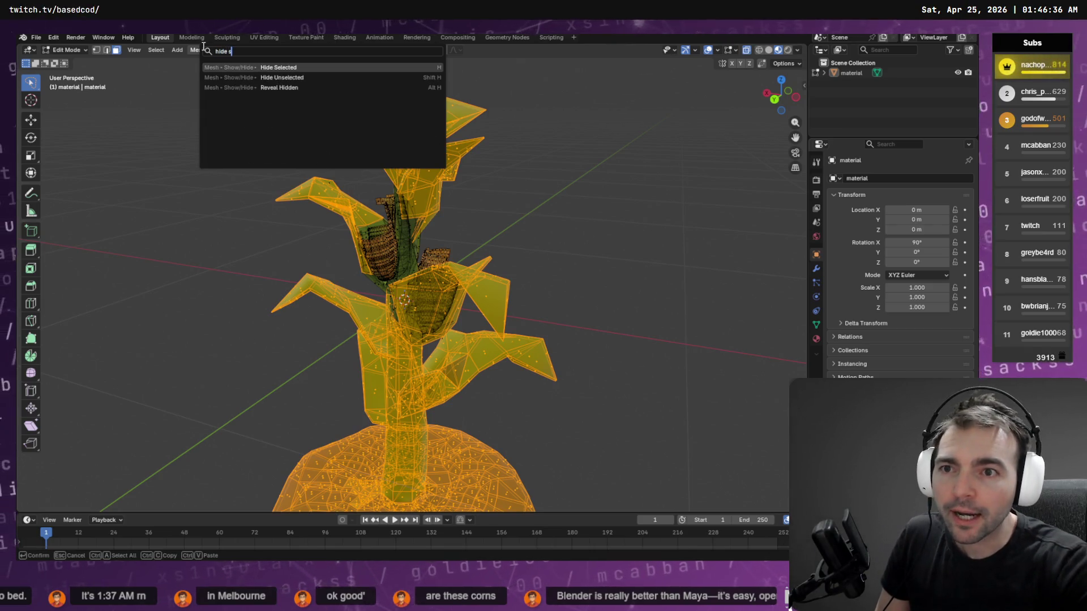
key(Return)
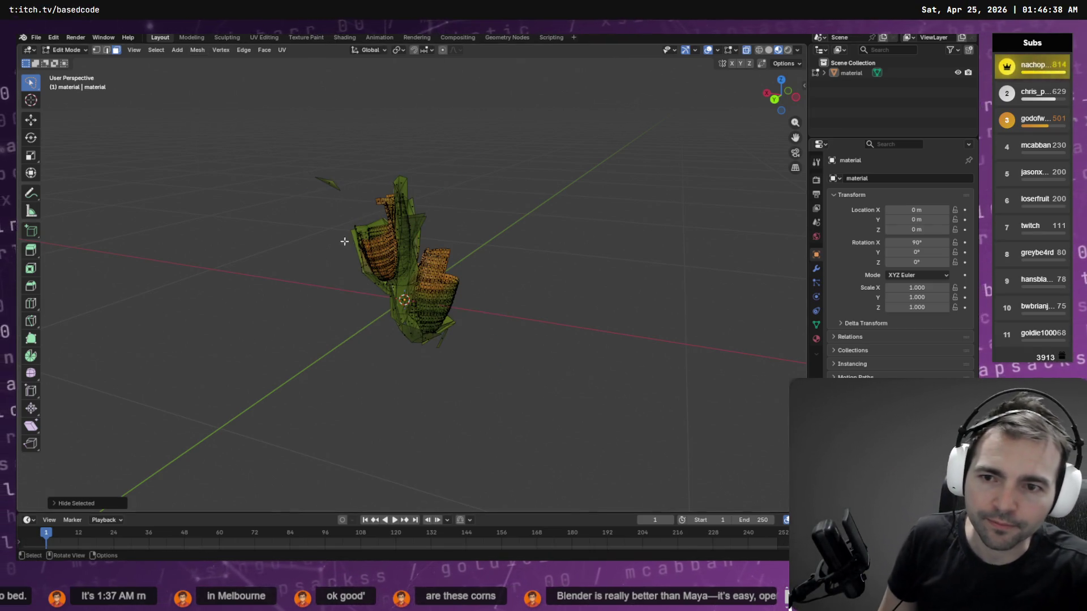
- Select a small stray face piece and grow the selection to neighbouring faces
click(324, 181)
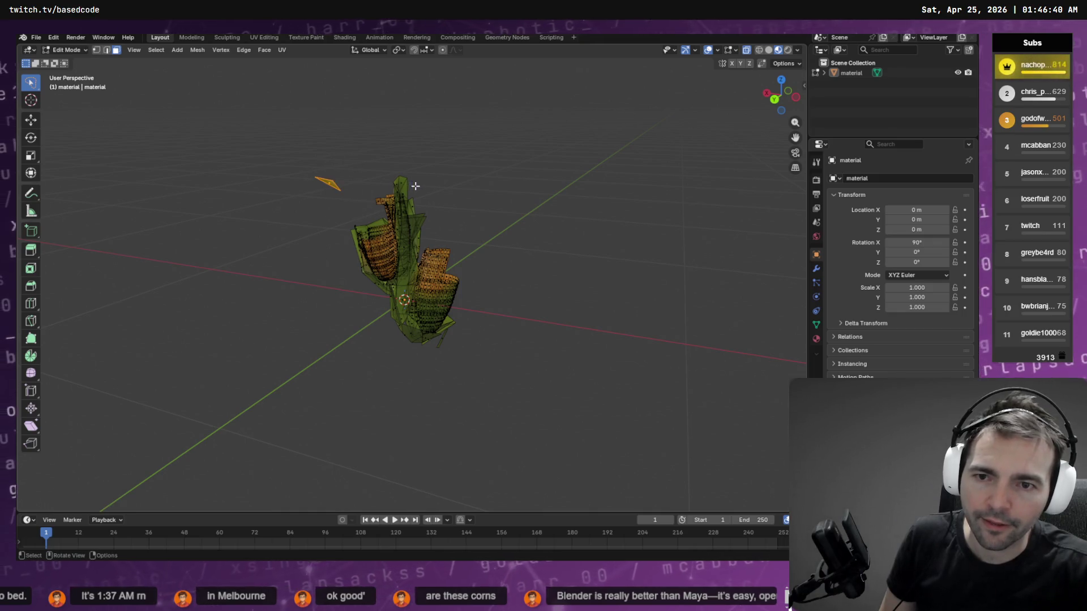
mouse_move(418, 186)
mouse_down()
mouse_move(436, 289)
mouse_move(415, 285)
mouse_move(376, 332)
mouse_up()
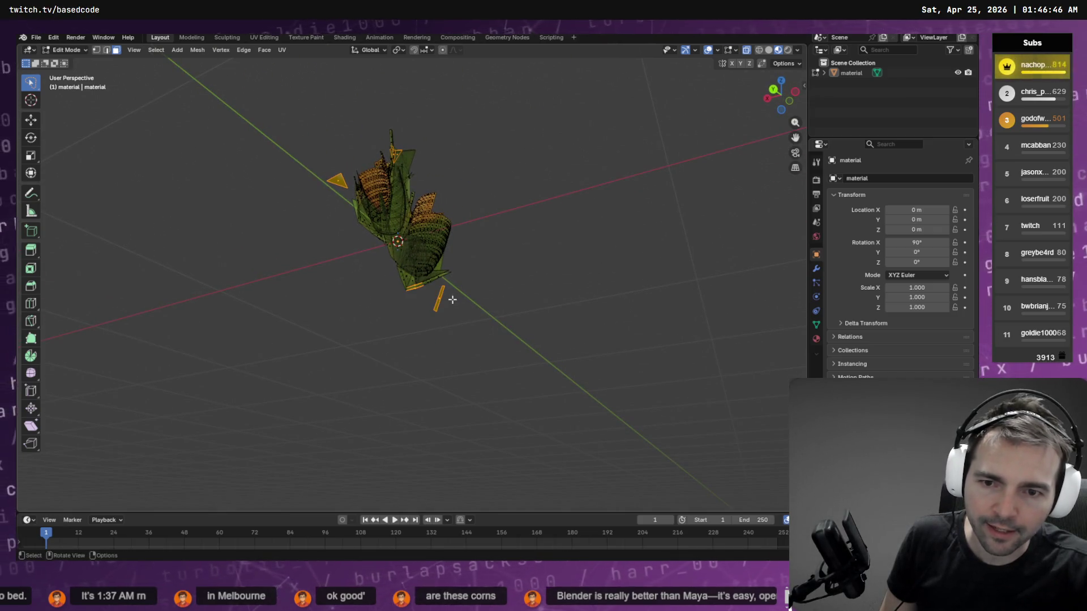
drag(444, 299, 492, 364)
key(F3)
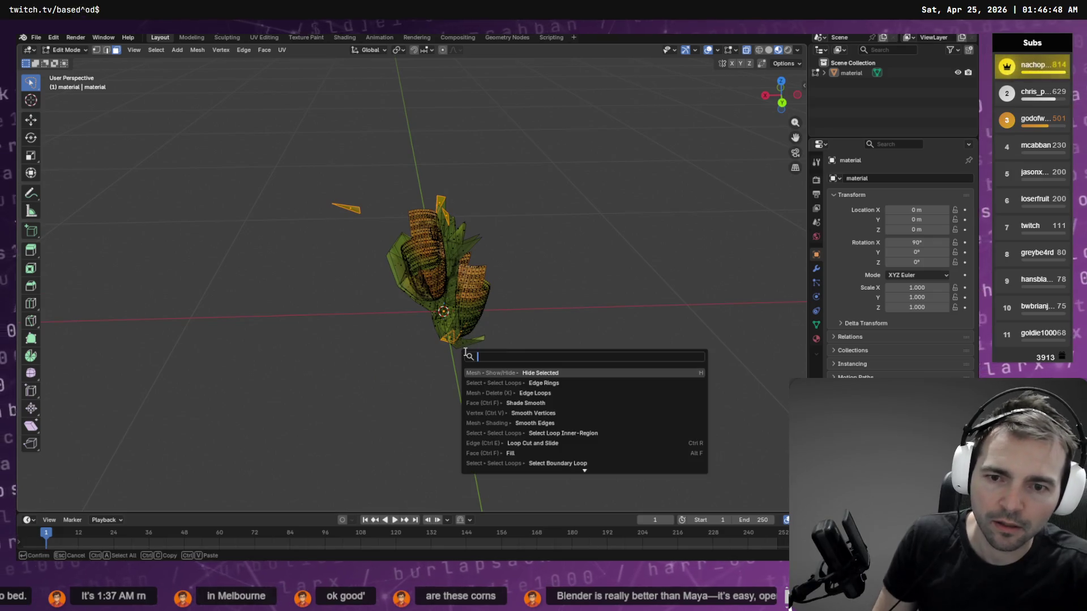
key(Escape)
right_click(464, 351)
click(464, 351)
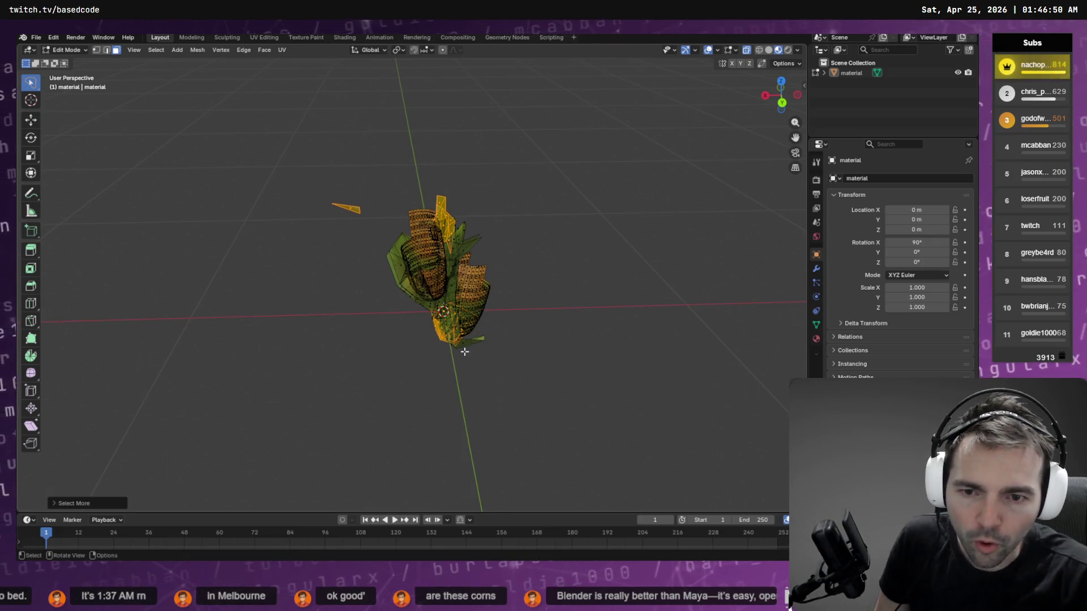
- Outline-select the corn leaf faces around the cobs
mouse_move(578, 282)
mouse_down()
mouse_move(553, 257)
mouse_move(521, 250)
mouse_move(532, 204)
mouse_move(541, 268)
mouse_move(332, 249)
mouse_move(345, 234)
mouse_up()
scroll(365, 231, up, 4)
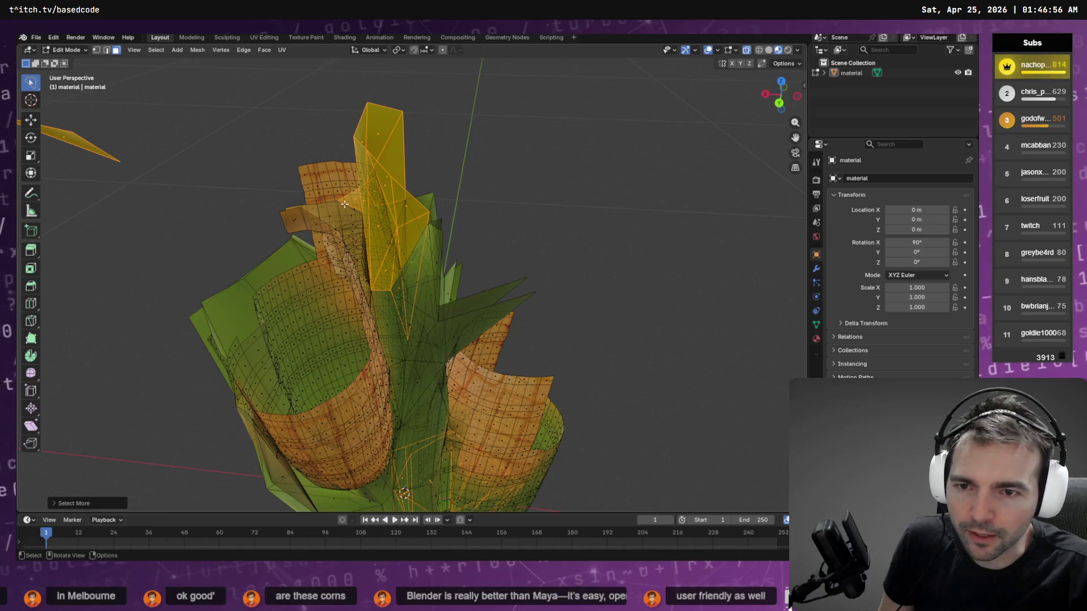
drag(356, 194, 375, 181)
scroll(377, 182, down, 5)
mouse_move(538, 245)
mouse_down()
mouse_move(495, 211)
mouse_move(395, 209)
mouse_move(380, 220)
mouse_move(376, 254)
mouse_move(343, 224)
mouse_move(309, 265)
mouse_move(282, 380)
mouse_up()
scroll(376, 252, up, 6)
drag(319, 342, 366, 217)
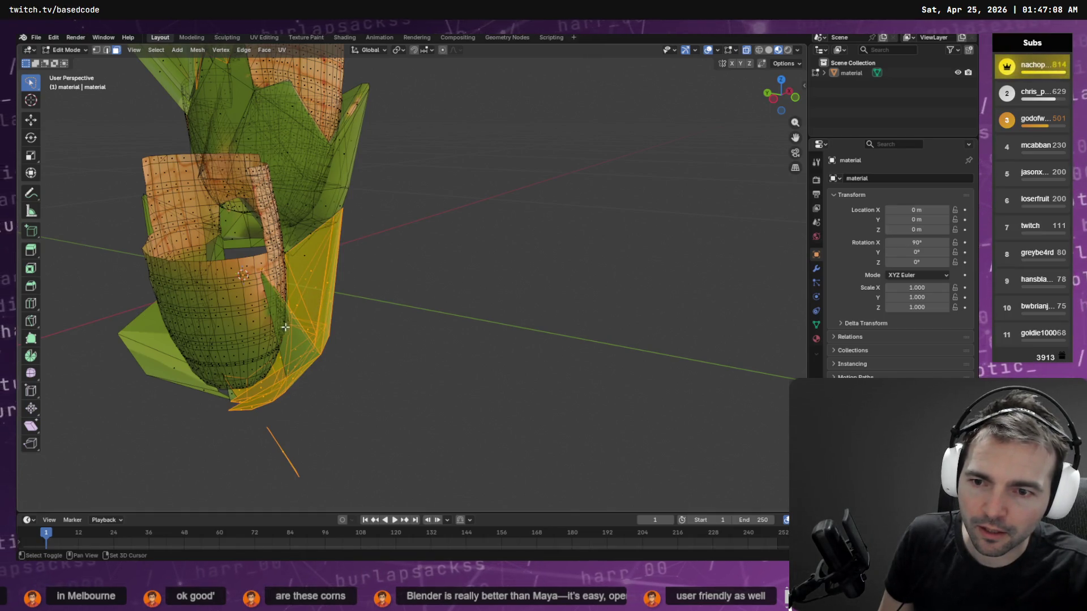
scroll(295, 329, up, 3)
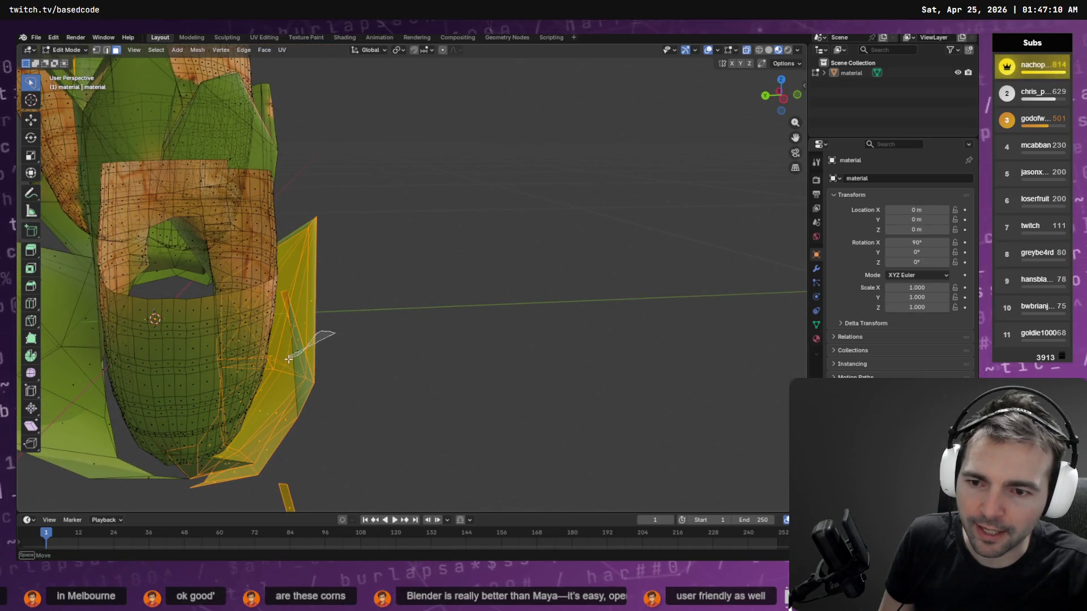
drag(331, 352, 317, 363)
scroll(294, 371, down, 5)
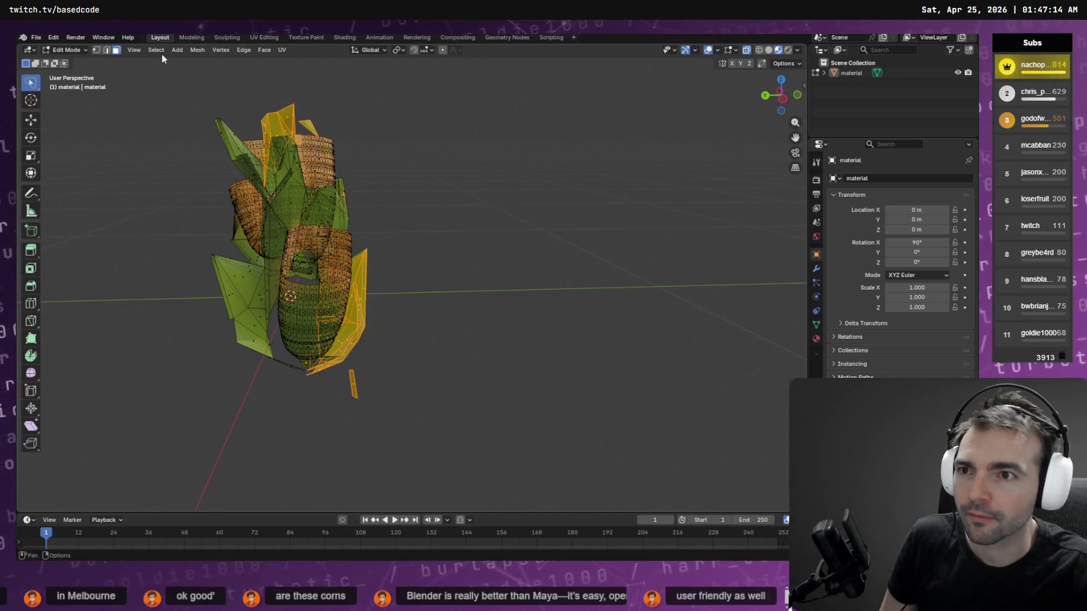
- Add Hide Selected to Quick Favorites and hide the selected leaf faces
key(F3)
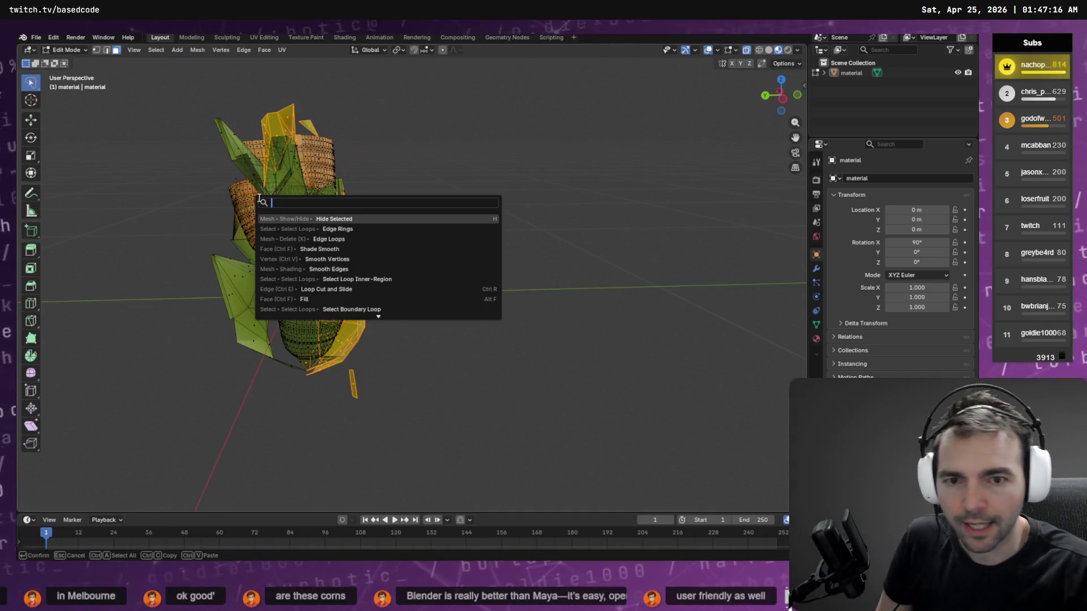
right_click(282, 219)
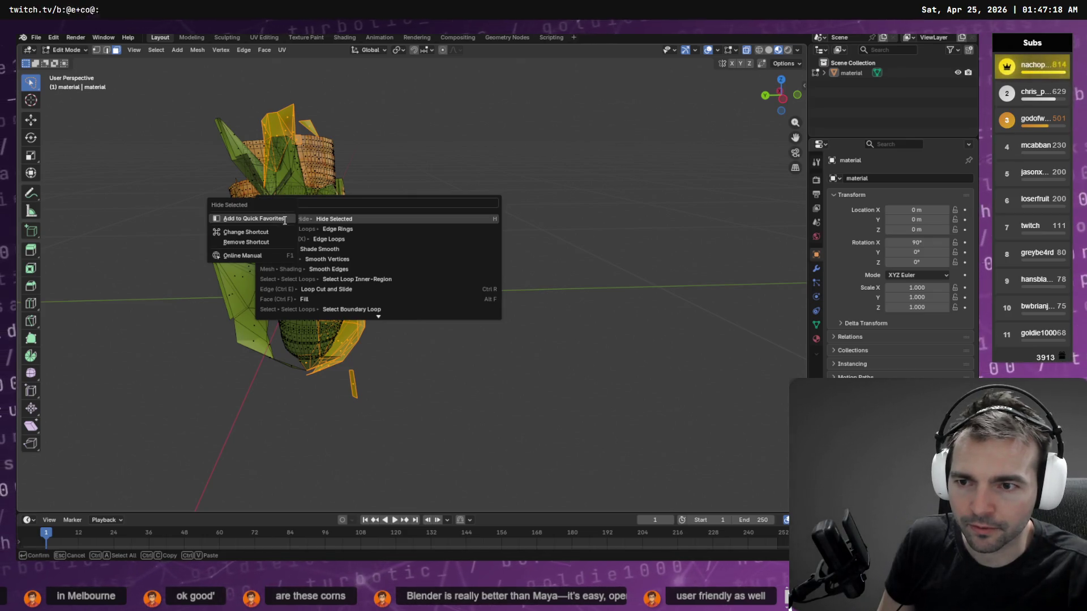
key(Escape)
key(Escape)
key(q)
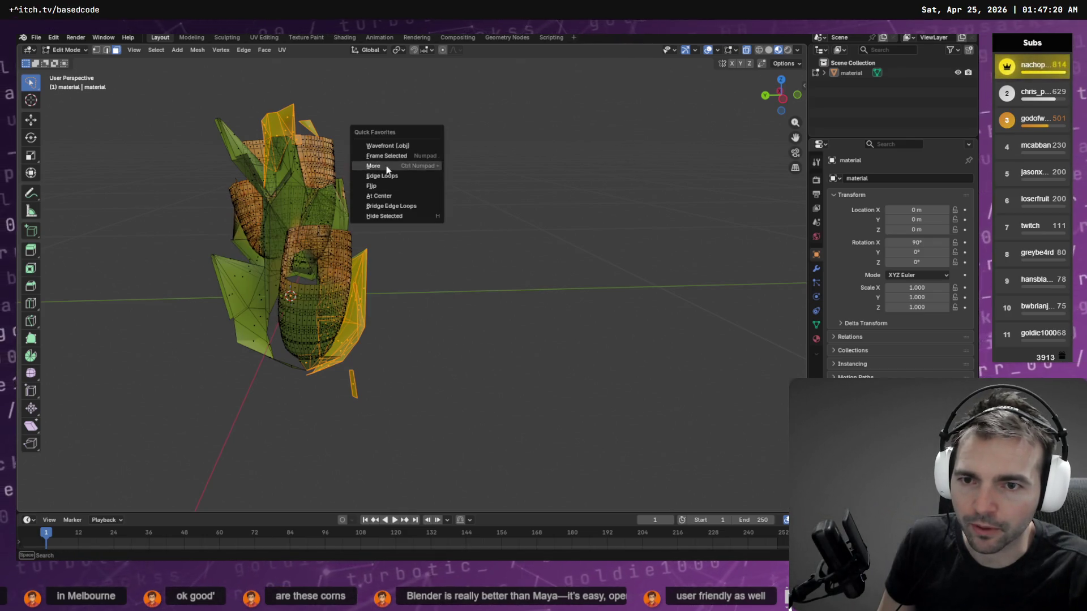
click(402, 214)
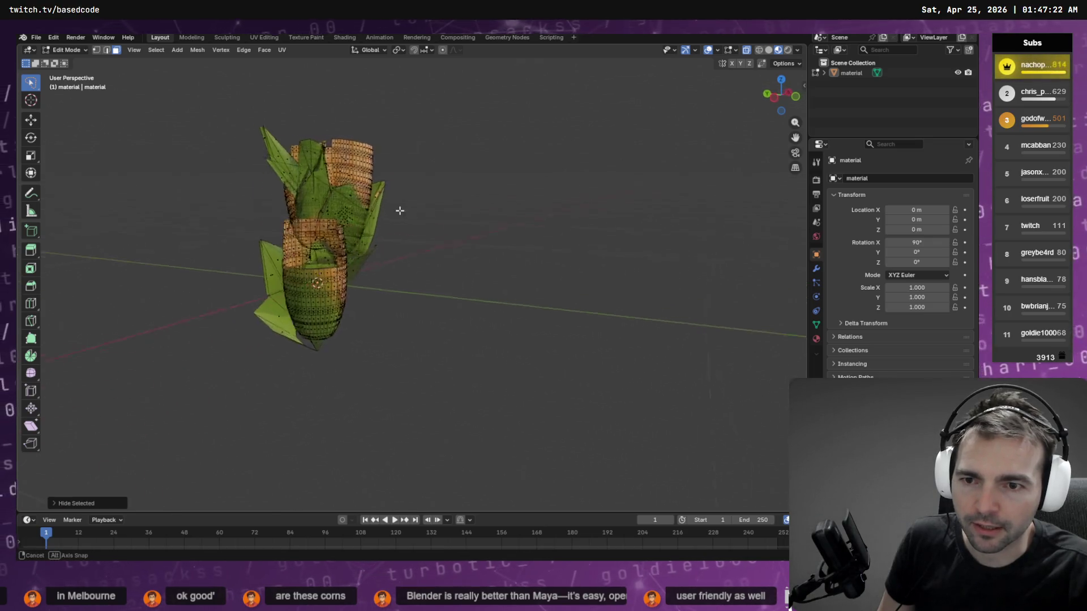
scroll(400, 225, up, 5)
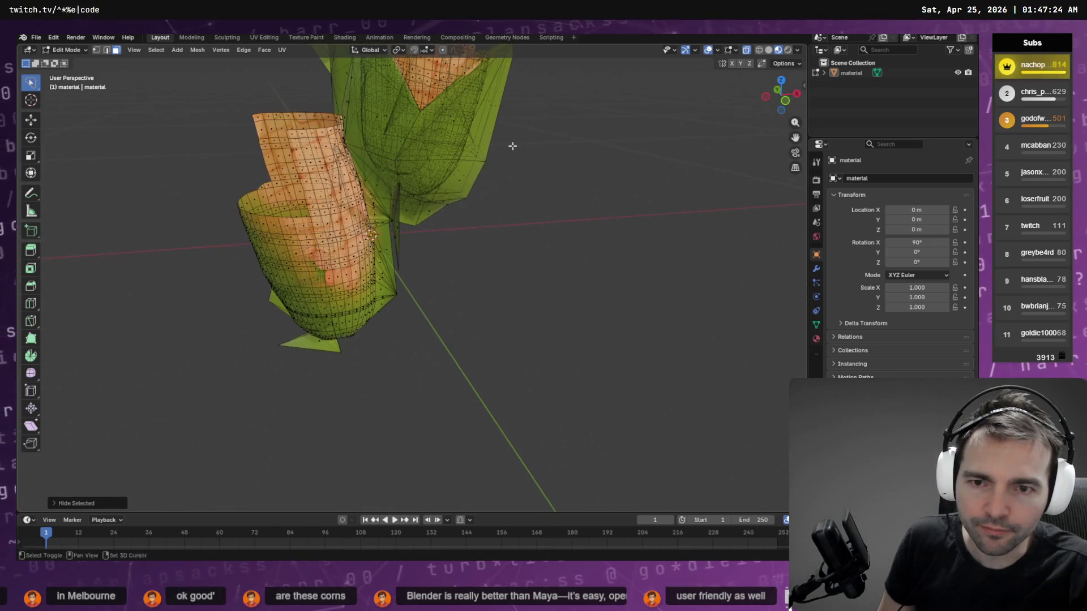
- Turn off X-ray and circle-select the central and lower leaf faces
click(748, 52)
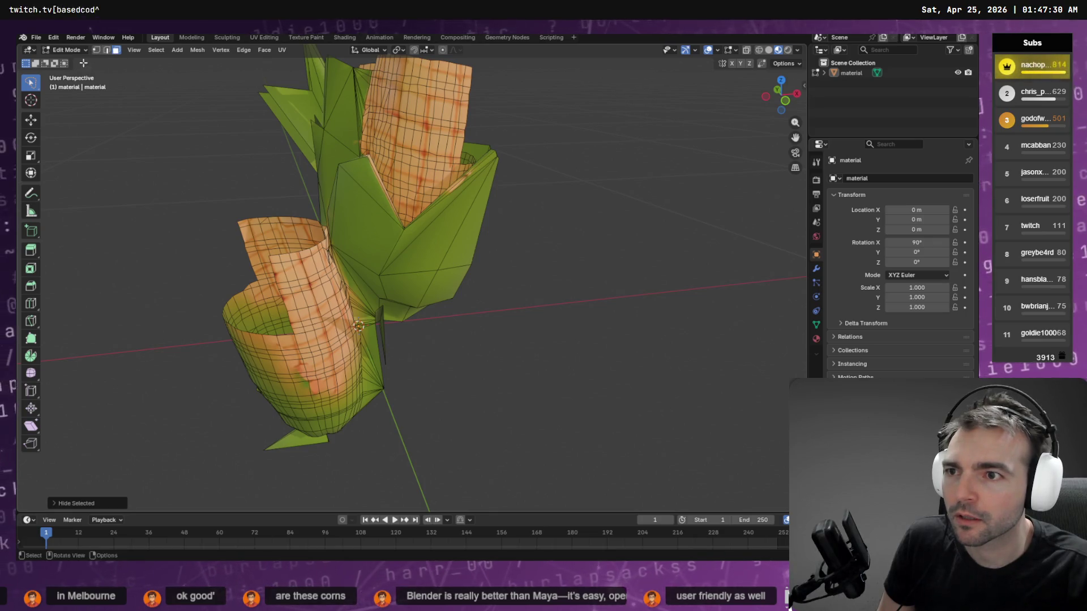
mouse_move(32, 87)
mouse_down()
mouse_move(62, 143)
mouse_move(80, 127)
mouse_up()
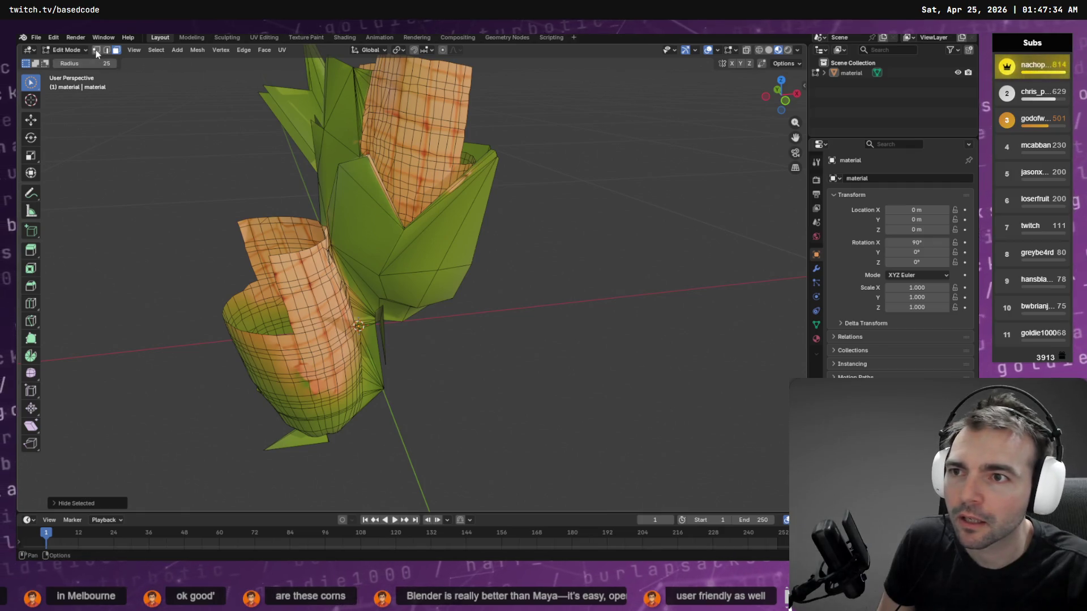
mouse_move(430, 266)
mouse_down()
mouse_move(449, 245)
mouse_move(358, 220)
mouse_move(318, 104)
mouse_move(281, 102)
mouse_up()
mouse_move(345, 218)
mouse_down()
mouse_move(378, 299)
mouse_move(468, 262)
mouse_move(460, 330)
mouse_move(389, 364)
mouse_move(359, 478)
mouse_move(262, 437)
mouse_move(269, 155)
mouse_move(301, 77)
mouse_move(315, 163)
mouse_move(335, 175)
mouse_move(316, 68)
mouse_up()
mouse_move(568, 195)
mouse_down()
mouse_move(468, 170)
mouse_move(568, 185)
mouse_up()
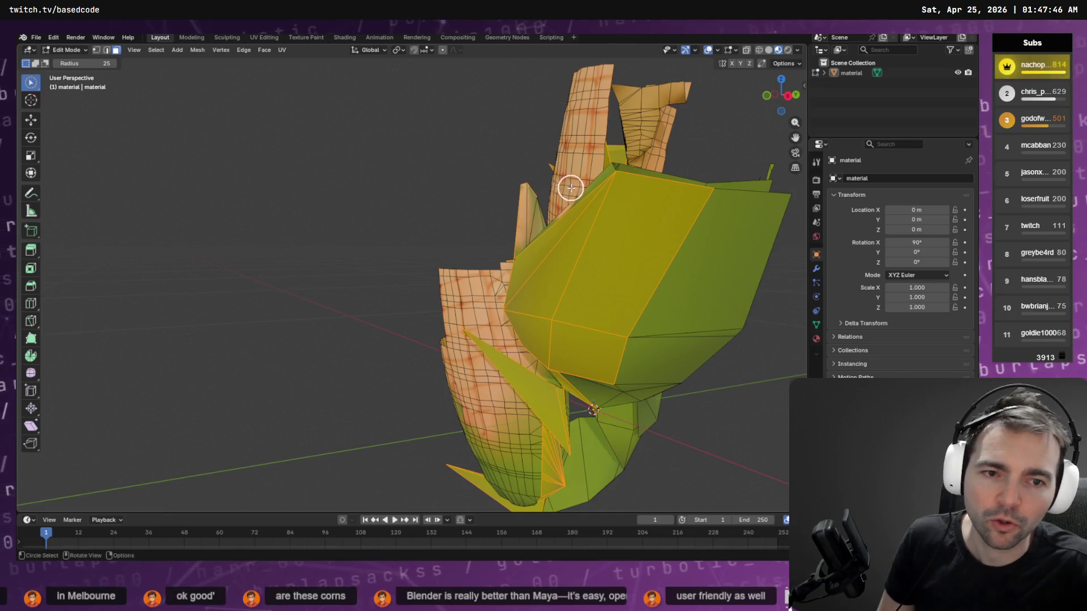
mouse_move(685, 313)
mouse_down()
mouse_move(612, 441)
mouse_move(550, 495)
mouse_move(660, 437)
mouse_up()
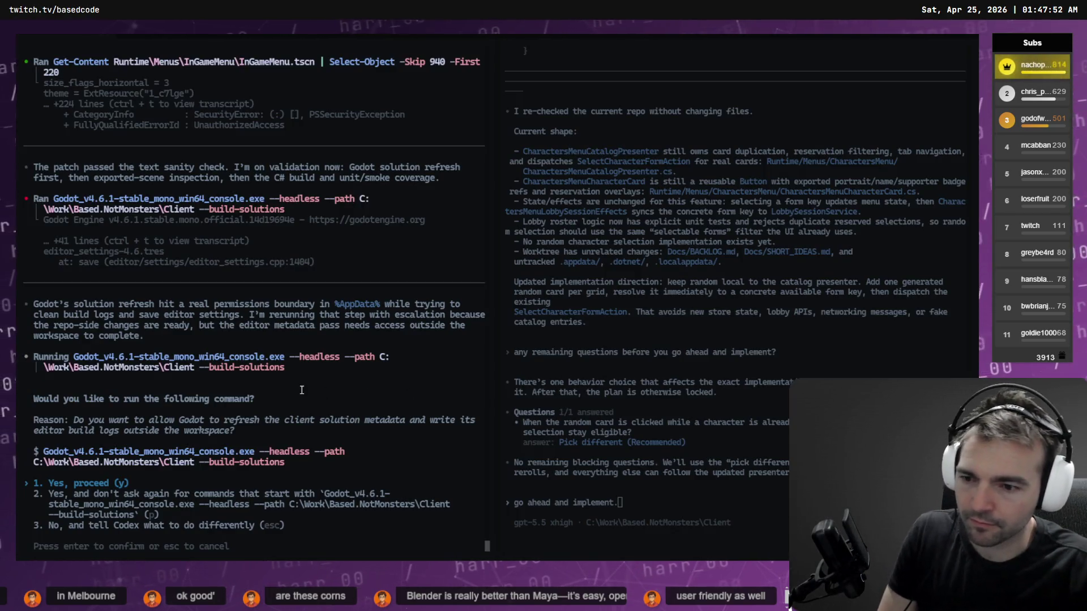
- Hide the selected leaf faces with Quick Favorites > Hide Selected
key(Return)
key(alt+Tab)
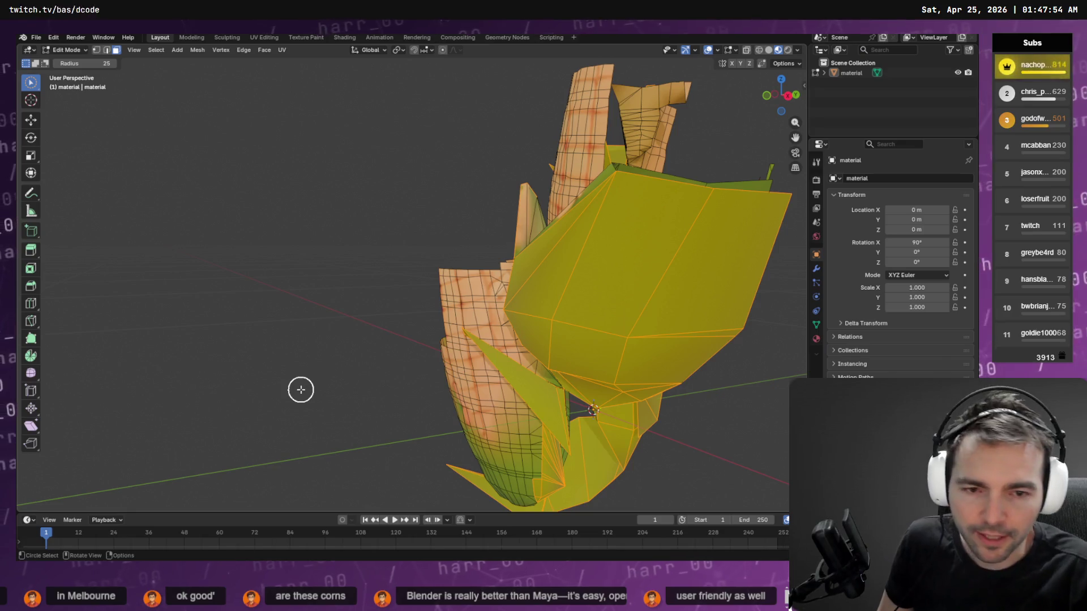
right_click(559, 341)
click(560, 342)
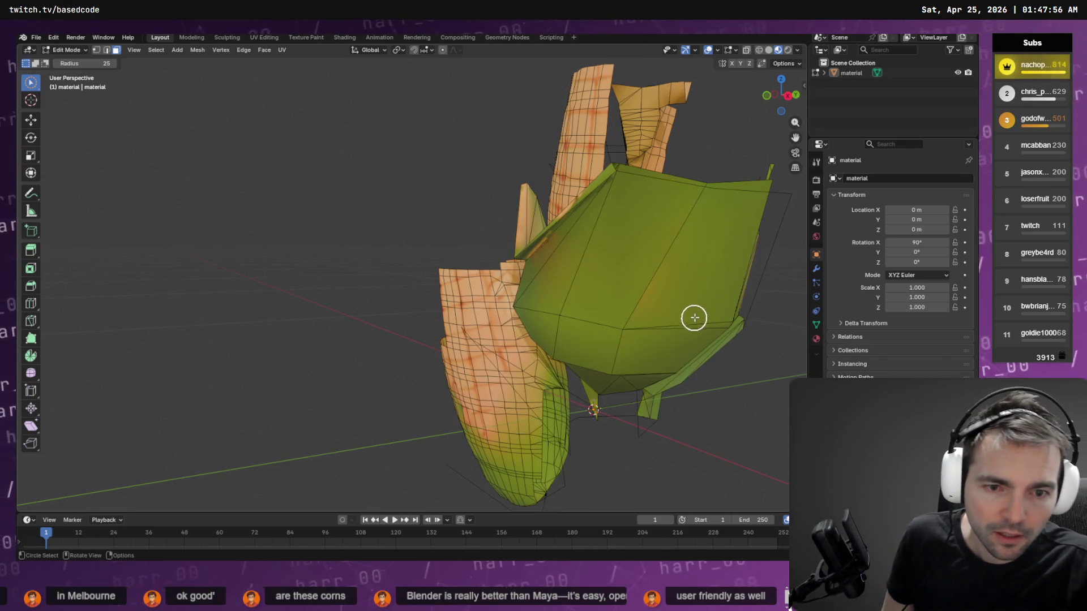
key(q)
click(317, 132)
- Paint-select the next leaf's faces
key(c)
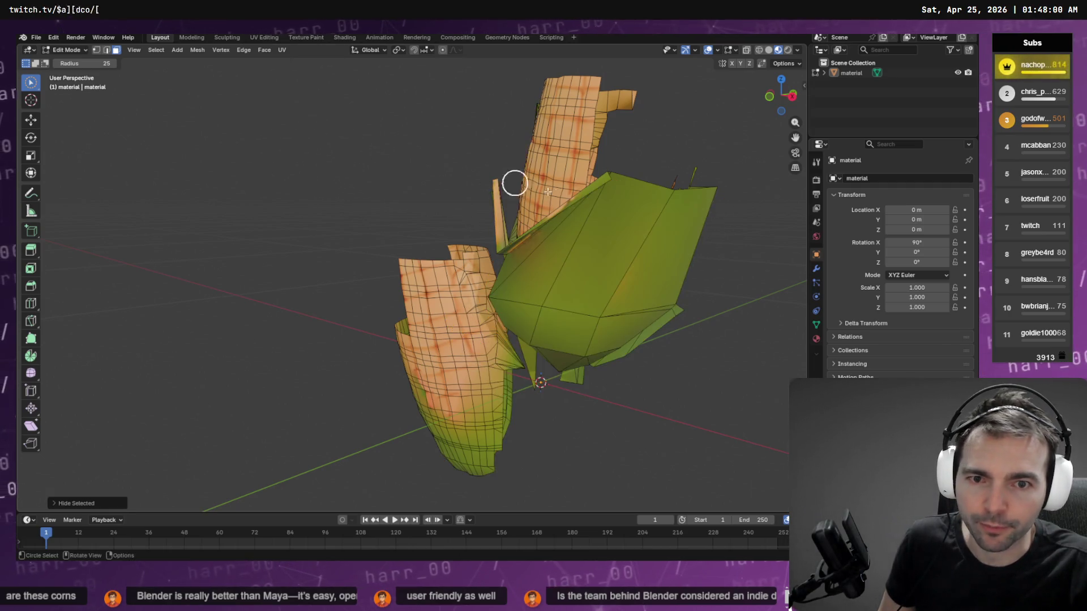
mouse_move(604, 206)
mouse_down()
mouse_move(459, 279)
mouse_move(427, 260)
mouse_move(407, 189)
mouse_move(432, 274)
mouse_move(478, 330)
mouse_move(579, 259)
mouse_up()
key(Escape)
- Hide the selected leaf, then paint-select and hide the right leaf
key(q)
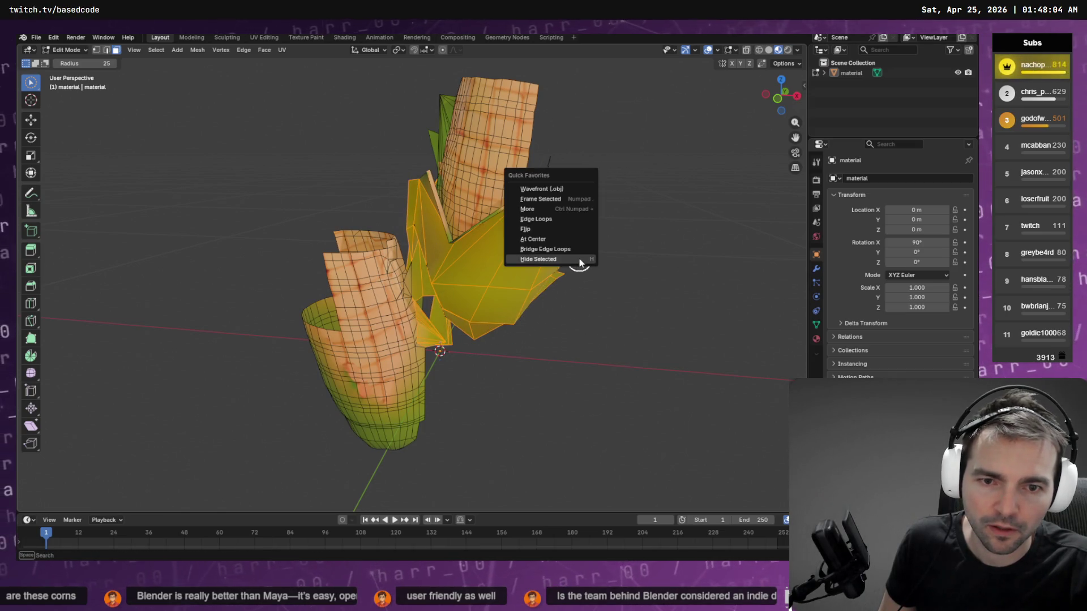
click(581, 259)
mouse_move(691, 213)
mouse_down()
mouse_move(636, 274)
mouse_move(596, 352)
mouse_move(533, 371)
mouse_move(570, 373)
mouse_move(495, 342)
mouse_move(512, 412)
mouse_up()
key(q)
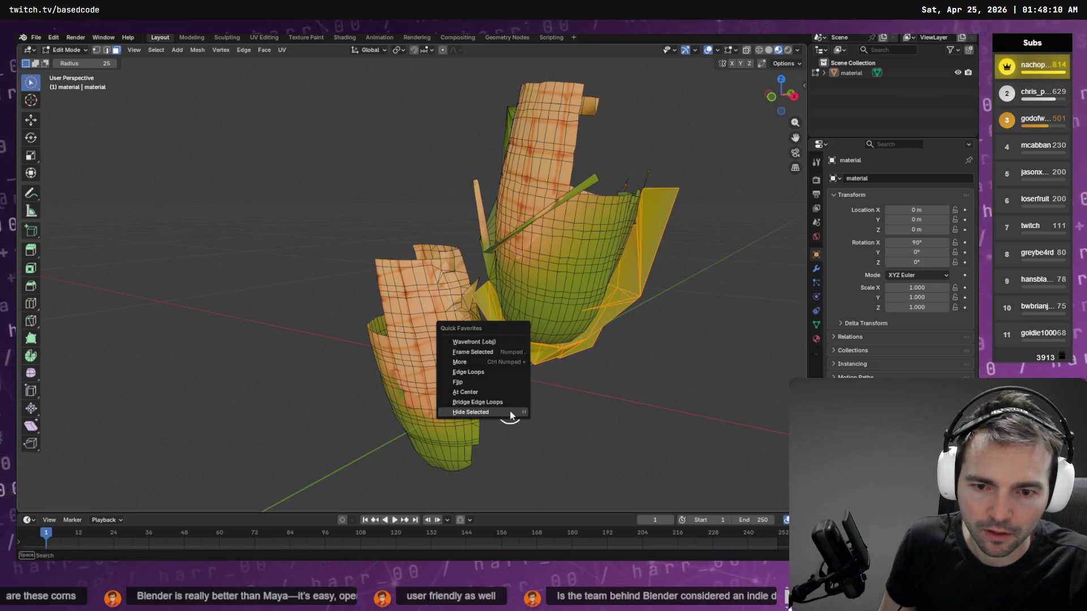
click(509, 427)
- Select the thin stick beside the cob and hide it
scroll(587, 366, up, 4)
key(c)
click(502, 231)
drag(503, 231, 517, 243)
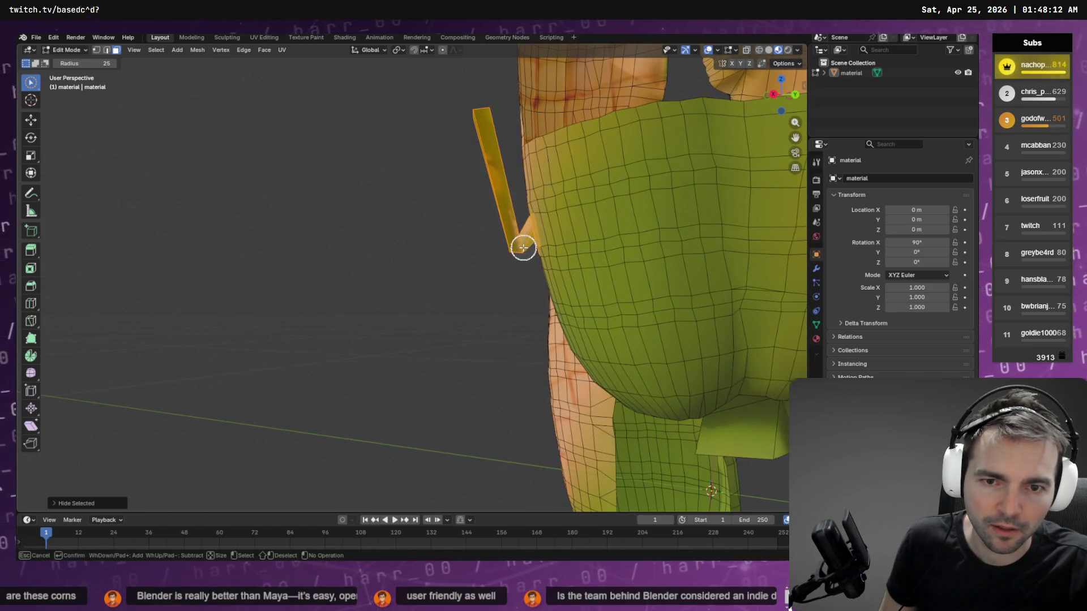
key(q)
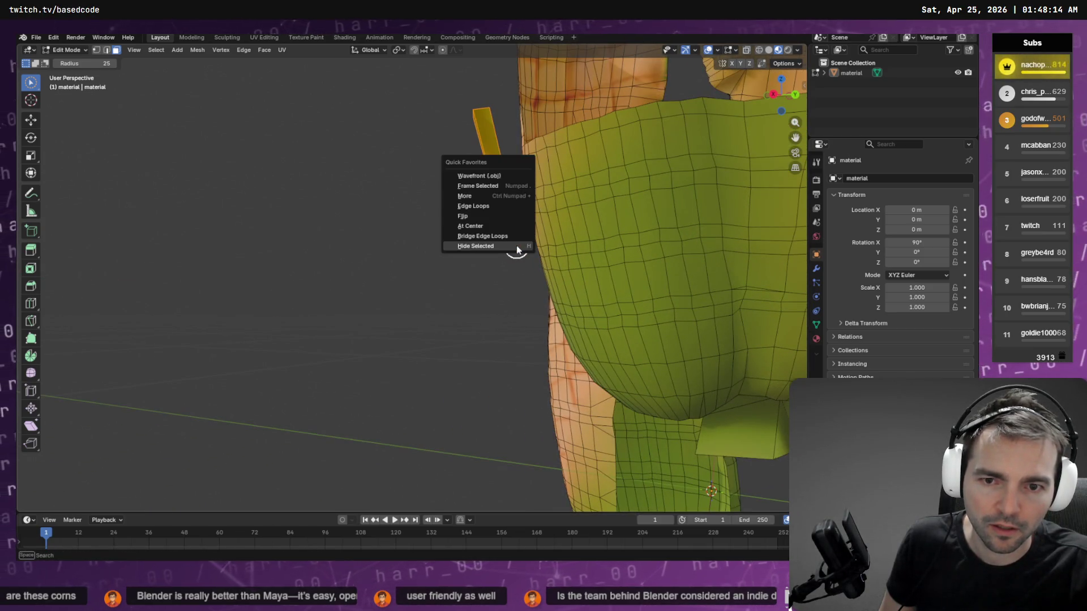
click(517, 243)
- Hide the right-hand leaves and a small leftover piece
scroll(566, 261, down, 5)
mouse_move(525, 253)
mouse_down()
mouse_move(510, 260)
mouse_move(539, 267)
mouse_move(485, 274)
mouse_move(487, 296)
mouse_up()
key(c)
key(q)
click(485, 302)
click(449, 317)
key(q)
click(451, 316)
- Hide another small leftover piece and the yellow piece above the meshes
mouse_move(451, 317)
mouse_down()
mouse_move(424, 304)
mouse_move(351, 329)
mouse_move(364, 304)
mouse_up()
scroll(264, 343, up, 4)
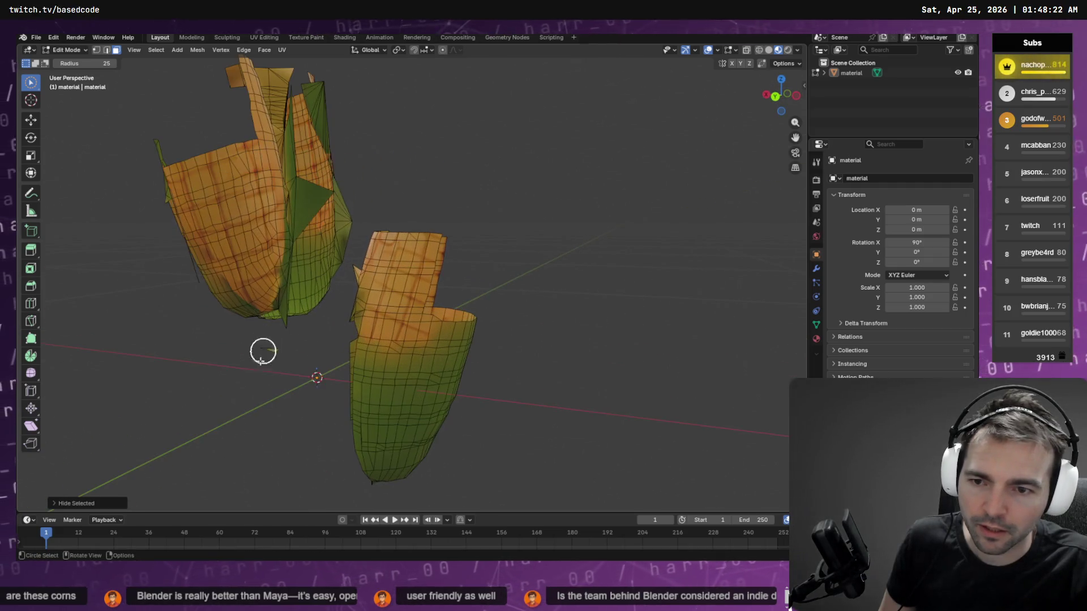
click(270, 356)
key(q)
click(274, 360)
mouse_move(274, 354)
mouse_down()
mouse_move(326, 286)
mouse_move(366, 287)
mouse_move(351, 235)
mouse_up()
mouse_move(327, 151)
mouse_down()
mouse_move(322, 138)
mouse_move(322, 168)
mouse_move(345, 161)
mouse_up()
key(q)
click(321, 168)
- Hide the remaining slivers and green triangles, then select all visible mesh
mouse_move(337, 218)
mouse_down()
mouse_move(323, 77)
mouse_move(331, 128)
mouse_up()
key(c)
mouse_move(340, 210)
mouse_down()
mouse_move(340, 223)
mouse_move(321, 86)
mouse_up()
mouse_move(299, 343)
mouse_down()
mouse_move(301, 331)
mouse_move(376, 338)
mouse_move(407, 357)
mouse_move(629, 313)
mouse_move(702, 317)
mouse_move(601, 265)
mouse_move(347, 284)
mouse_move(364, 309)
mouse_move(431, 305)
mouse_up()
right_click(301, 332)
click(298, 332)
right_click(504, 302)
click(505, 300)
scroll(432, 306, down, 4)
key(a)
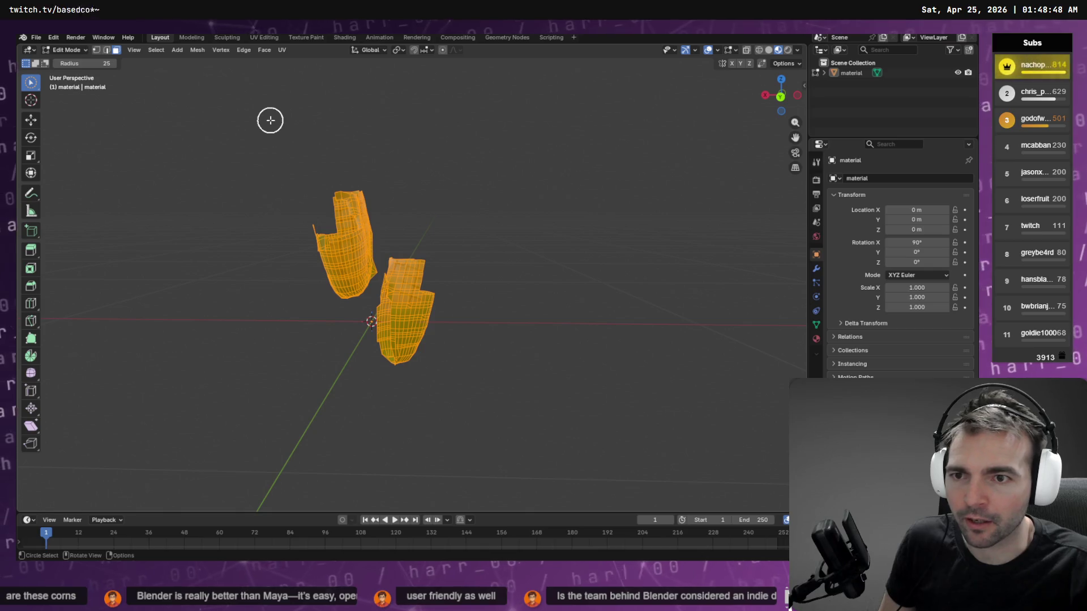
key(F3)
text(show)
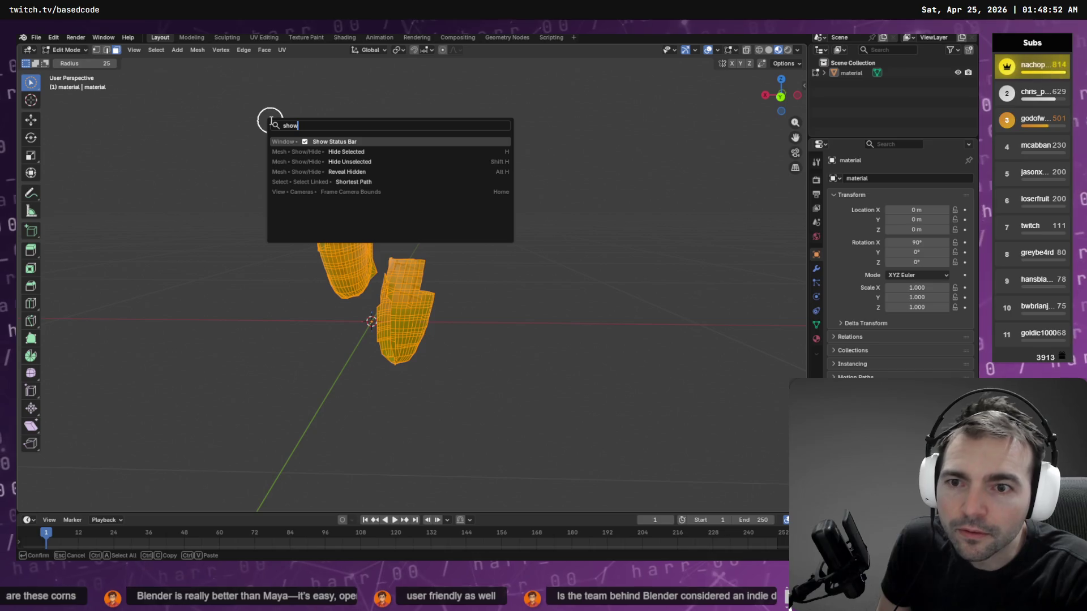
key(BackSpace)
key(BackSpace)
key(BackSpace)
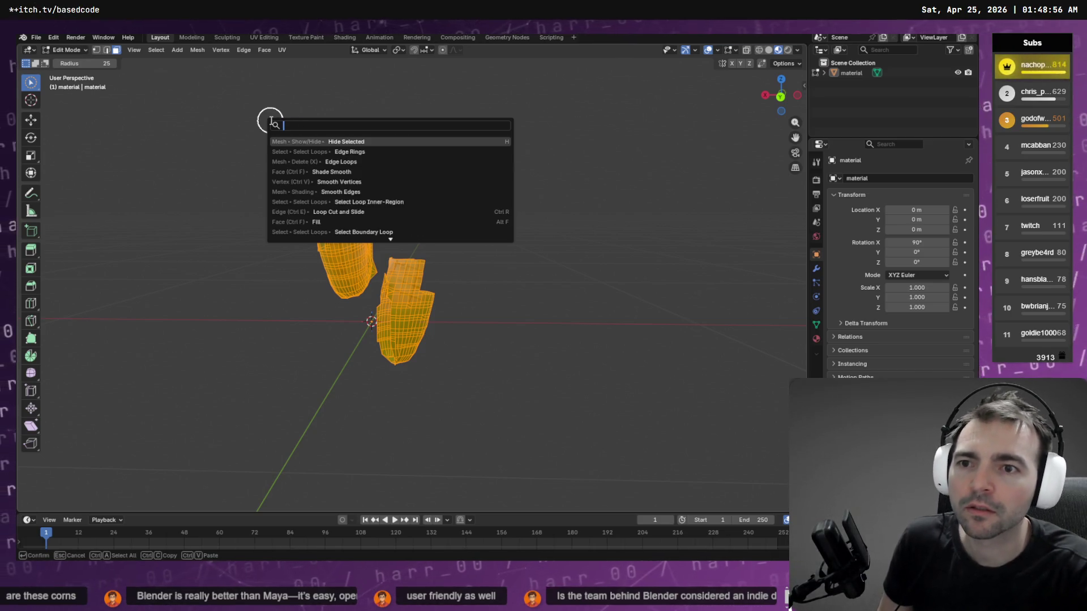
text(sjpw)
key(BackSpace)
key(BackSpace)
key(BackSpace)
text(how)
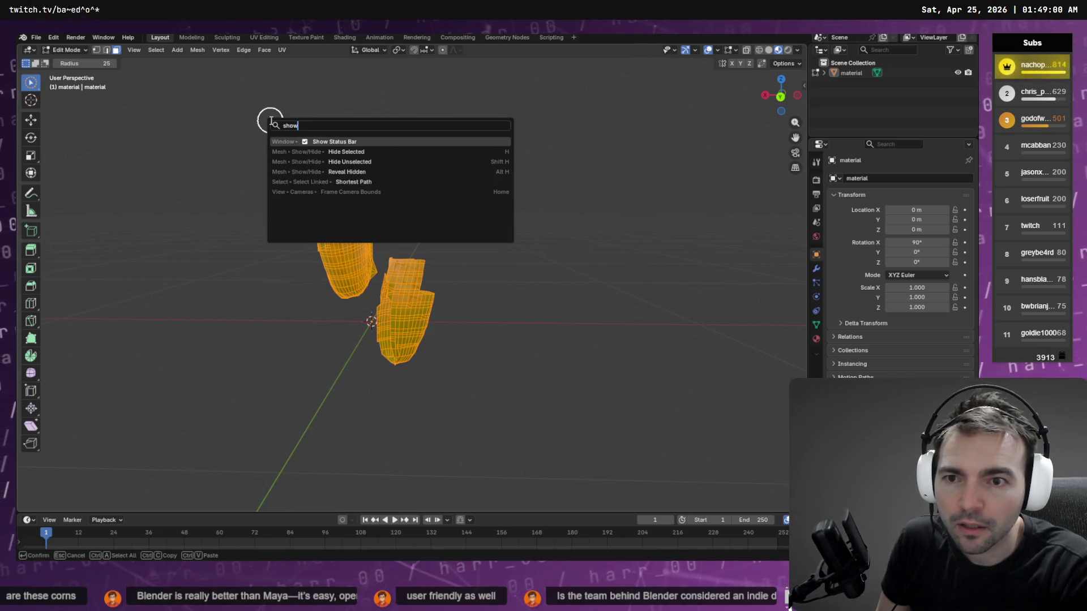
key(BackSpace)
key(BackSpace)
key(BackSpace)
text(unh)
key(BackSpace)
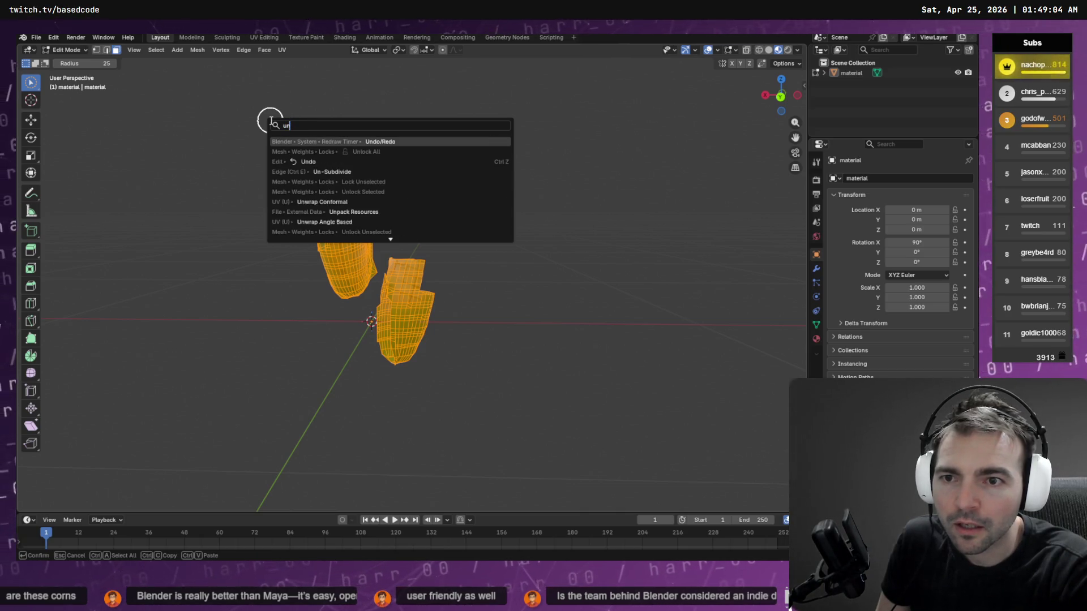
text(j)
key(BackSpace)
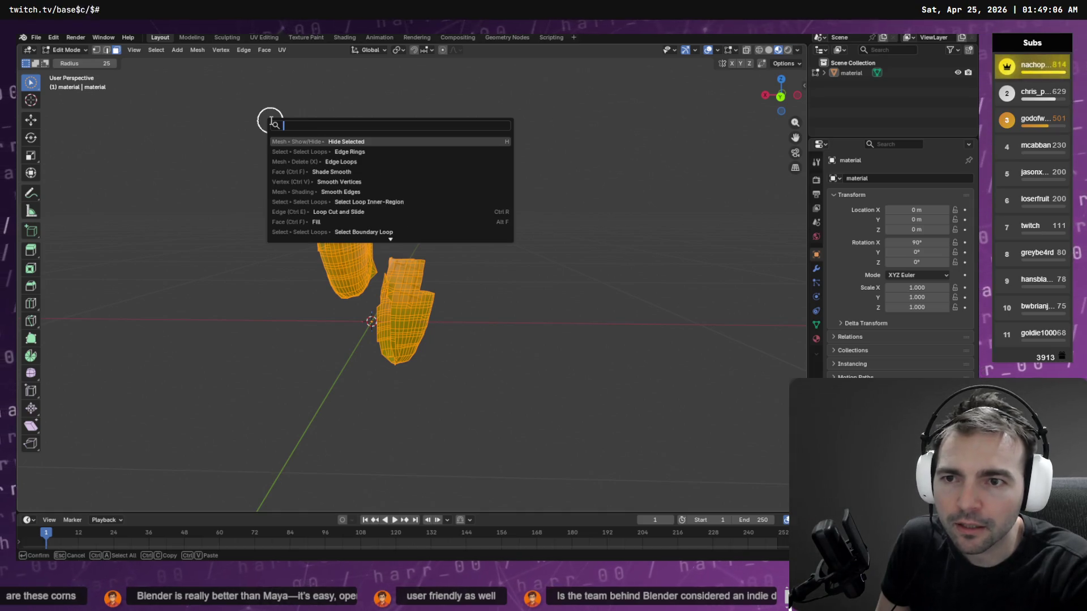
text(j)
key(BackSpace)
key(BackSpace)
key(BackSpace)
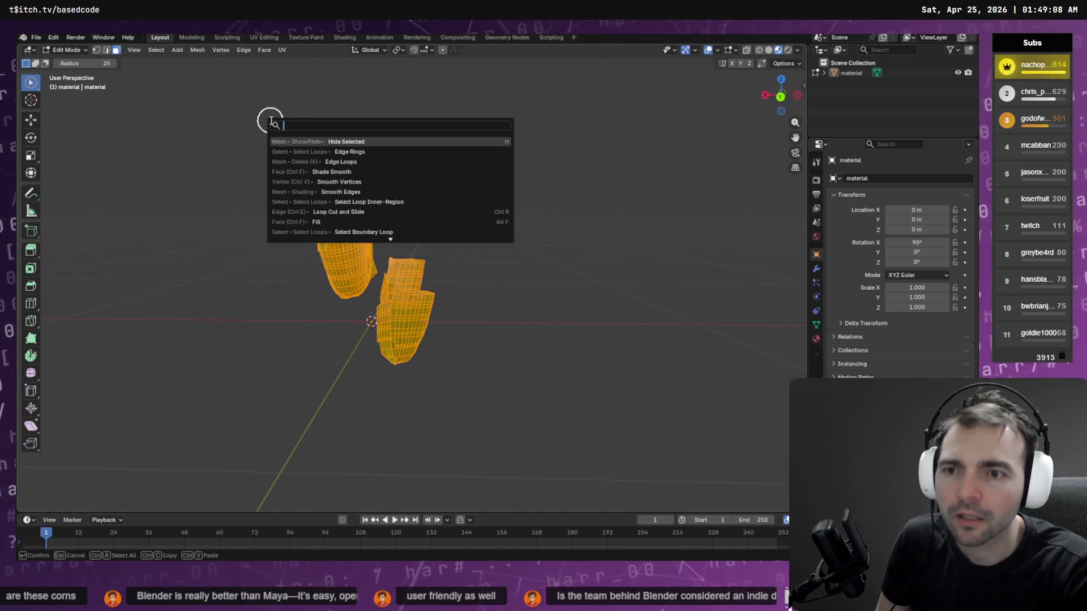
key(Escape)
click(134, 49)
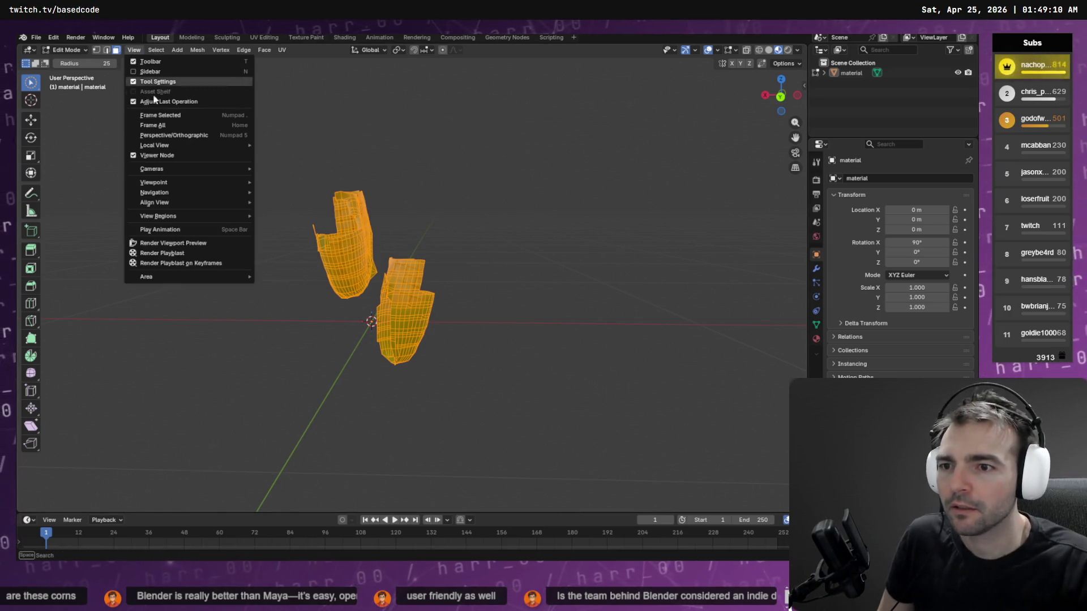
mouse_move(148, 49)
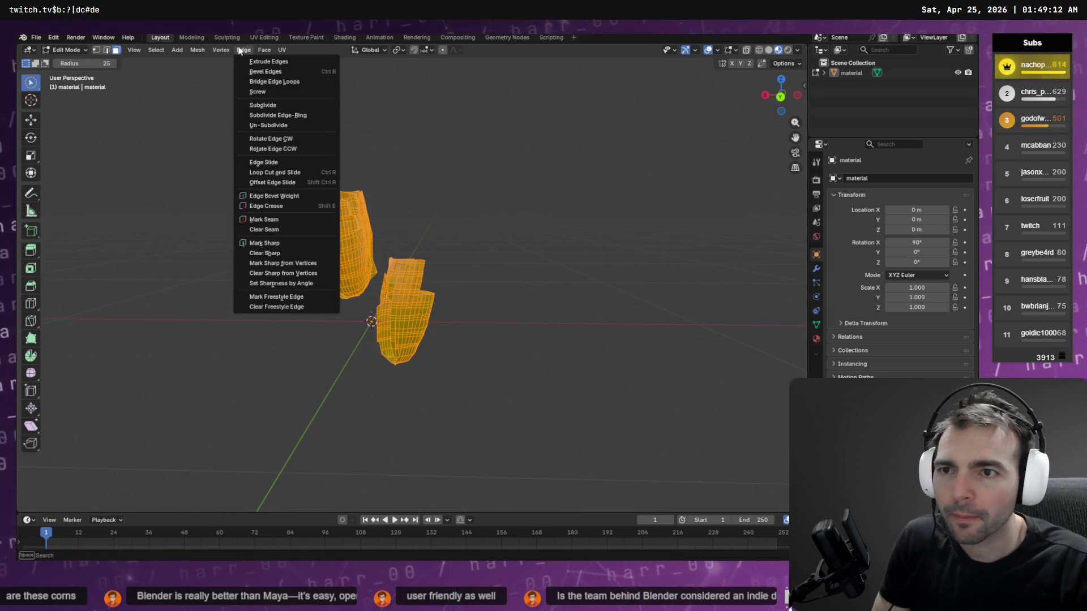
mouse_move(265, 51)
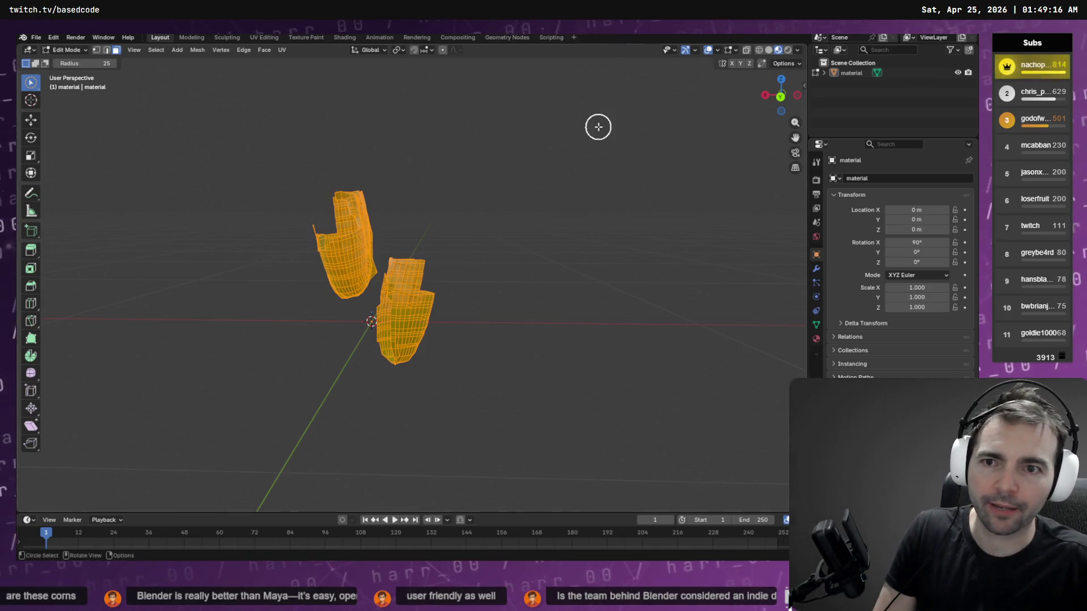
key(x)
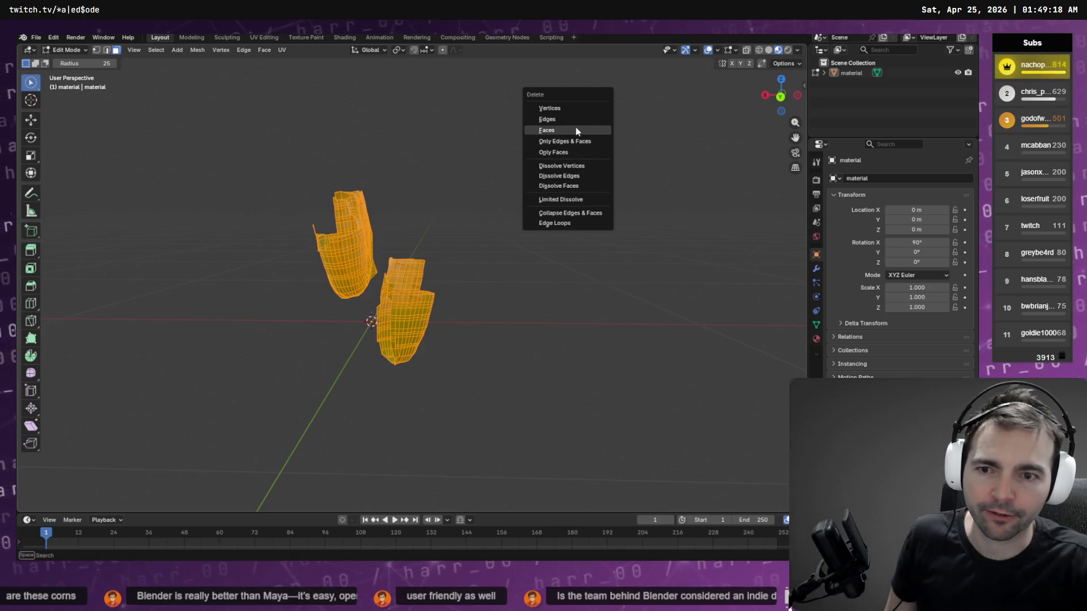
- Delete the selected faces and then the leftover wire edges
click(576, 132)
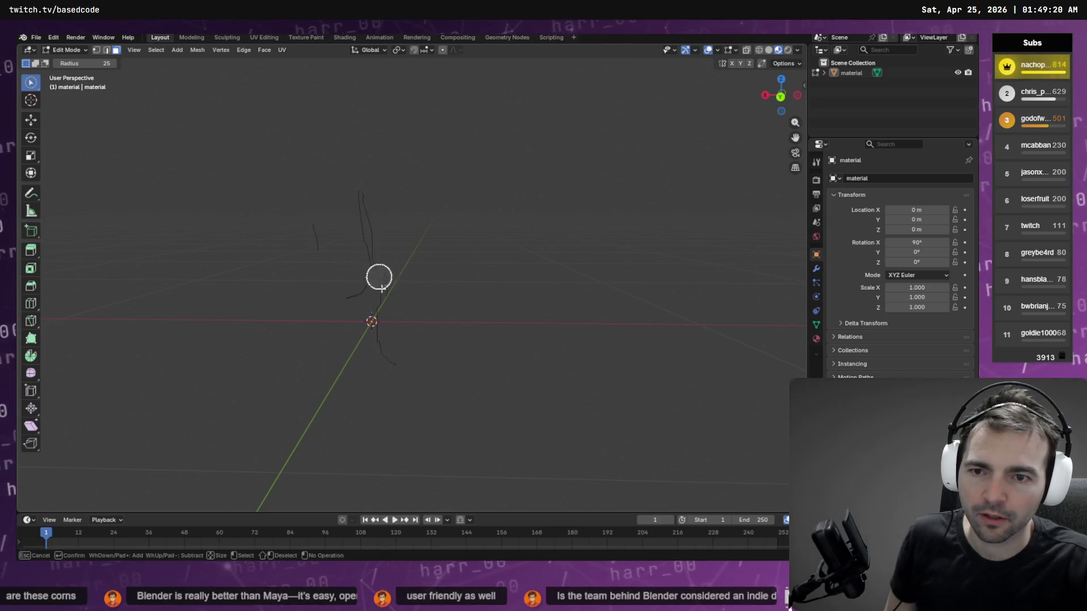
drag(432, 347, 345, 347)
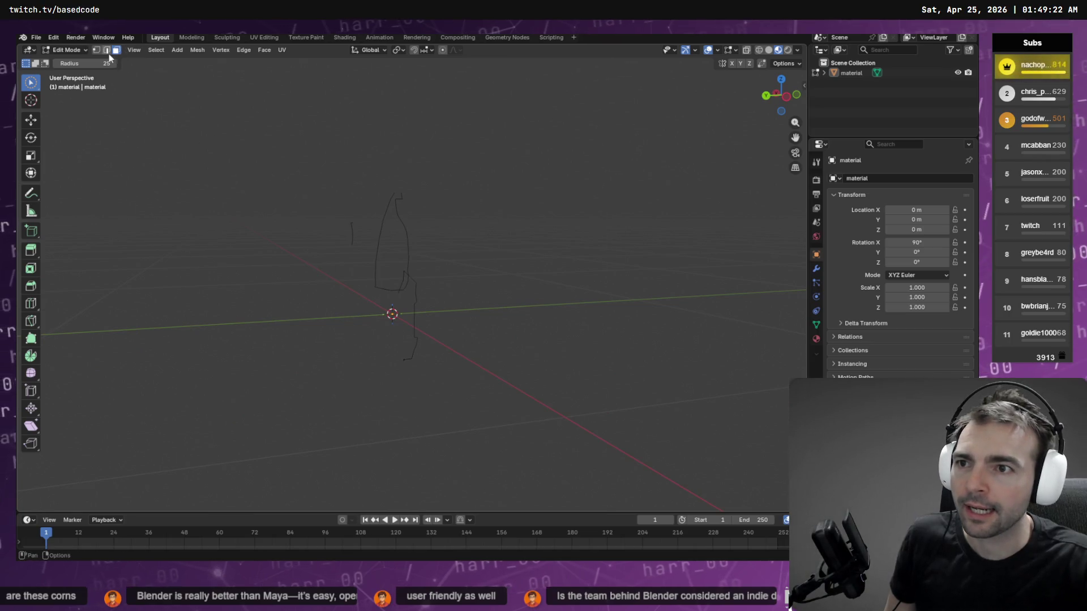
mouse_move(388, 267)
mouse_down()
mouse_move(407, 233)
mouse_move(407, 336)
mouse_move(391, 267)
mouse_up()
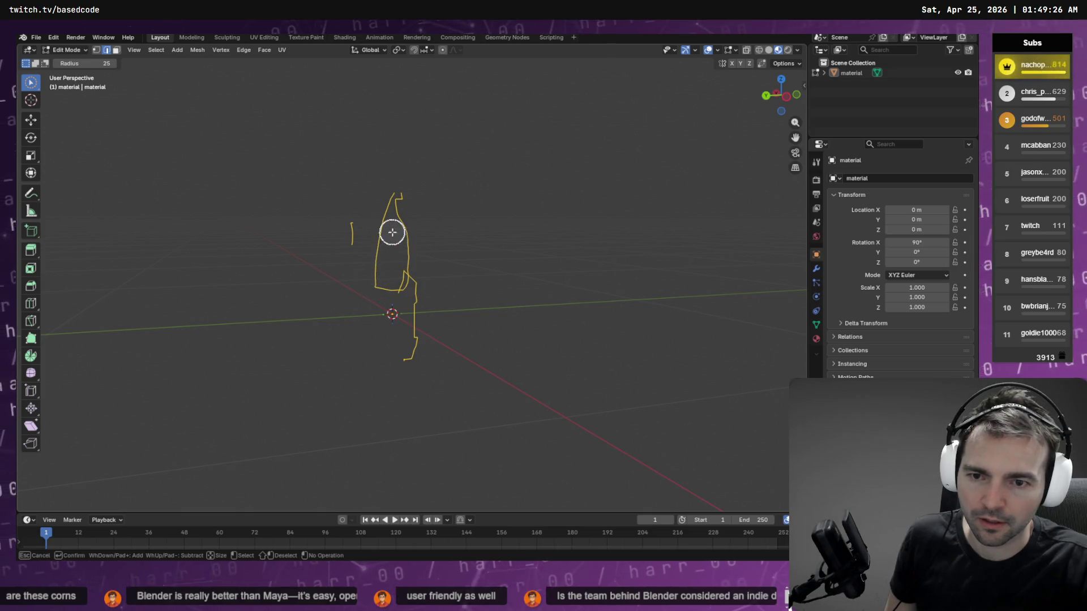
key(x)
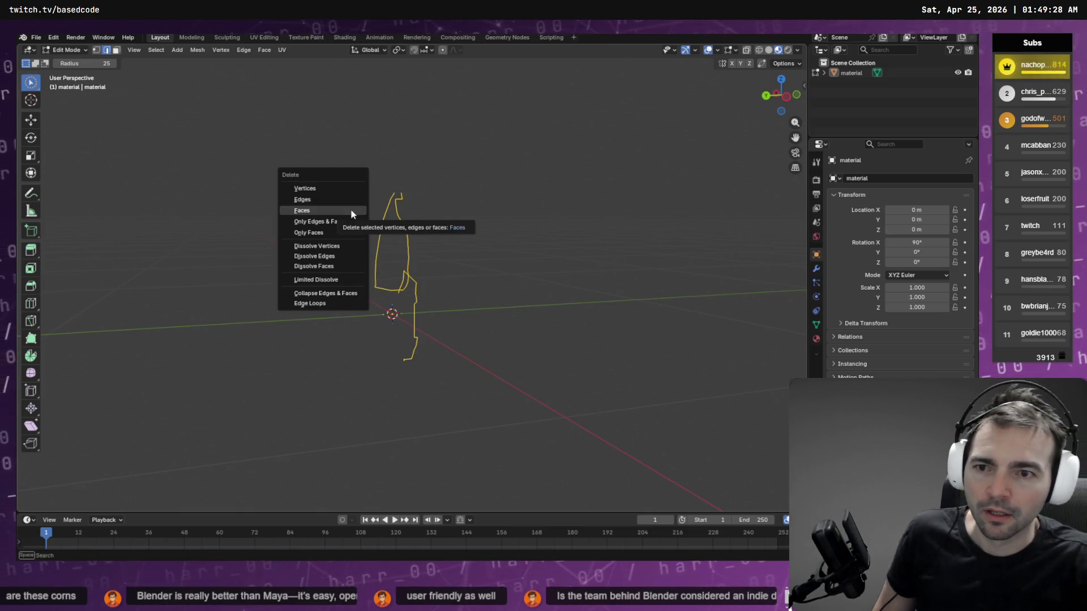
click(344, 205)
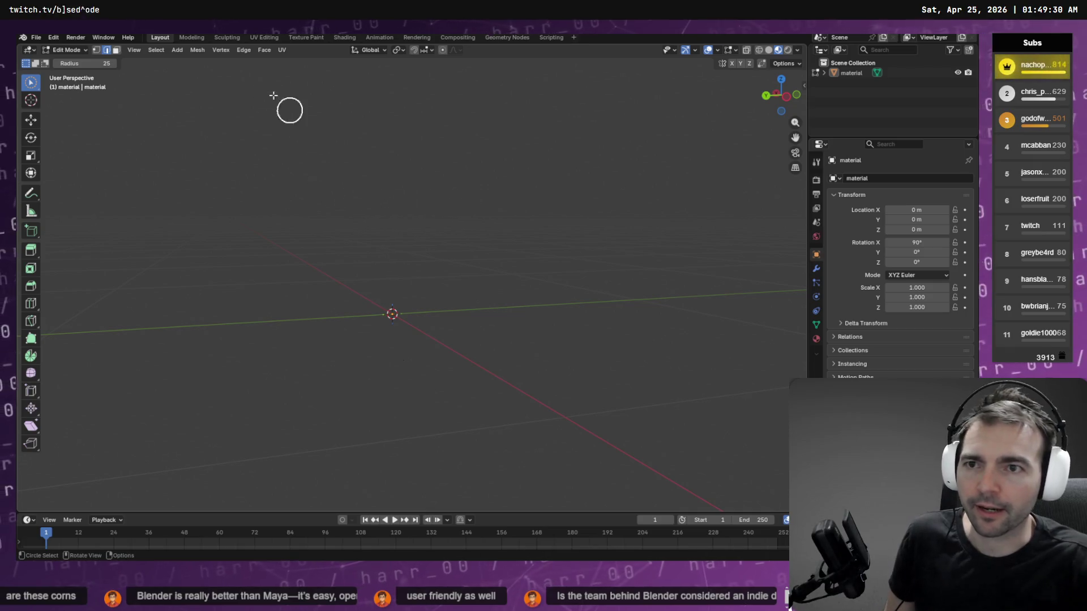
- Reveal all the hidden corn plant geometry with Alt+H
key(shift+h)
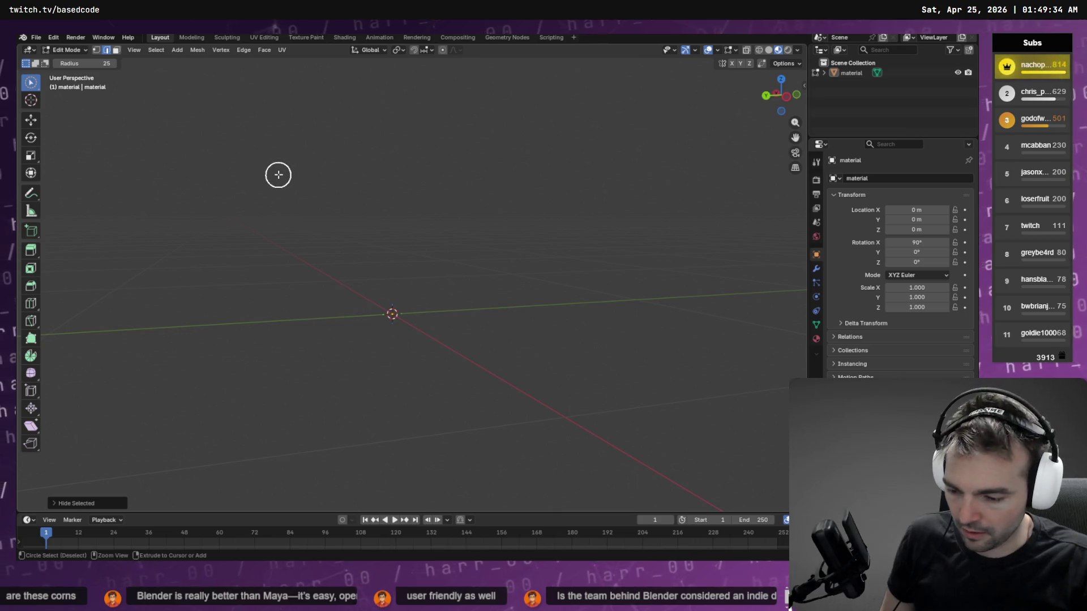
key(ctrl+Tab)
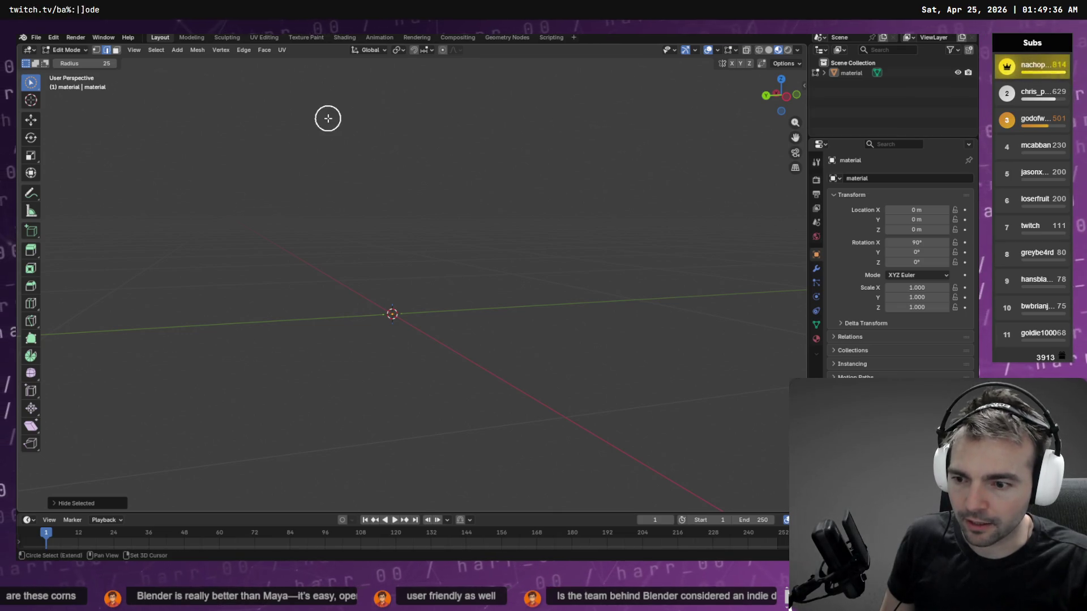
key(alt+h)
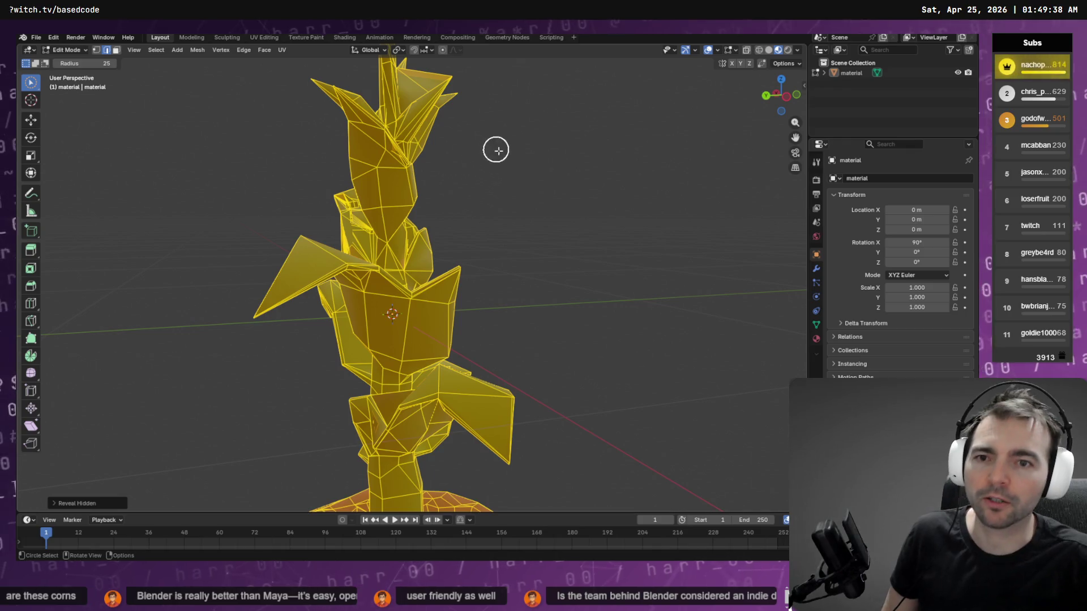
- Switch to Object Mode and orbit out to view the whole shaded plant and pot
scroll(495, 148, down, 3)
key(Tab)
mouse_move(471, 187)
mouse_down()
mouse_move(449, 214)
mouse_move(384, 223)
mouse_move(493, 242)
mouse_move(594, 205)
mouse_move(436, 218)
mouse_move(448, 201)
mouse_move(593, 199)
mouse_move(613, 208)
mouse_move(622, 243)
mouse_move(640, 223)
mouse_move(579, 236)
mouse_move(627, 227)
mouse_move(679, 194)
mouse_move(662, 169)
mouse_move(672, 187)
mouse_up()
scroll(492, 240, up, 5)
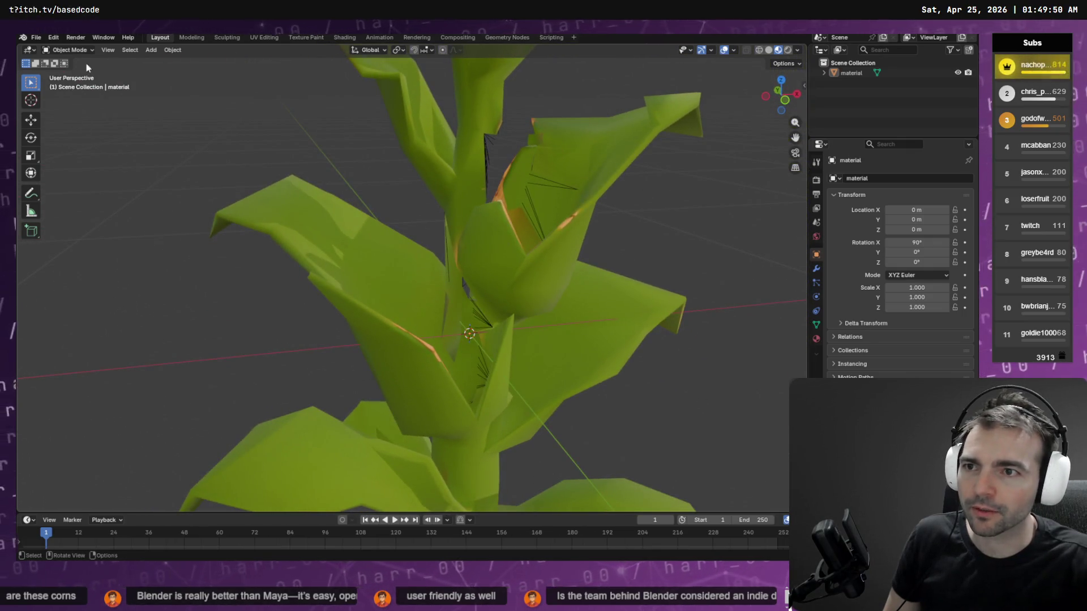
mouse_move(509, 227)
mouse_down()
mouse_move(497, 219)
mouse_move(600, 237)
mouse_move(647, 223)
mouse_move(464, 218)
mouse_move(261, 248)
mouse_move(303, 249)
mouse_up()
scroll(647, 223, down, 5)
scroll(303, 250, up, 8)
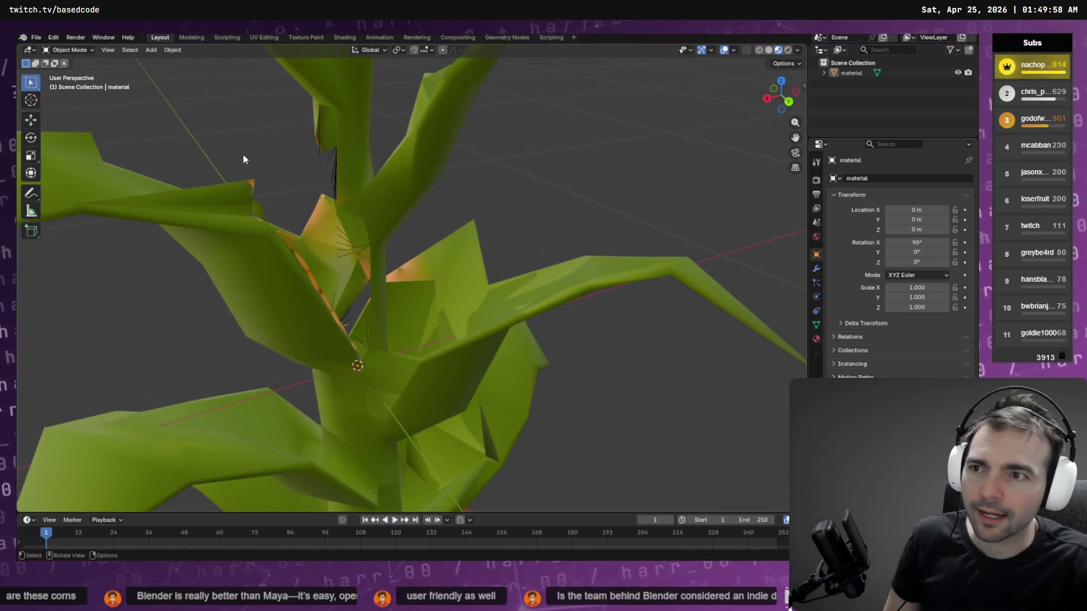
- Back in Edit Mode, deselect the whole mesh and zoom in on the stem edges
key(Tab)
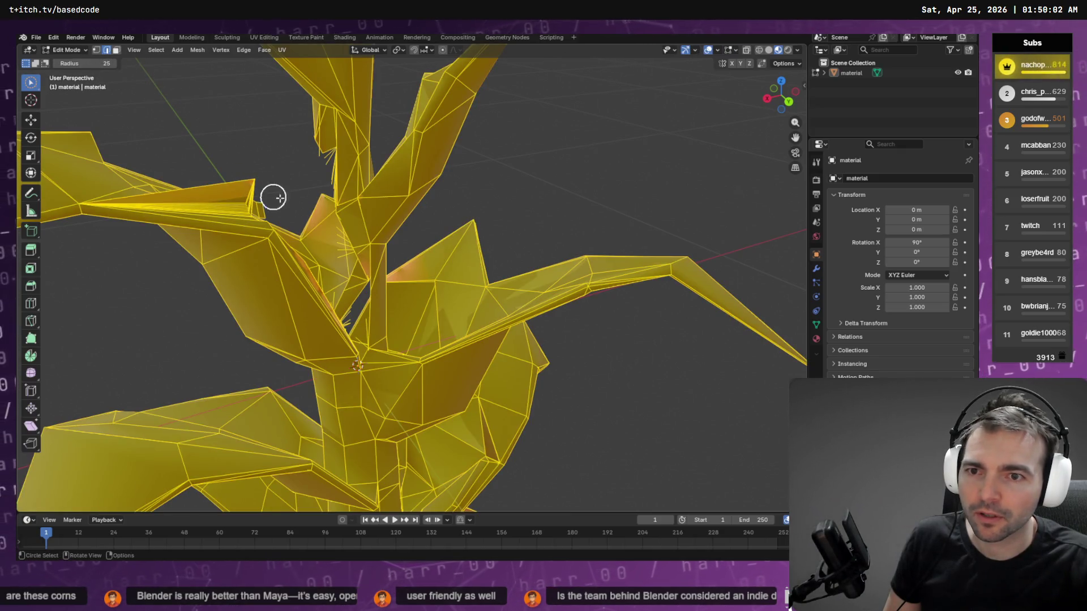
key(alt+a)
mouse_move(317, 182)
mouse_down()
mouse_move(263, 184)
mouse_move(279, 248)
mouse_up()
scroll(273, 214, up, 3)
drag(235, 194, 233, 138)
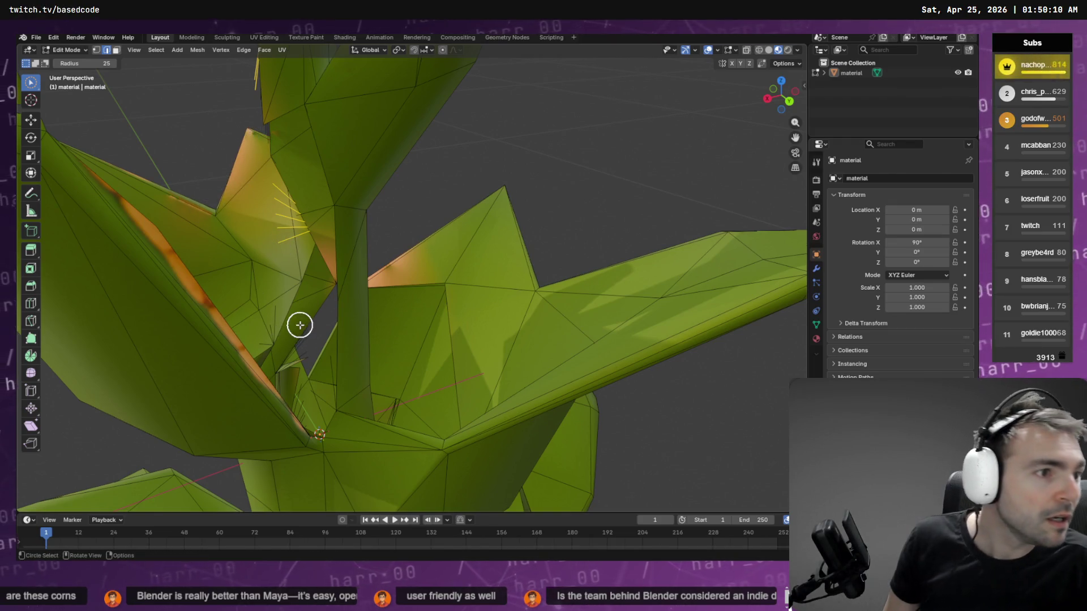
- Approve Codex's pending command in the terminal and return to Blender
key(alt+Tab)
key(Return)
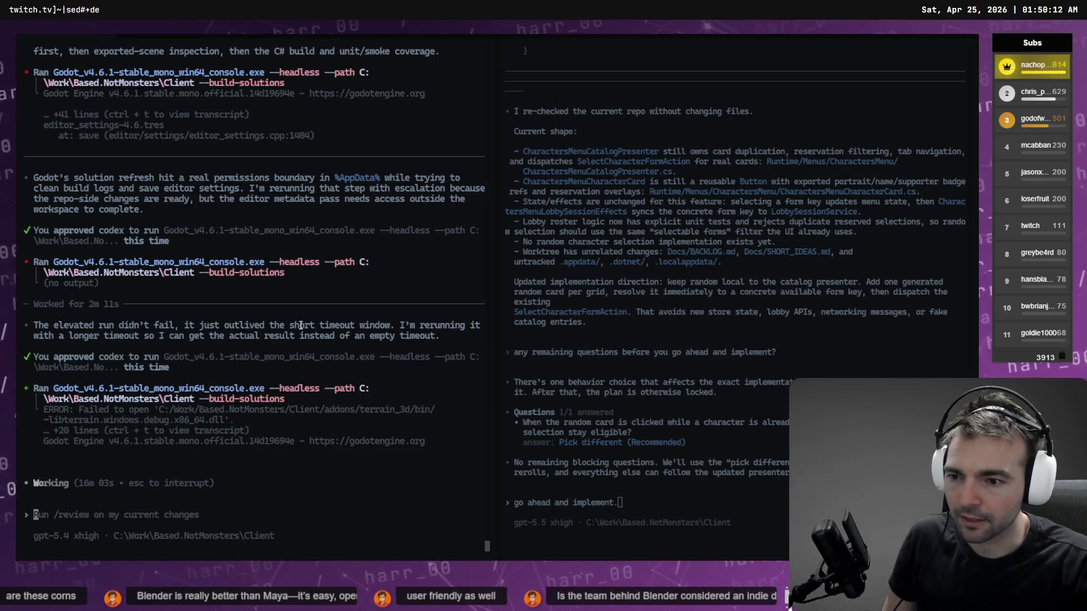
key(alt+Tab)
- Delete the selected stray edges at the leaf joint, then another stray edge on the stem
mouse_move(311, 347)
mouse_down()
mouse_move(296, 400)
mouse_move(316, 417)
mouse_up()
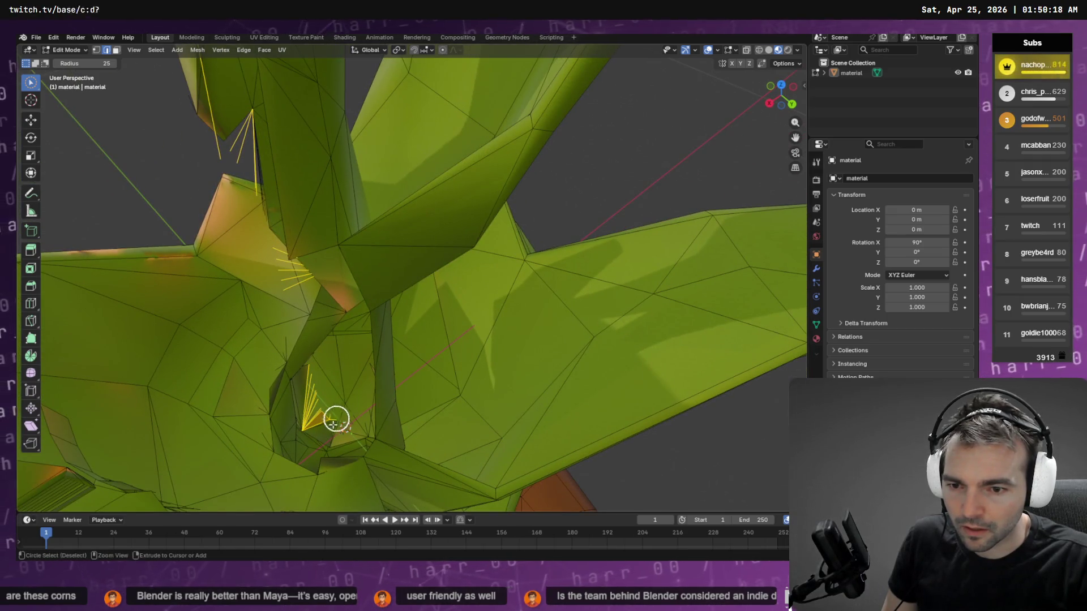
mouse_move(339, 419)
mouse_down()
mouse_move(396, 390)
mouse_move(550, 388)
mouse_move(504, 352)
mouse_move(508, 315)
mouse_move(493, 304)
mouse_move(524, 288)
mouse_up()
mouse_move(505, 334)
mouse_down()
mouse_move(558, 325)
mouse_move(587, 336)
mouse_move(468, 328)
mouse_up()
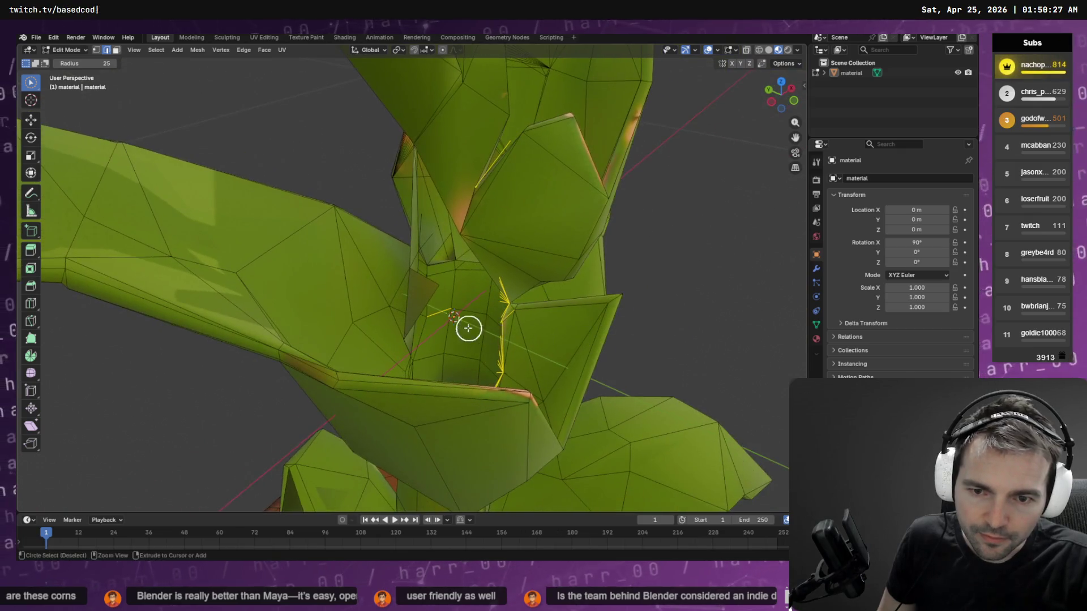
key(x)
click(451, 287)
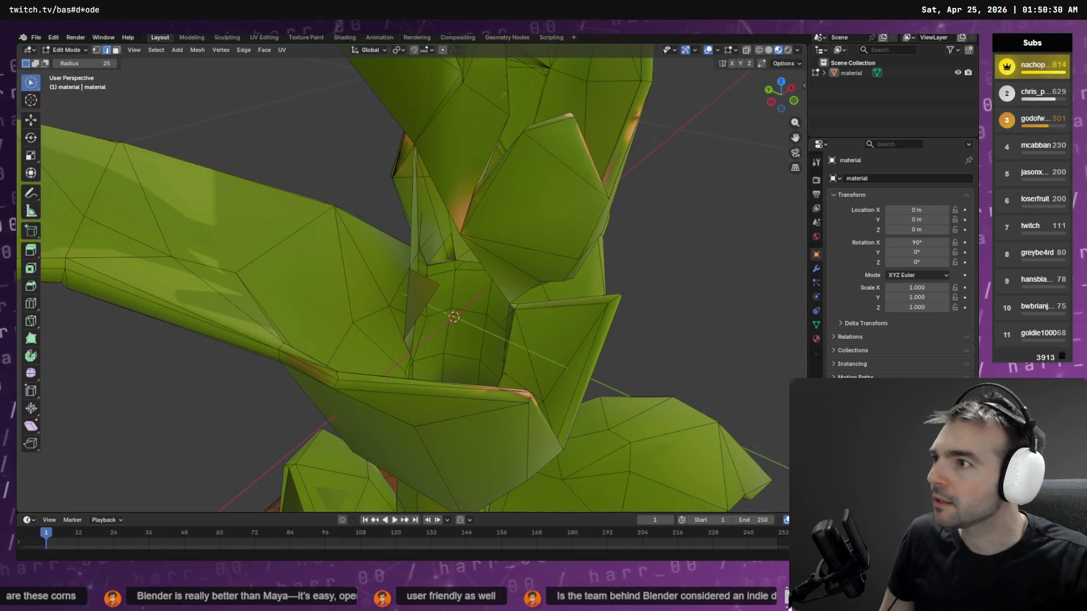
mouse_move(580, 272)
mouse_down()
mouse_move(580, 383)
mouse_move(555, 337)
mouse_move(471, 277)
mouse_move(538, 366)
mouse_move(626, 388)
mouse_move(634, 376)
mouse_move(502, 274)
mouse_move(363, 249)
mouse_move(386, 254)
mouse_move(385, 236)
mouse_up()
key(x)
click(624, 374)
- Refine the edge selection at the leaf base, excluding the vertical edge and narrow face
right_click(452, 285)
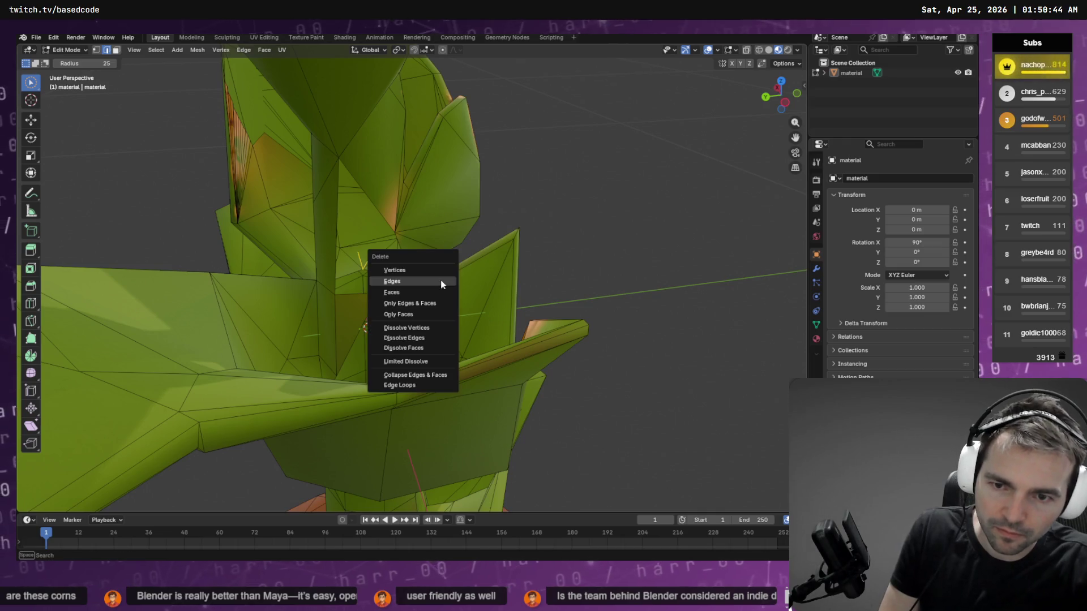
mouse_move(447, 283)
mouse_down()
mouse_move(508, 290)
mouse_move(560, 277)
mouse_move(279, 294)
mouse_move(255, 318)
mouse_up()
drag(284, 281, 246, 299)
right_click(246, 300)
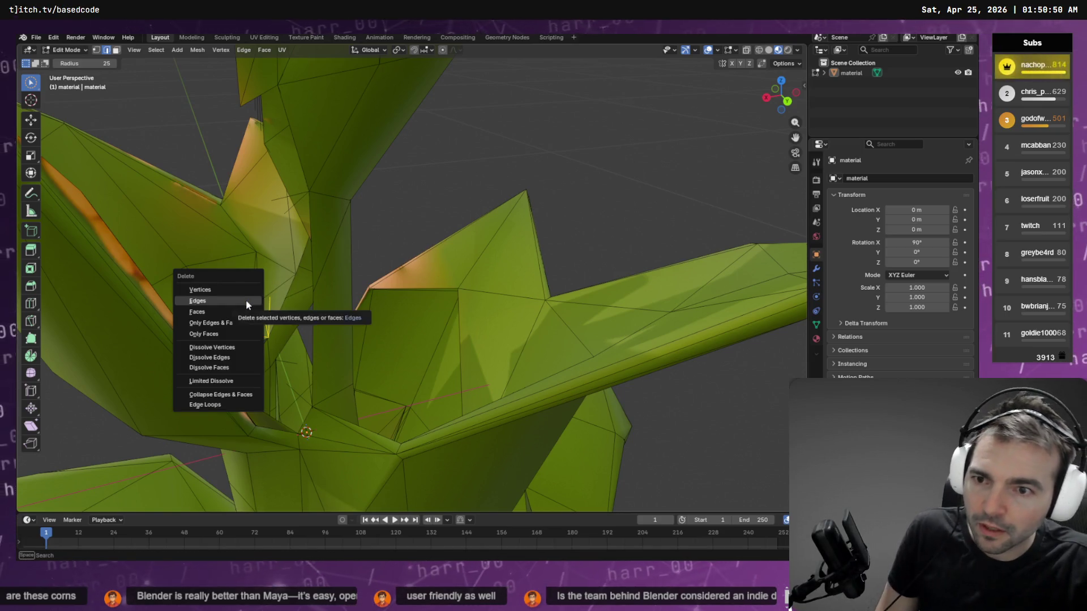
drag(293, 221, 279, 204)
mouse_move(261, 157)
mouse_down()
mouse_move(322, 287)
mouse_move(290, 391)
mouse_up()
right_click(264, 251)
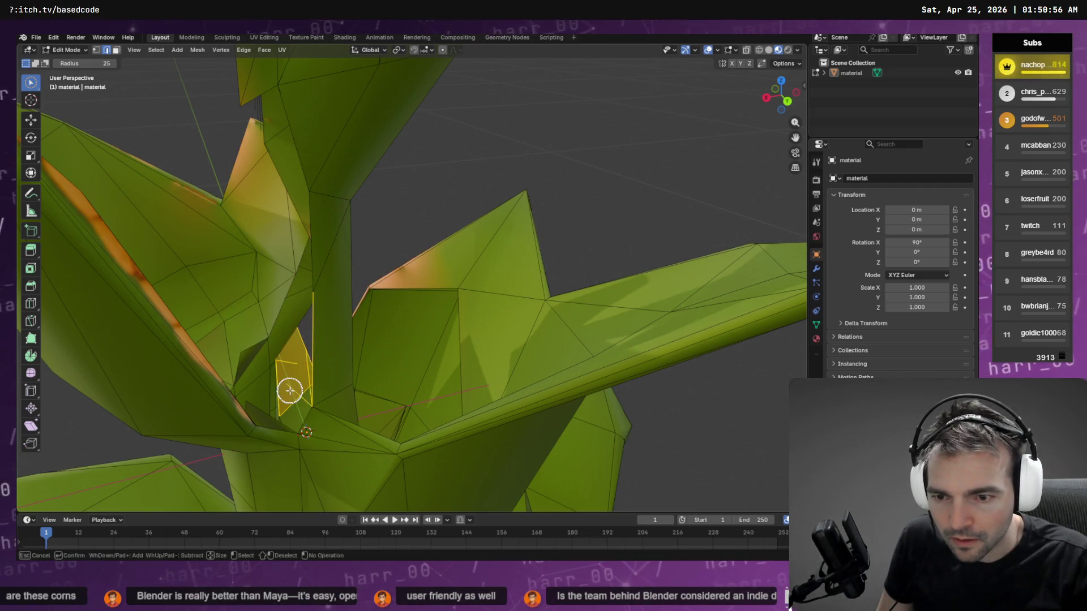
mouse_move(326, 349)
mouse_down()
mouse_move(292, 383)
mouse_move(330, 388)
mouse_move(196, 381)
mouse_move(213, 429)
mouse_move(294, 412)
mouse_move(408, 354)
mouse_move(633, 342)
mouse_move(585, 323)
mouse_move(427, 354)
mouse_move(374, 351)
mouse_up()
right_click(254, 390)
- Select and delete the fan of stray edges on the stem
scroll(366, 310, up, 5)
mouse_move(366, 310)
mouse_down()
mouse_move(412, 303)
mouse_move(521, 359)
mouse_move(455, 366)
mouse_up()
mouse_move(323, 277)
mouse_down()
mouse_move(314, 263)
mouse_move(325, 290)
mouse_move(330, 240)
mouse_up()
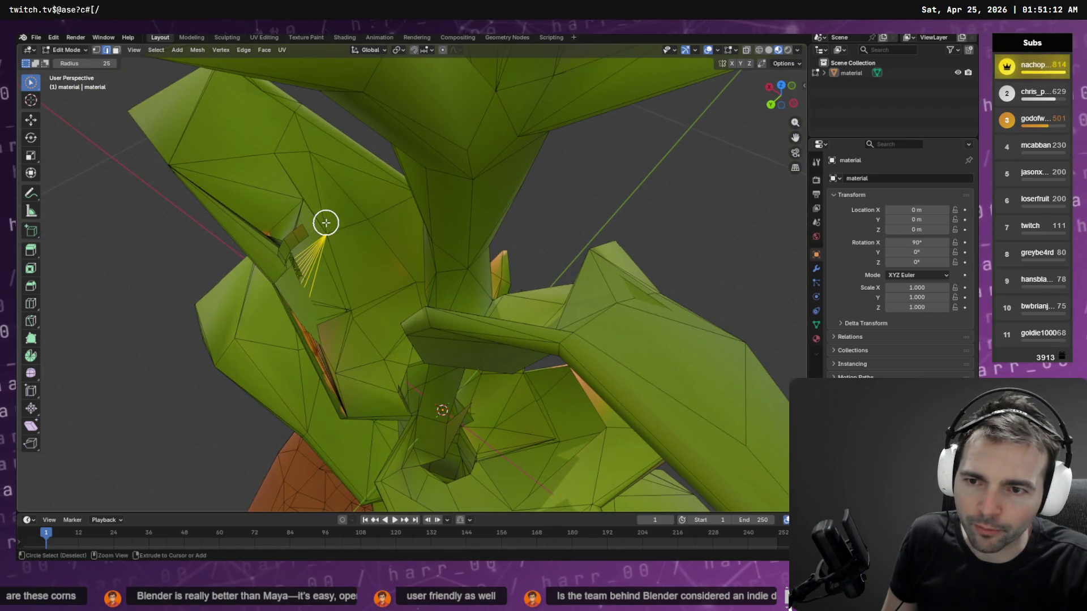
key(x)
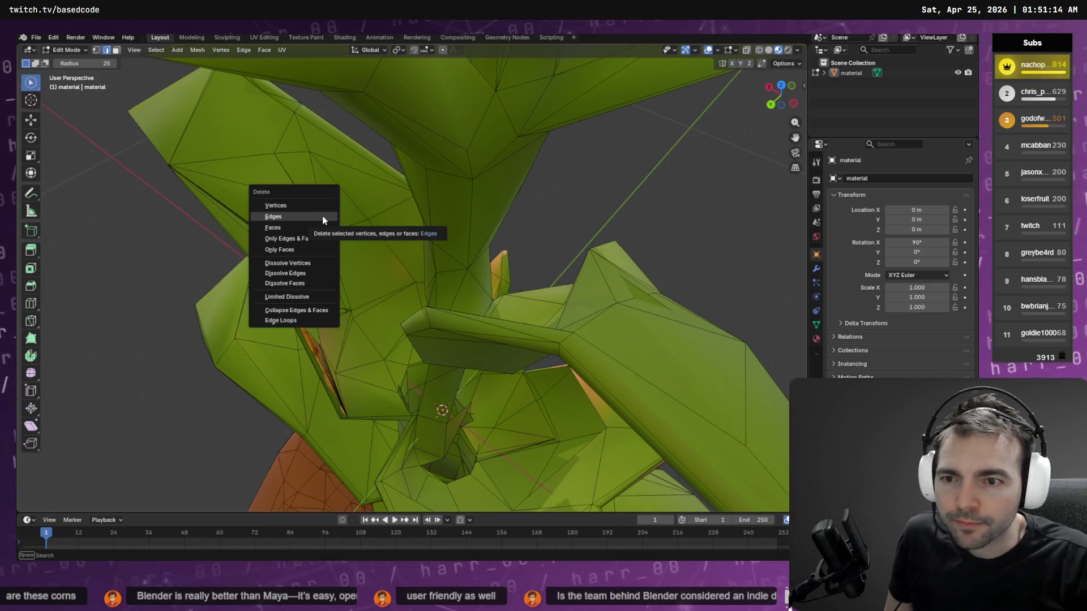
click(323, 218)
- Delete the stray edges along the leaf and the one at the leaf crease
mouse_move(289, 227)
mouse_down()
mouse_move(287, 201)
mouse_move(323, 226)
mouse_move(267, 247)
mouse_move(254, 160)
mouse_up()
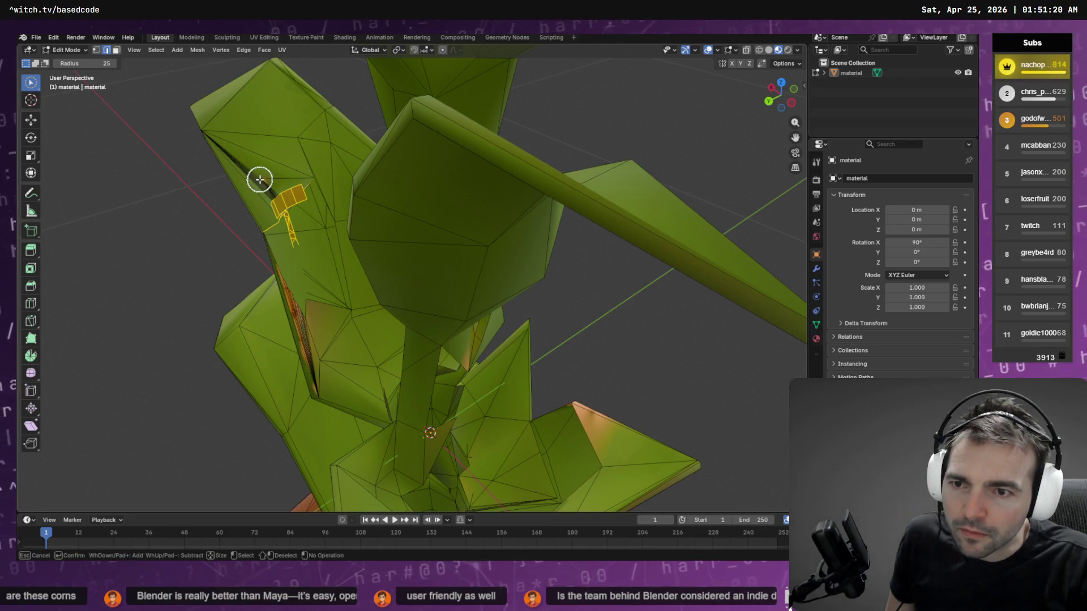
key(x)
click(253, 187)
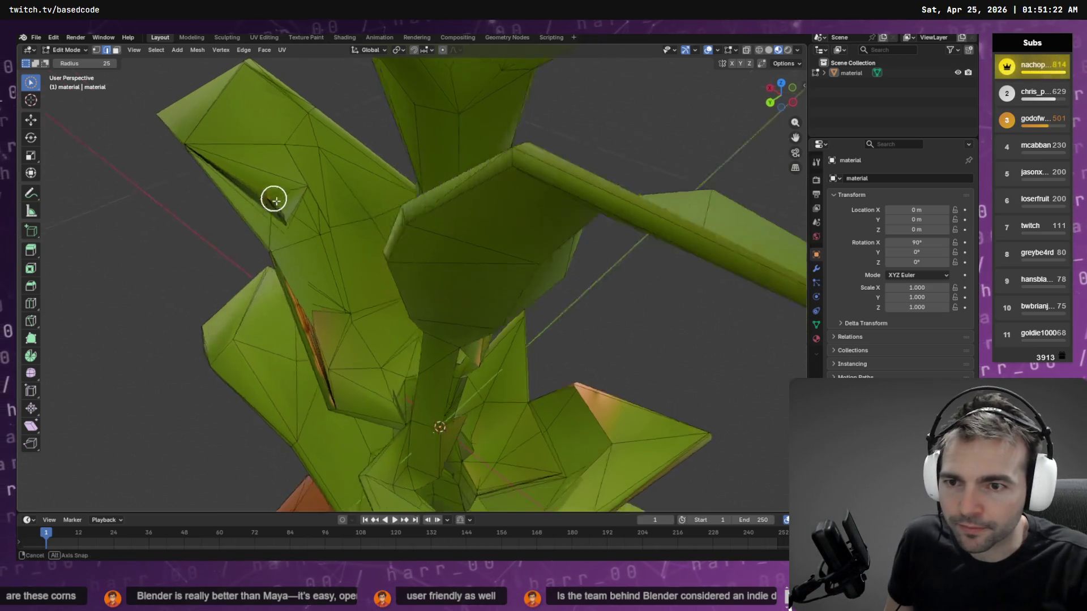
click(299, 218)
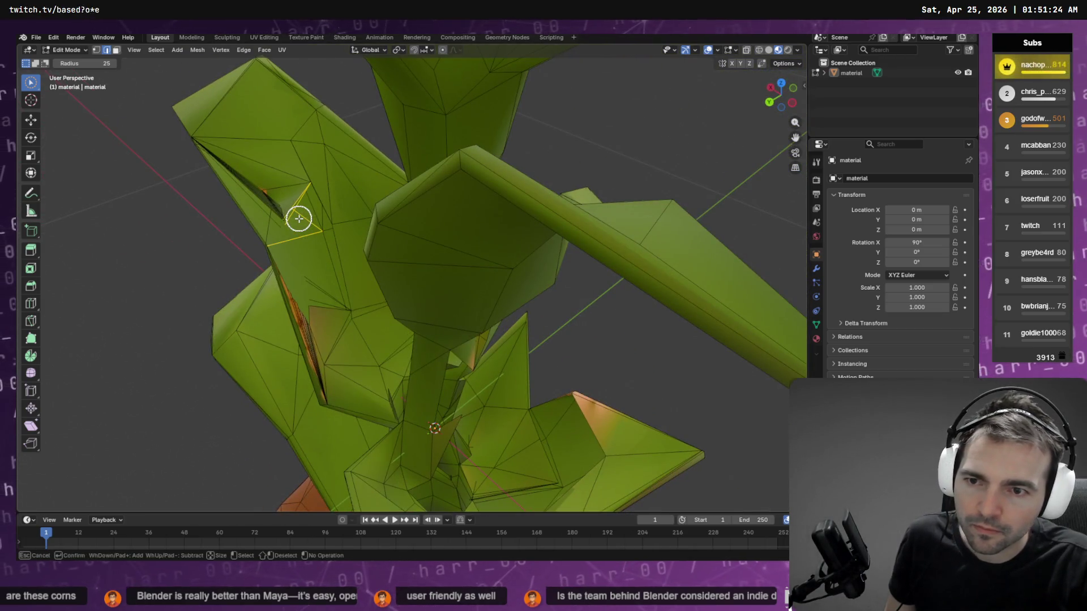
right_click(301, 237)
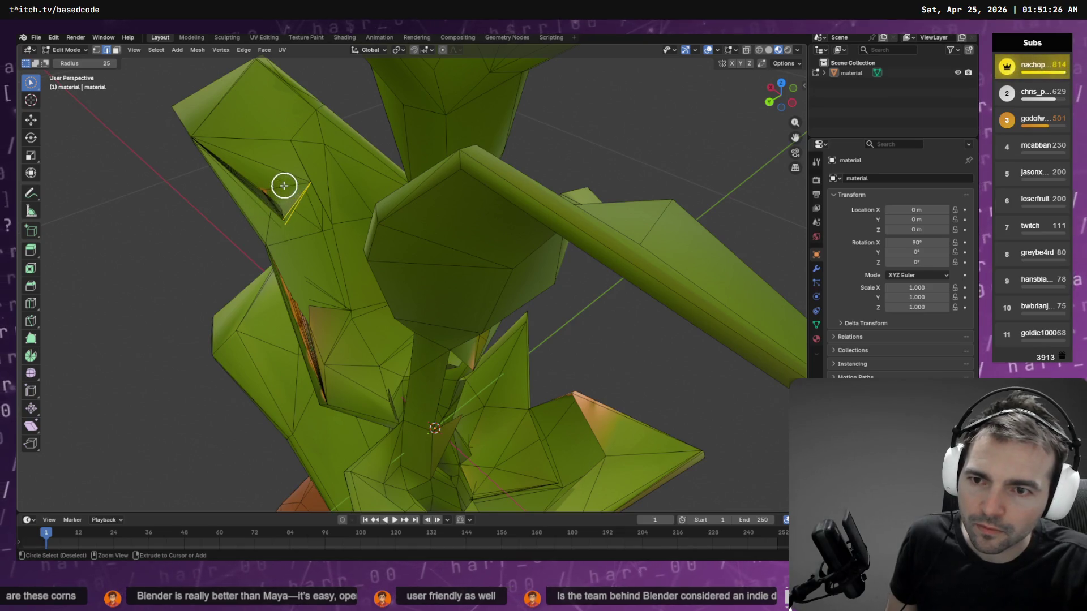
key(x)
click(283, 204)
- Circle-select the stray edges near the leaf gap
key(c)
click(270, 160)
mouse_move(288, 154)
mouse_down()
mouse_move(305, 202)
mouse_move(322, 170)
mouse_move(388, 218)
mouse_move(433, 221)
mouse_move(352, 172)
mouse_up()
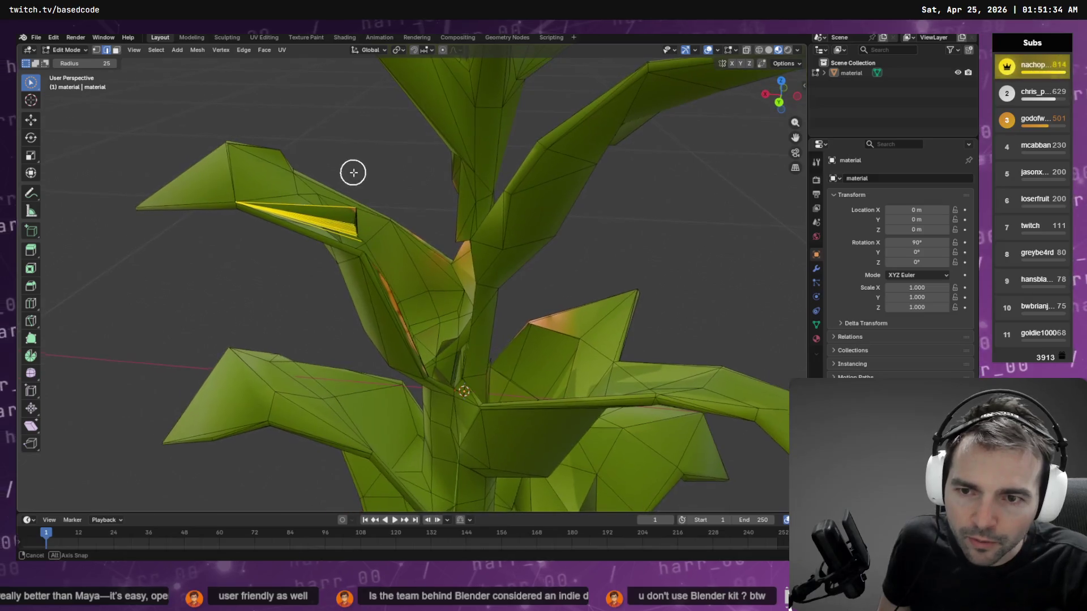
- Delete more stray edges along the leaf, then select edges along its inner fold
drag(341, 238, 346, 230)
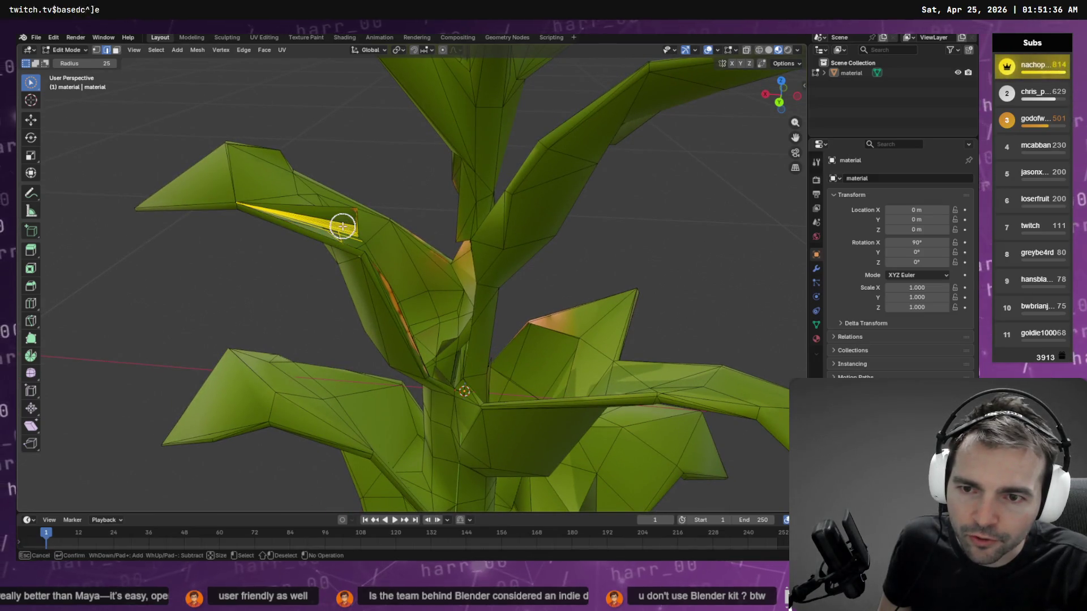
key(x)
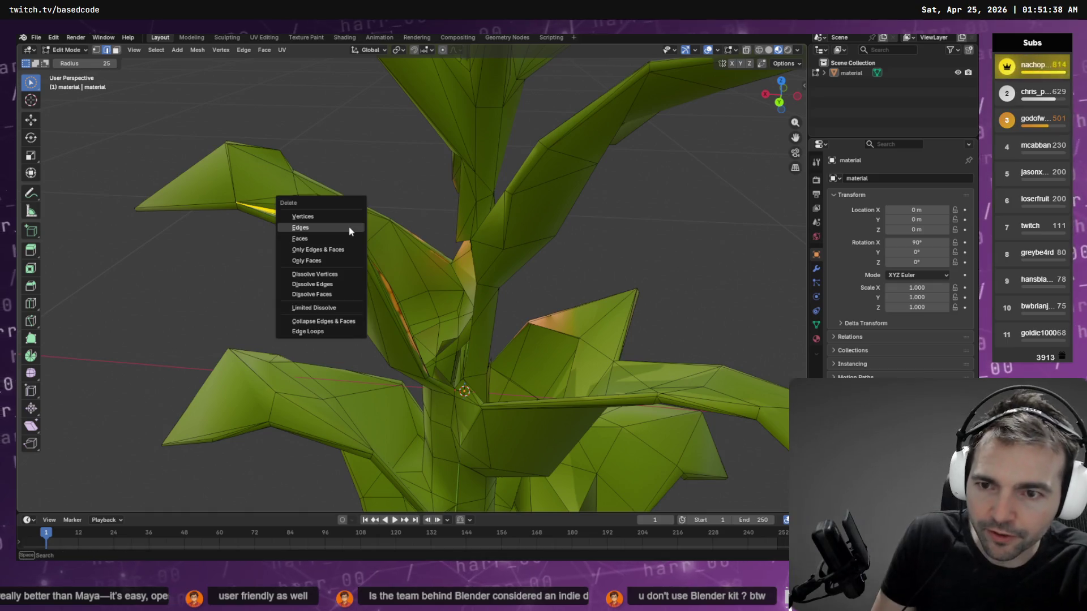
click(349, 224)
drag(400, 225, 394, 212)
drag(296, 223, 332, 216)
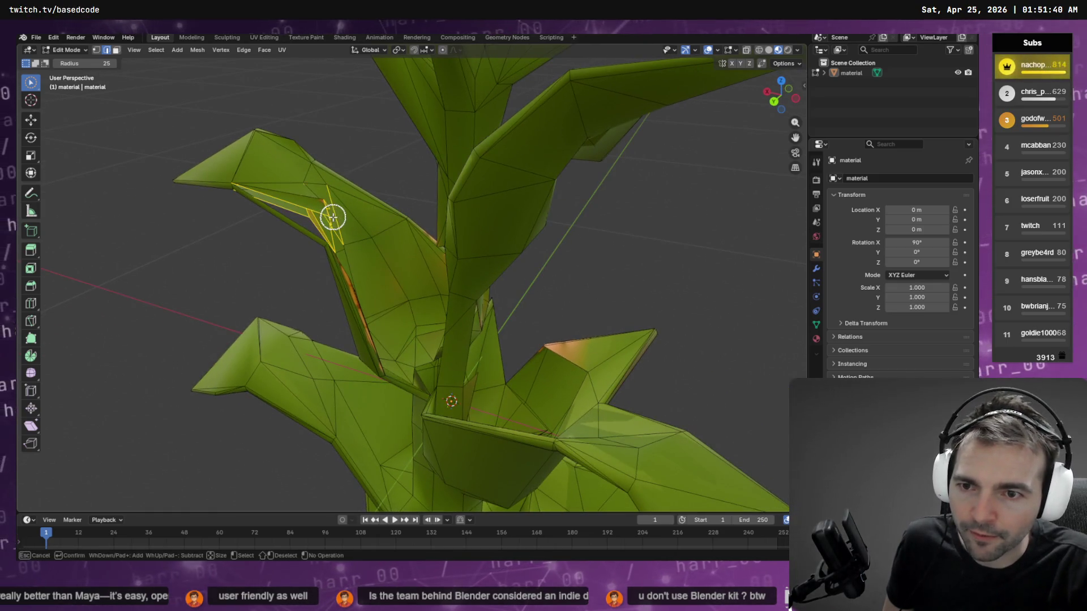
drag(367, 173, 369, 139)
- Select and delete the remaining stray edge on the upper-left leaf
scroll(352, 173, up, 2)
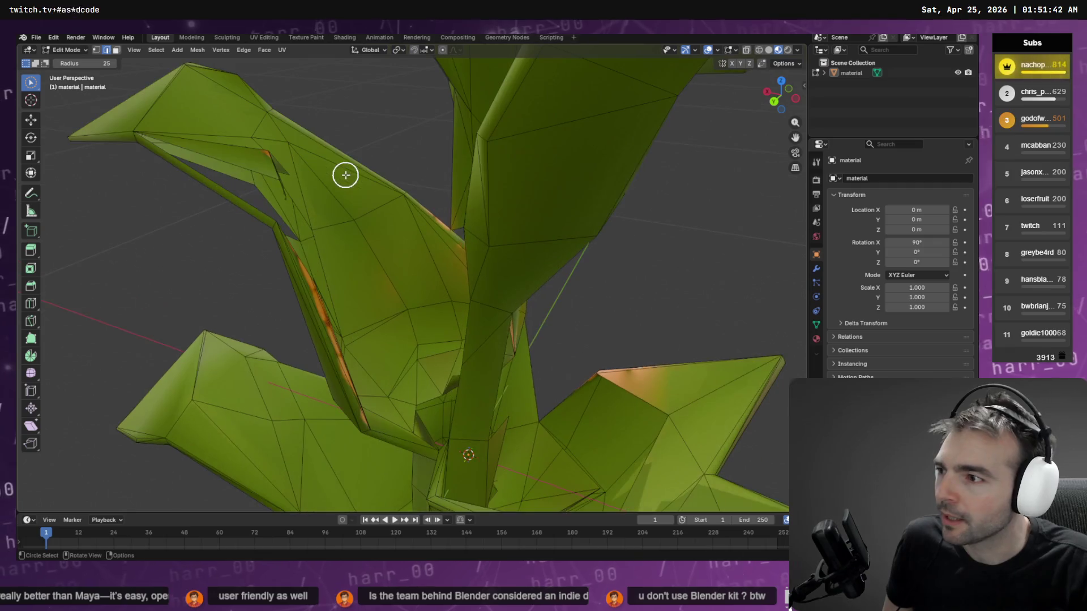
scroll(509, 172, left, 5)
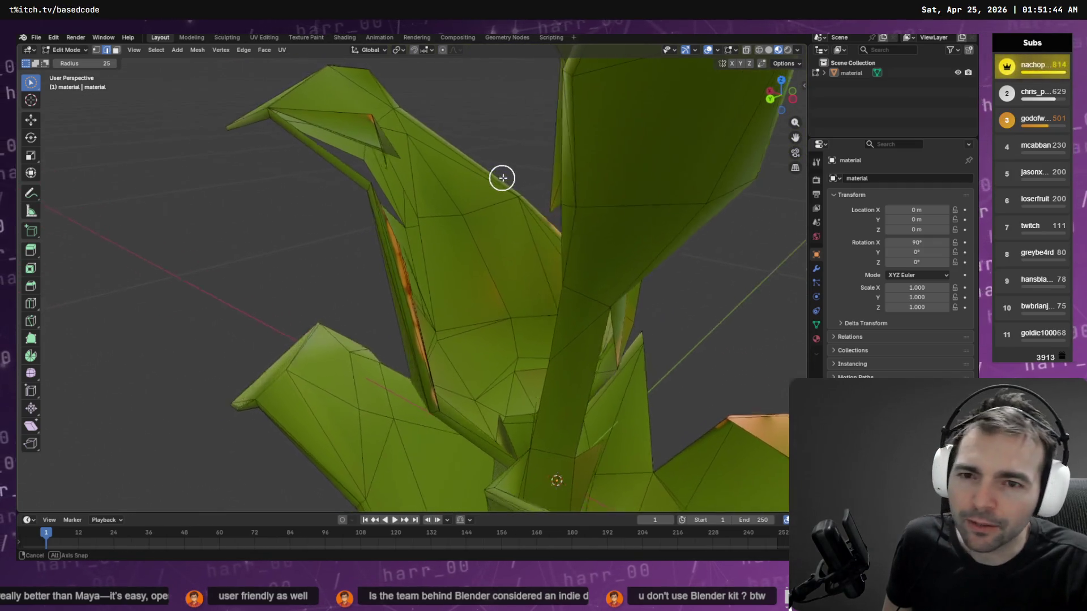
scroll(442, 165, left, 5)
mouse_move(487, 148)
mouse_down()
mouse_move(451, 148)
mouse_move(459, 140)
mouse_up()
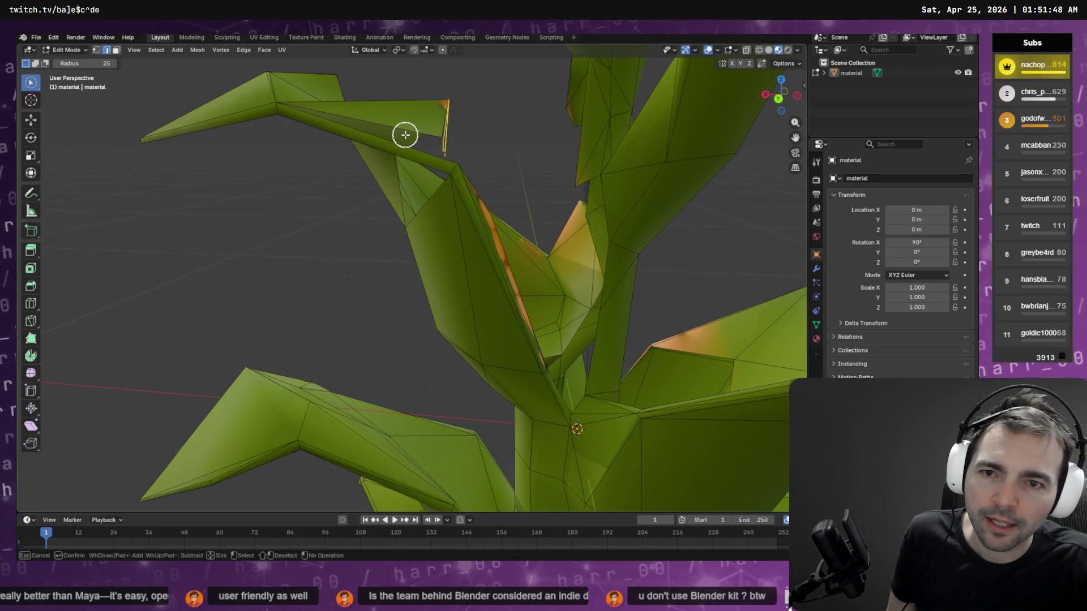
key(x)
click(389, 147)
- Start a new circle selection of leftover edges, dismissing the delete menu unused
key(c)
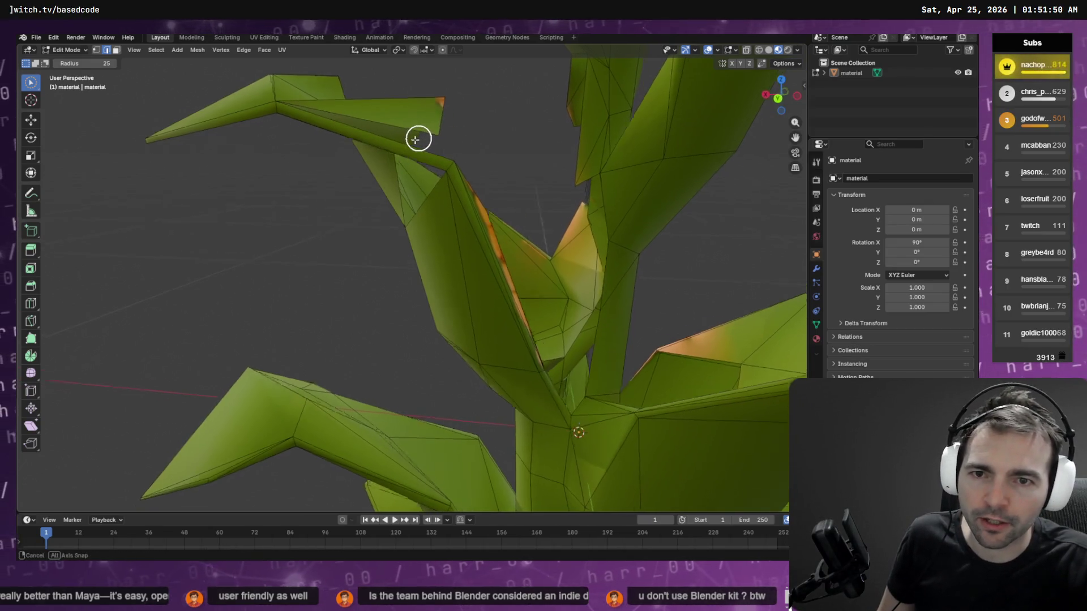
scroll(424, 145, left, 3)
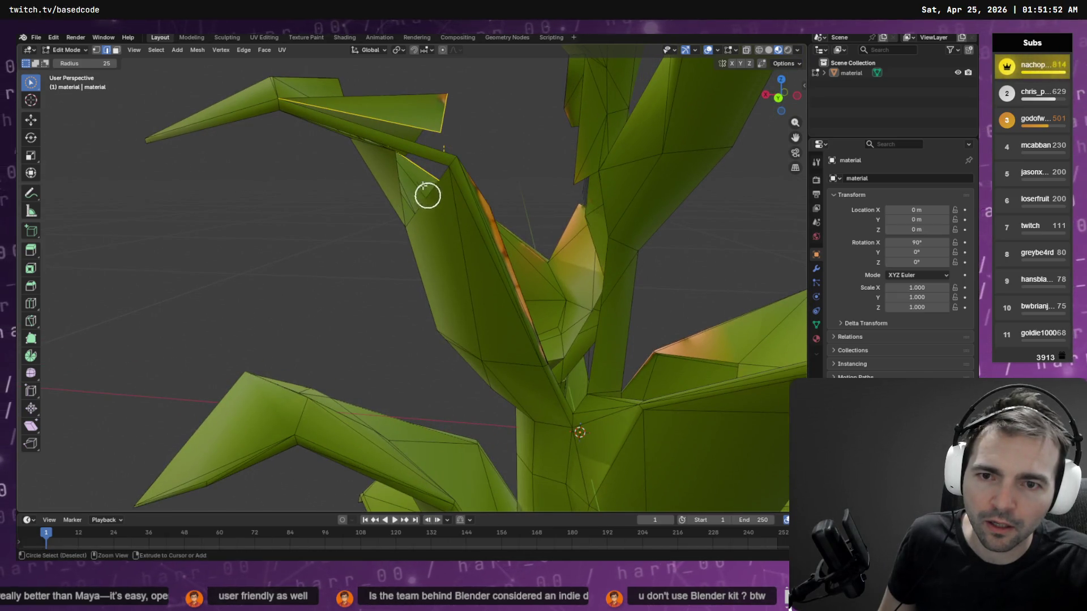
scroll(428, 201, up, 3)
key(c)
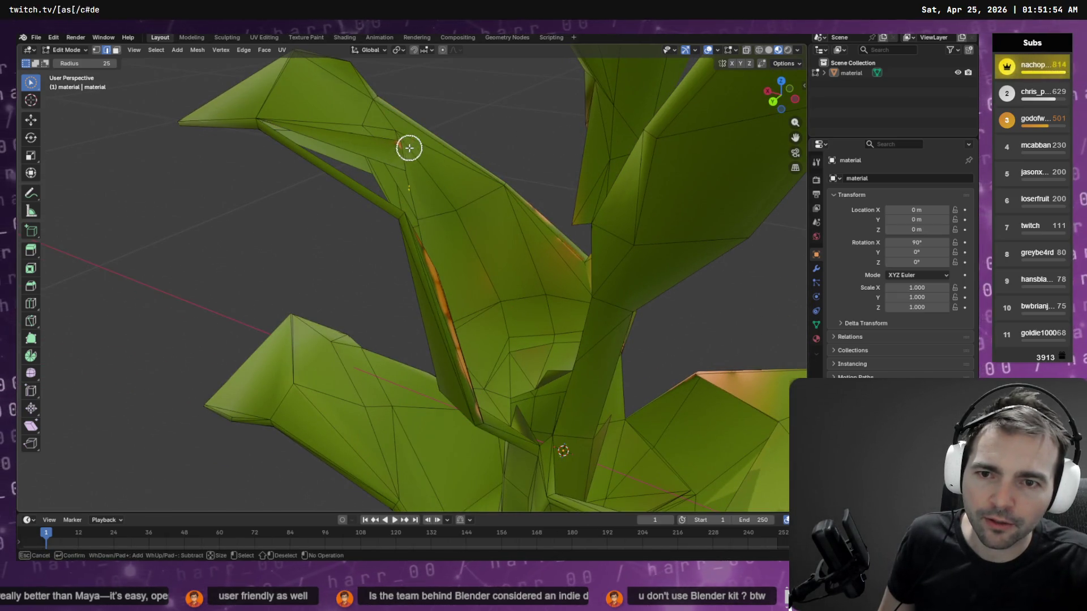
key(x)
click(443, 129)
scroll(446, 126, left, 3)
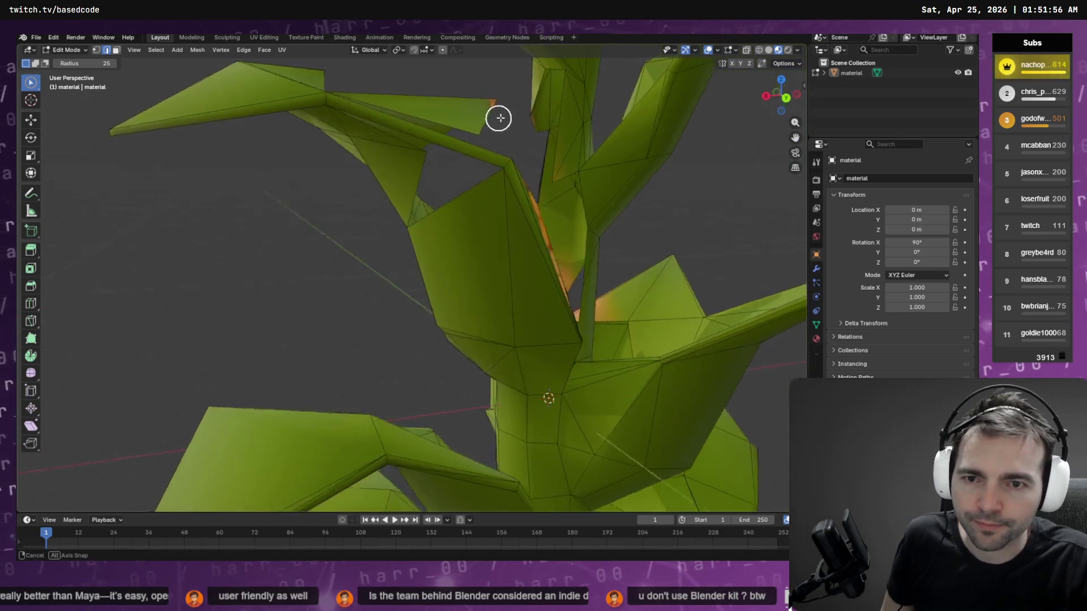
scroll(497, 118, left, 3)
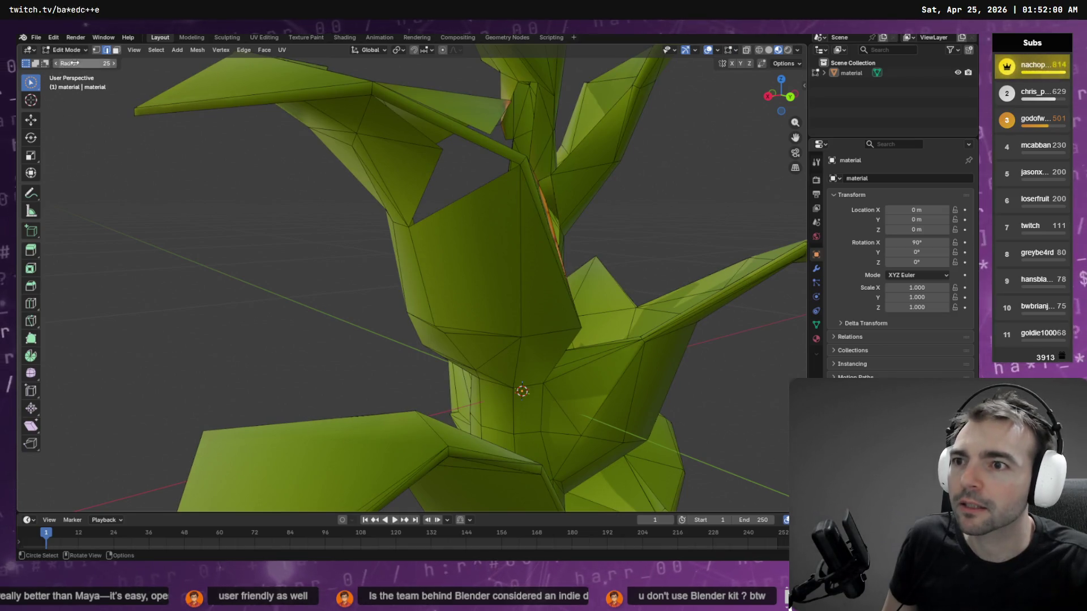
- Select the open stalk-gap edge and try Bridge Edge Loops on it
mouse_move(453, 165)
mouse_down()
mouse_move(437, 182)
mouse_move(473, 194)
mouse_up()
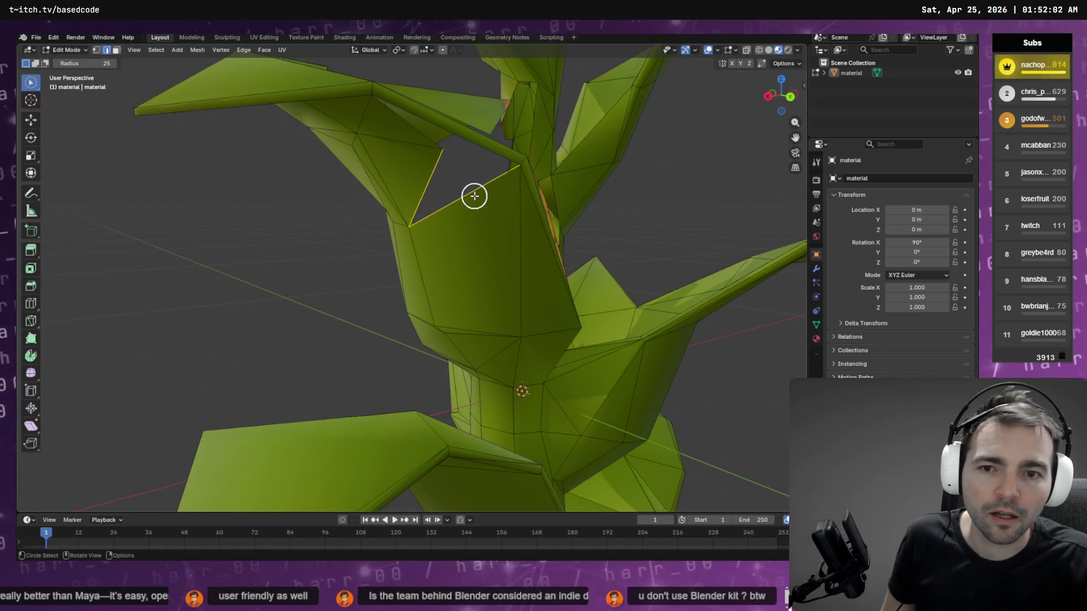
key(q)
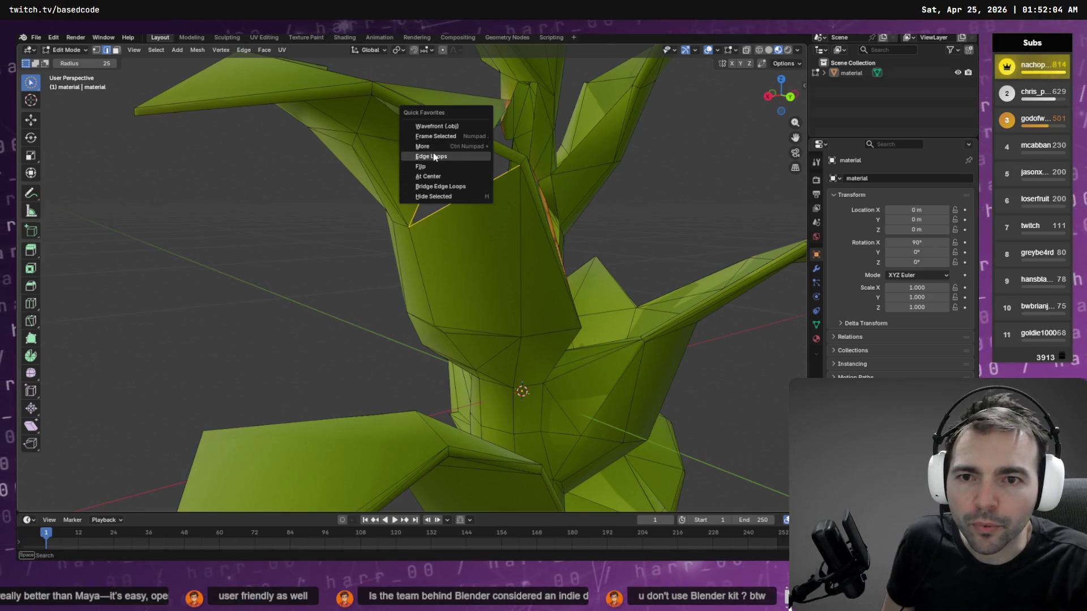
click(434, 155)
text(bridge)
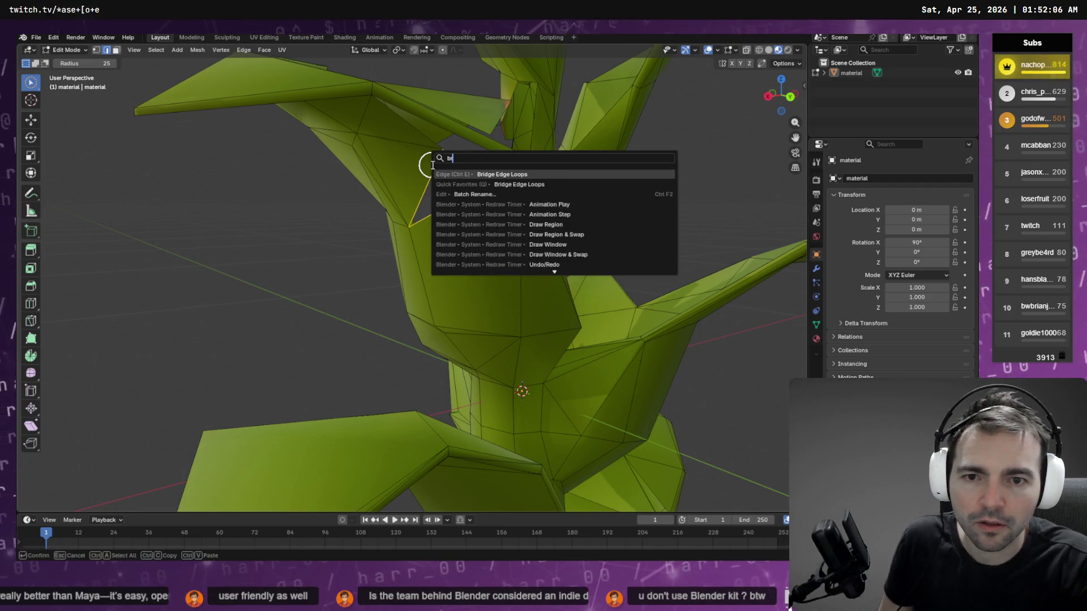
key(Return)
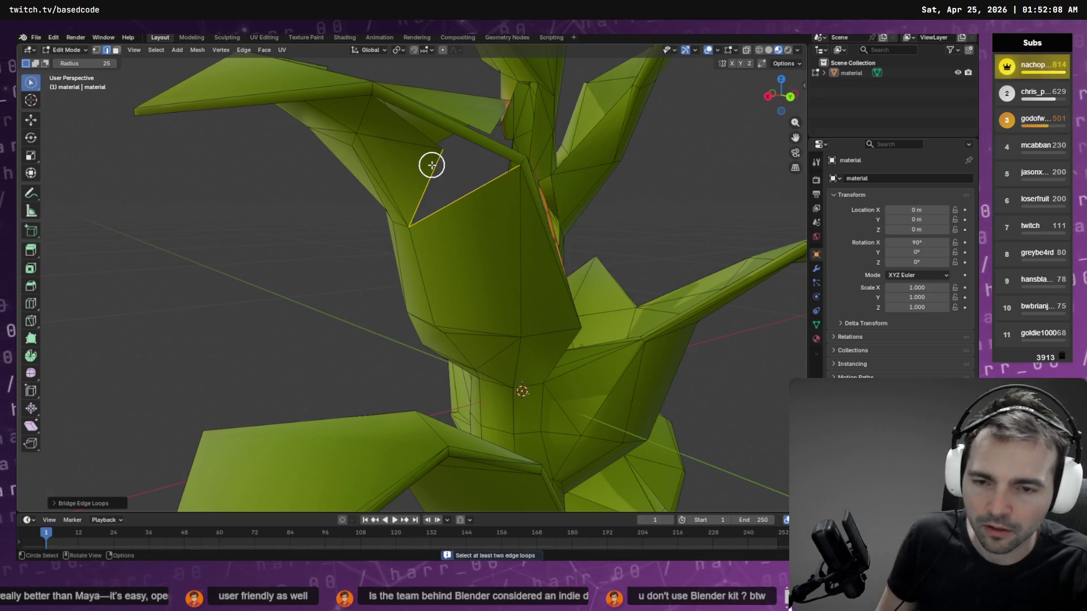
key(F3)
key(Escape)
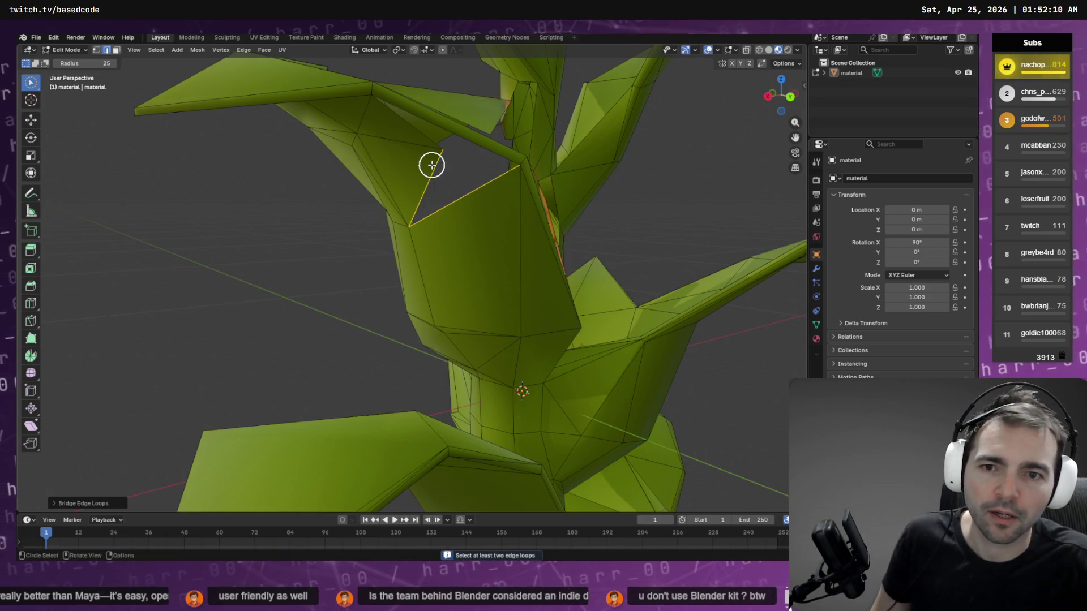
click(453, 193)
key(g)
key(Escape)
key(c)
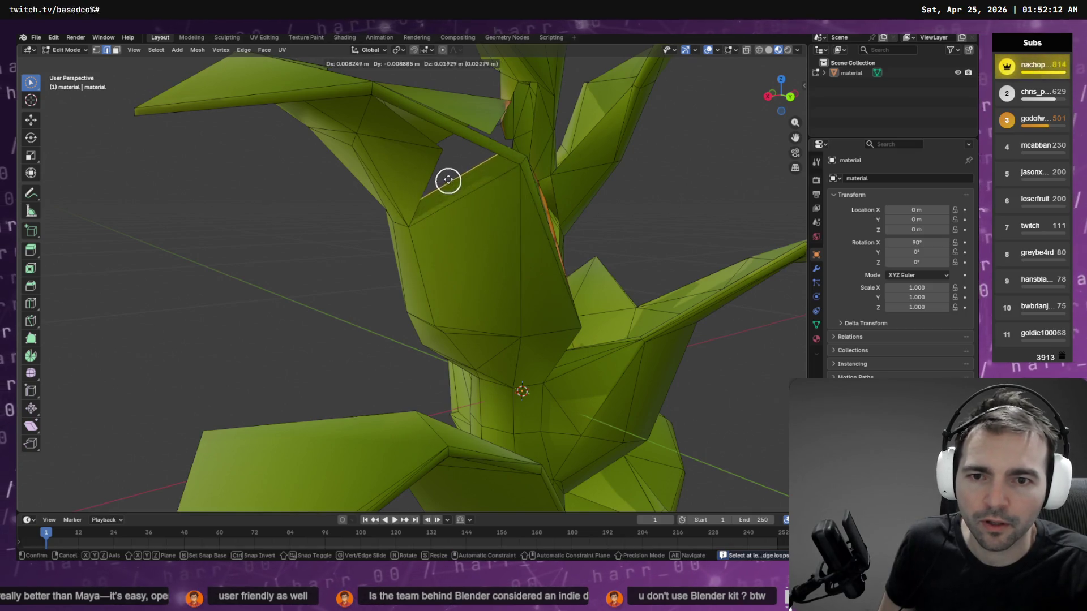
- Turn on snapping with Snap Target Vertex, snapping from the closest point
click(414, 50)
click(432, 50)
click(396, 122)
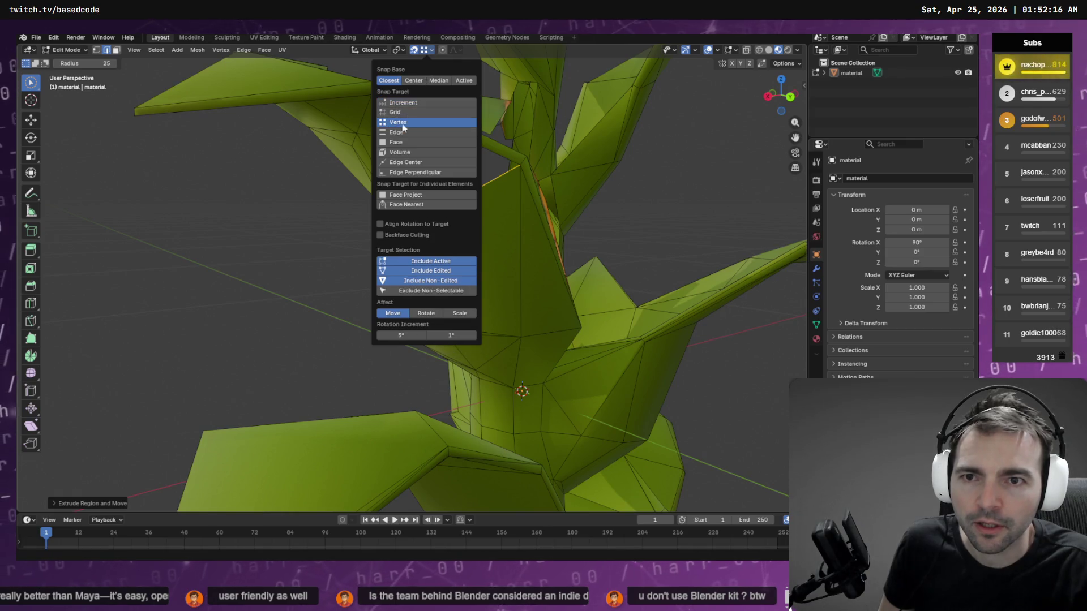
click(413, 81)
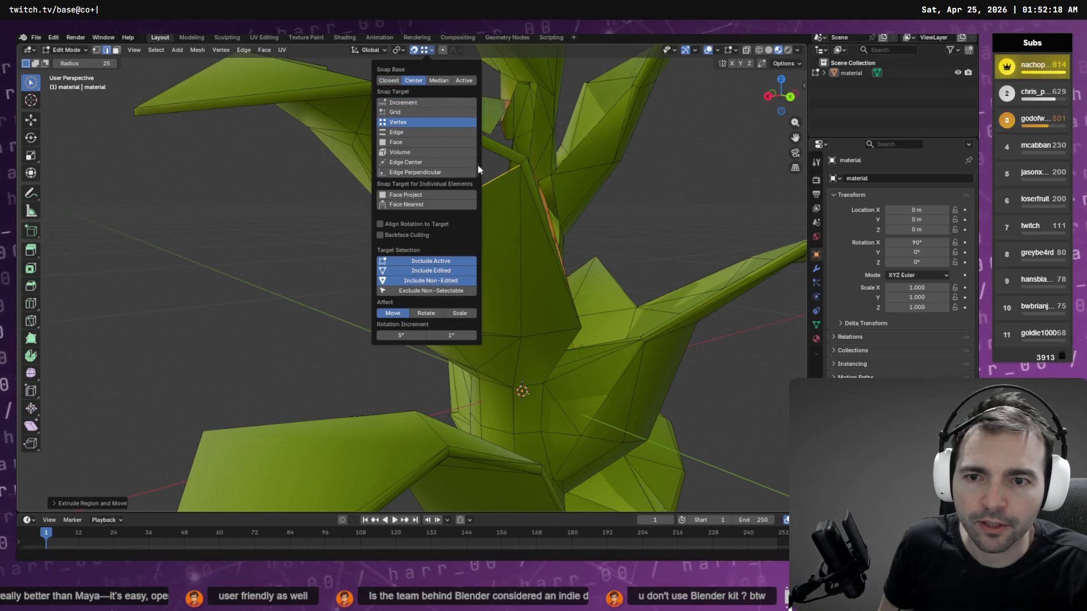
click(388, 80)
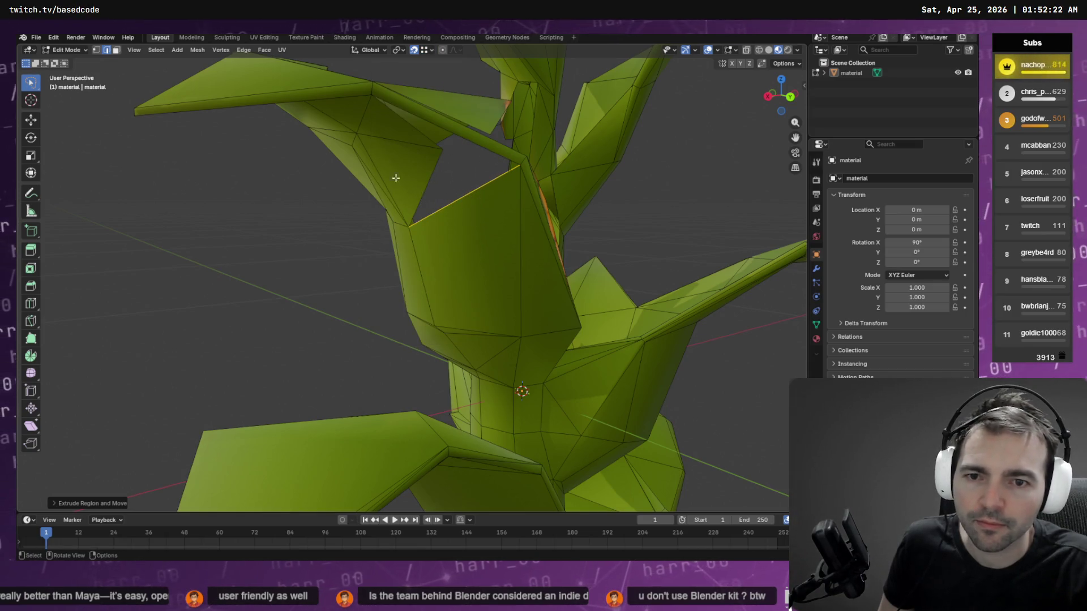
- Extrude the stalk's open edge across the gap into a new pointed face
click(31, 119)
key(w)
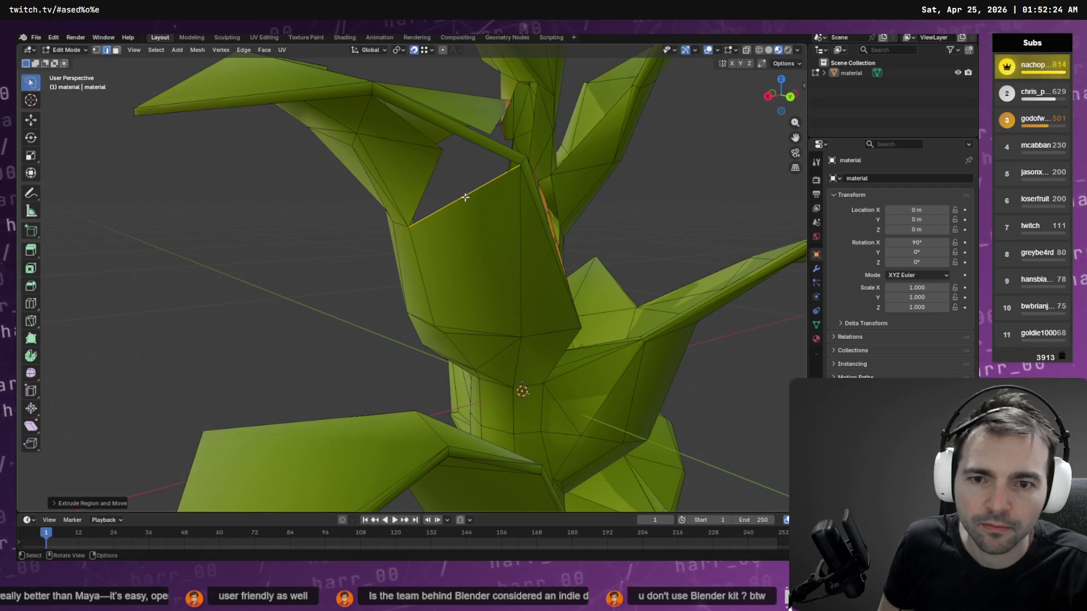
click(470, 177)
click(477, 200)
key(e)
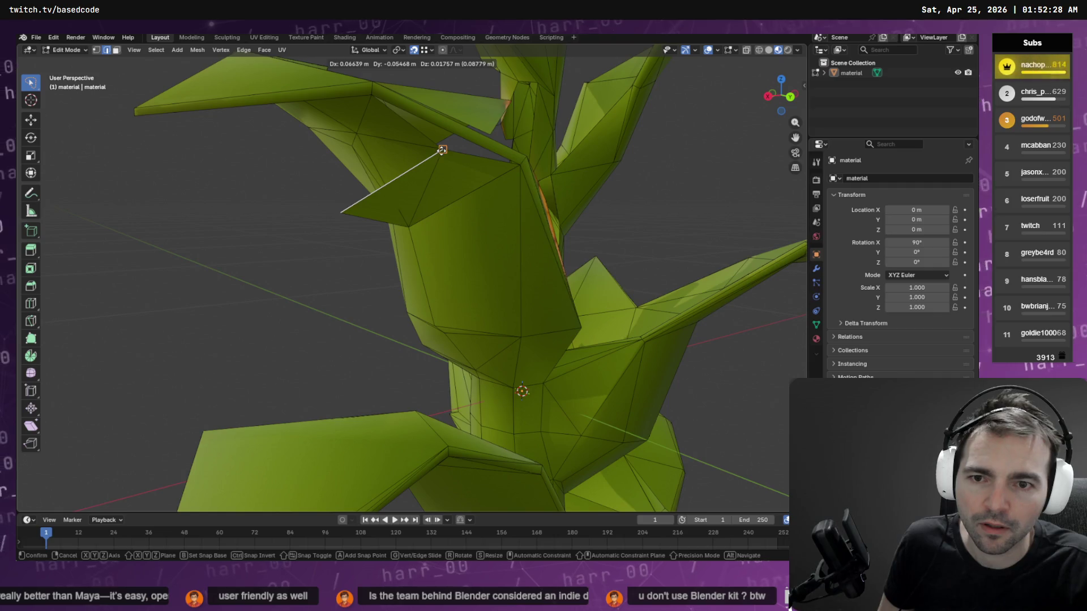
click(355, 211)
- Switch to vertex select and pick a corner vertex of the new face
click(320, 205)
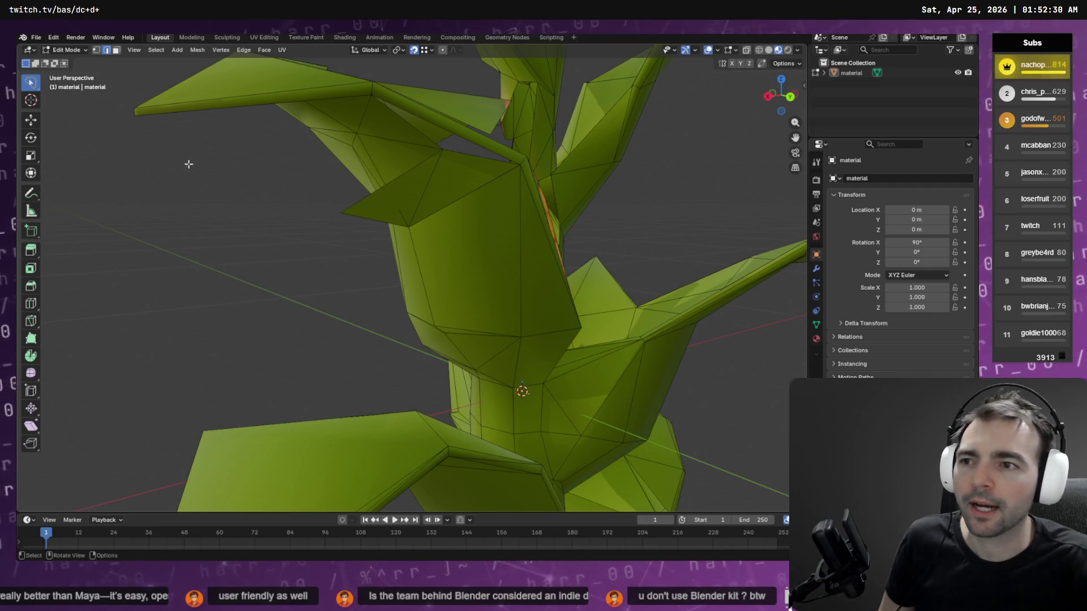
click(97, 53)
click(339, 213)
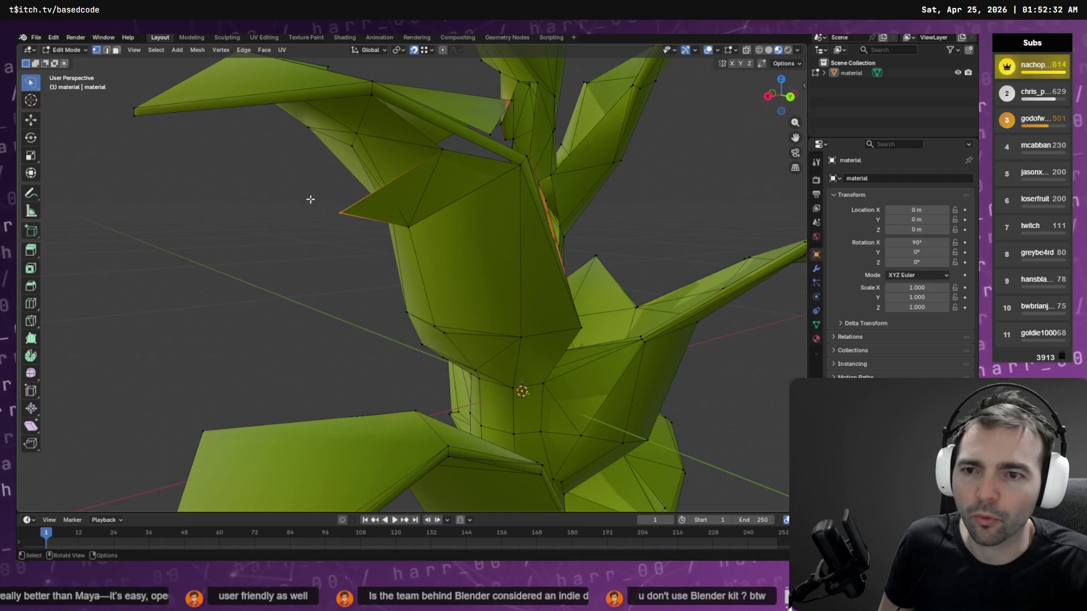
click(217, 50)
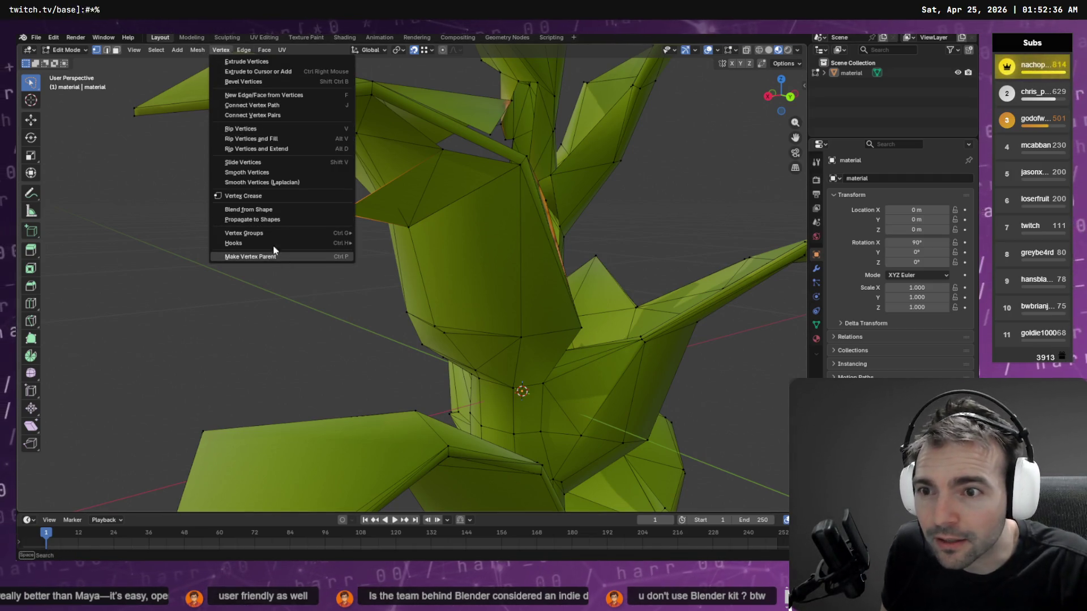
click(403, 51)
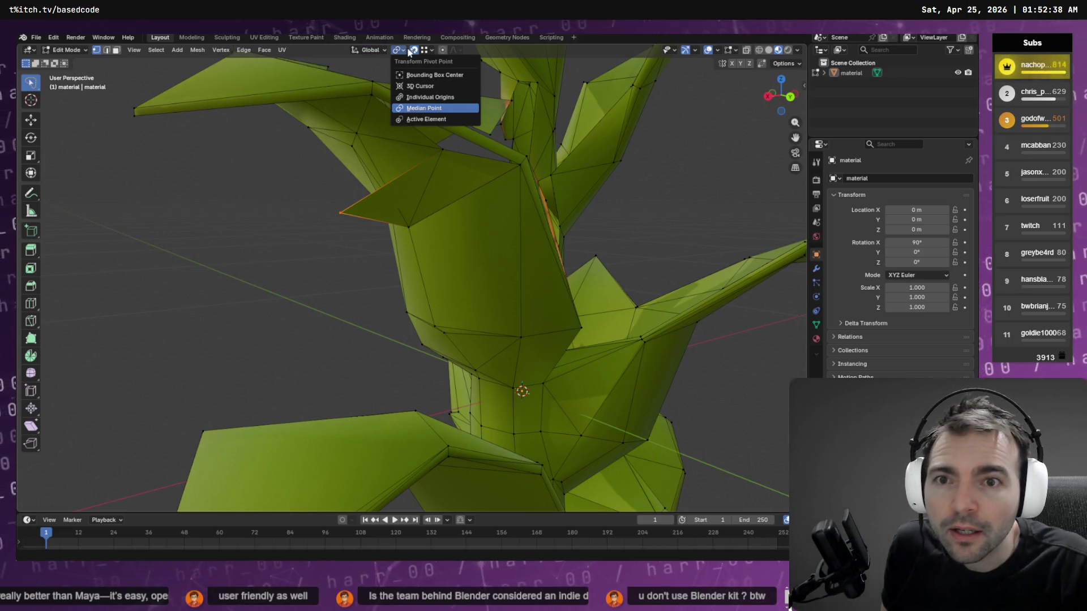
click(431, 50)
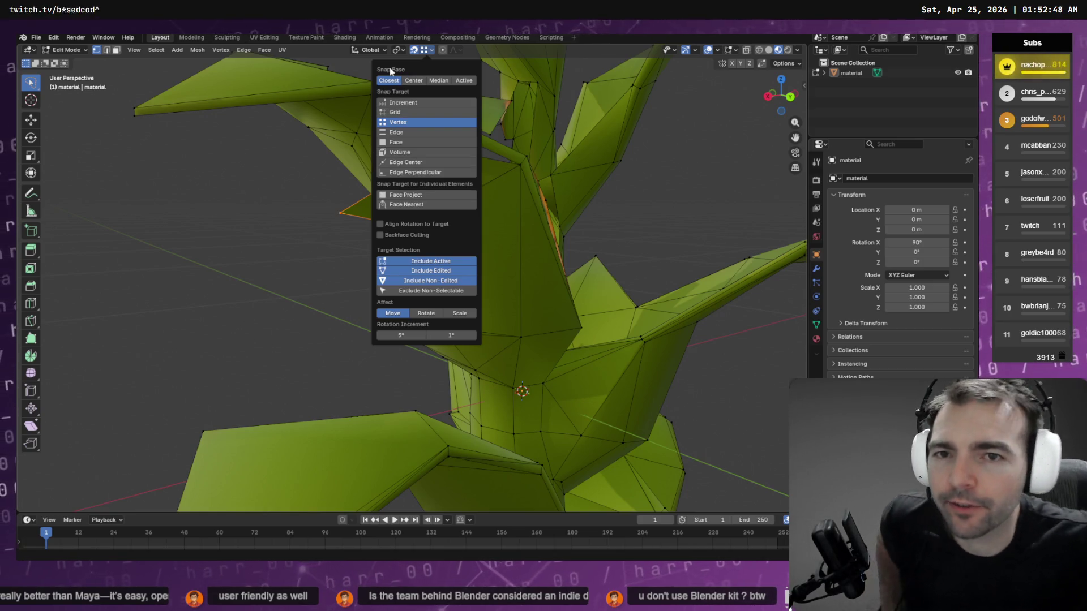
click(265, 49)
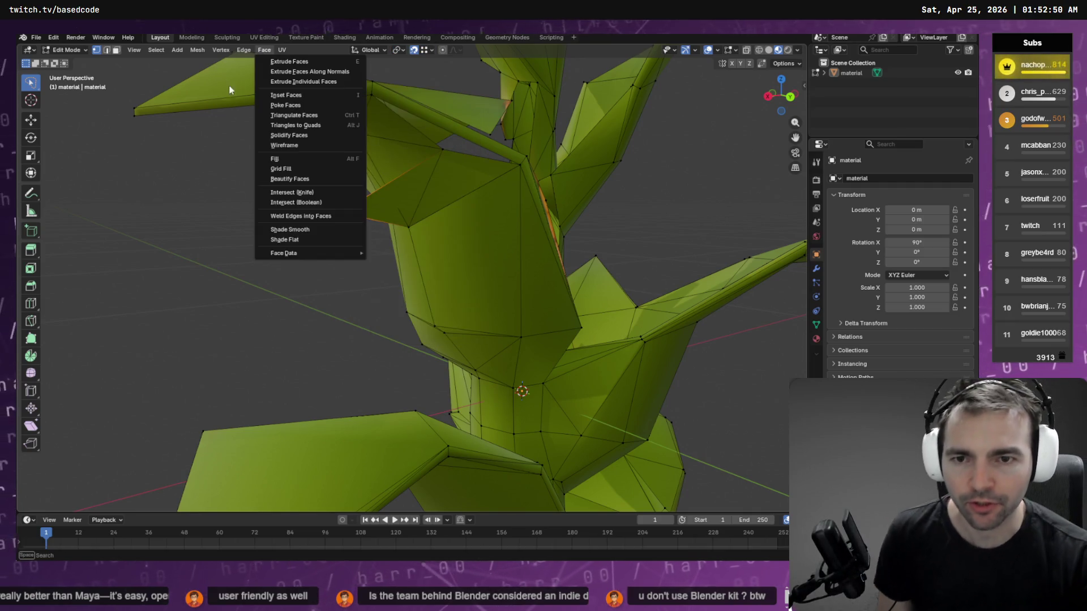
mouse_move(333, 253)
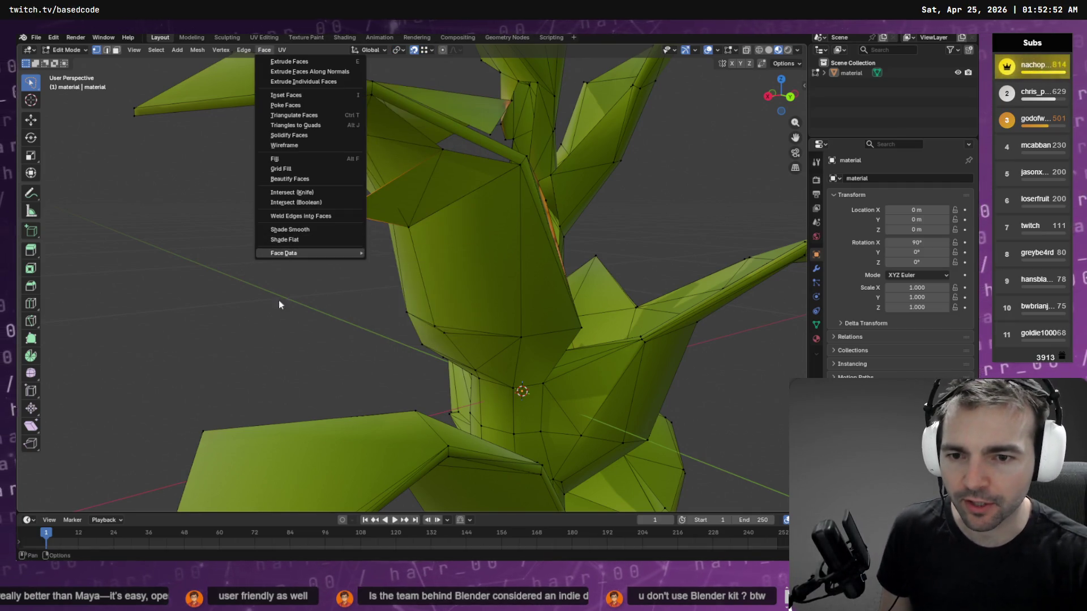
key(Escape)
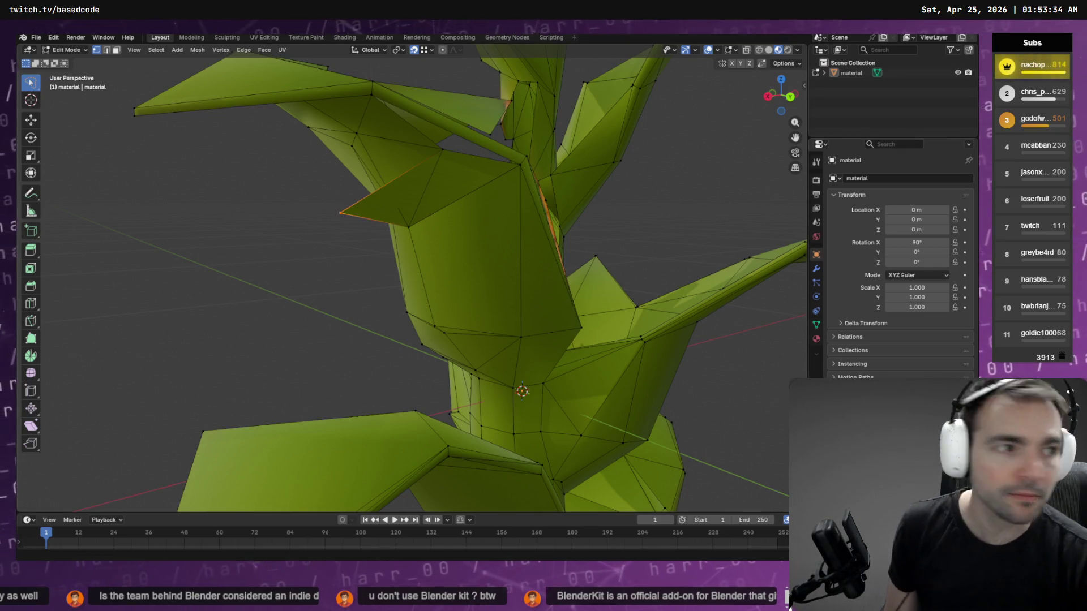
key(alt+Tab)
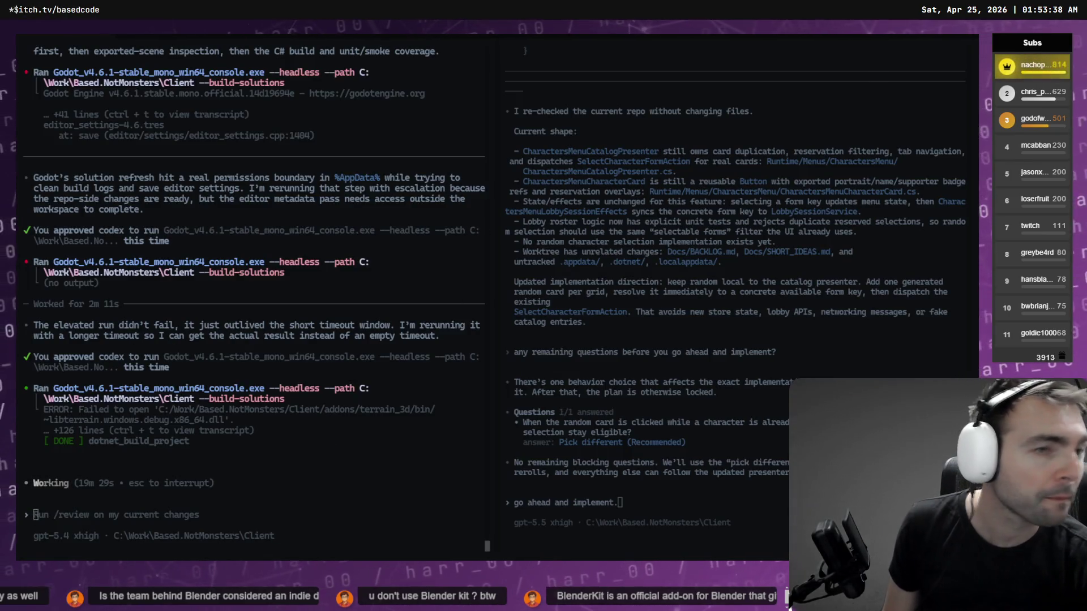
- Return from the Codex terminal to the corn plant model in Blender
key(alt+Tab)
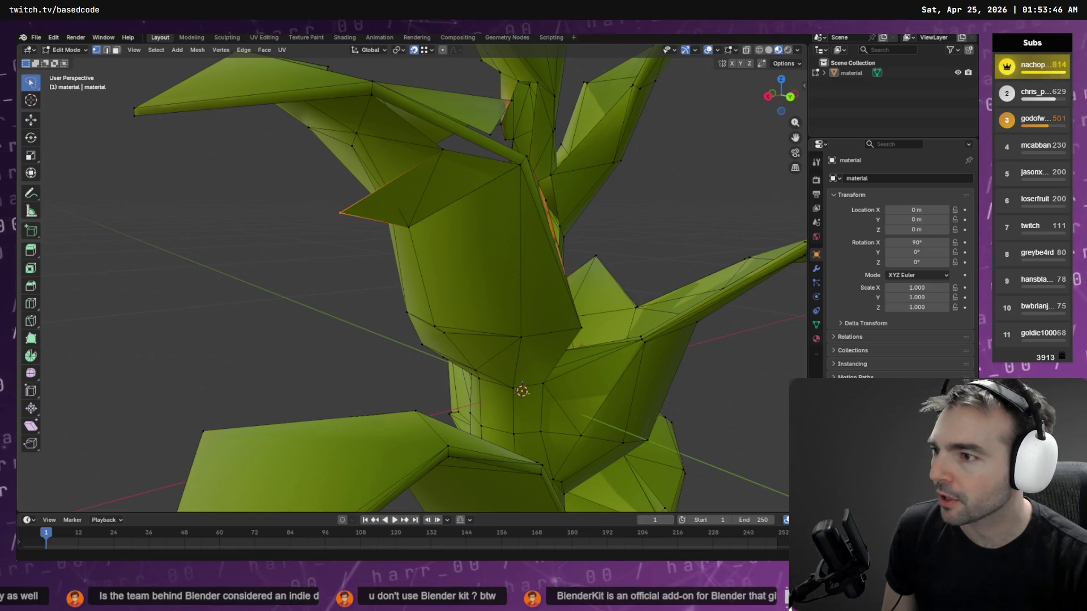
- Enable Auto Merge and move the spike vertex onto its neighbour to merge them
click(798, 64)
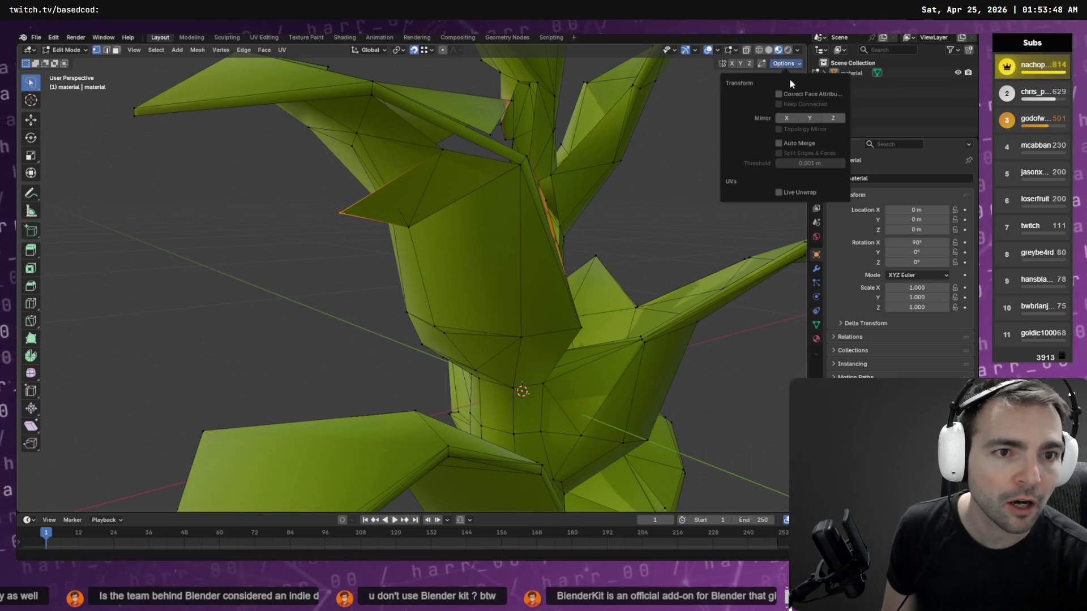
click(791, 146)
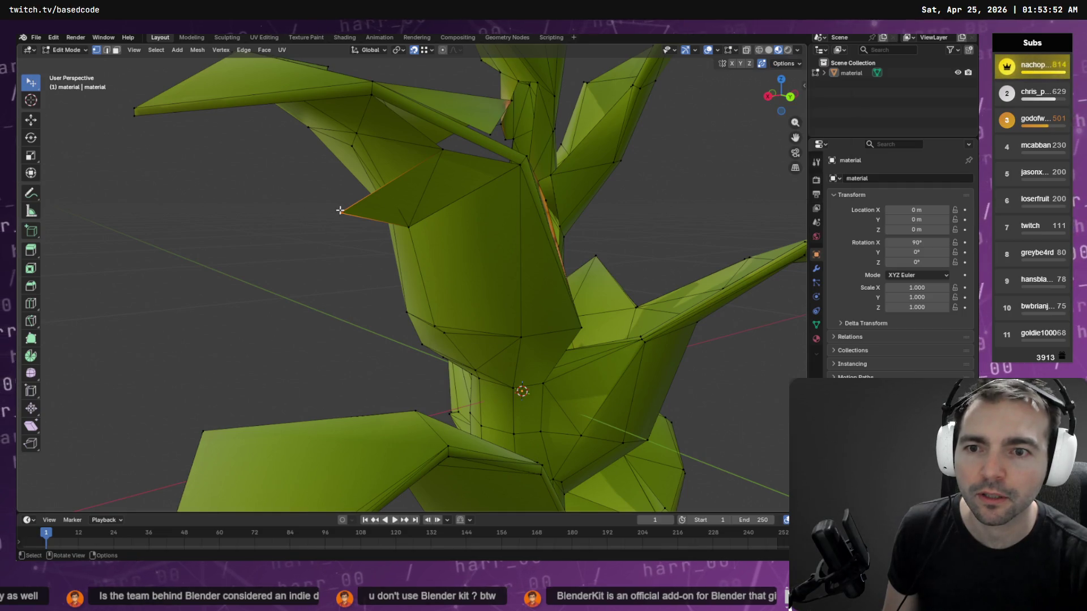
key(g)
click(318, 242)
key(g)
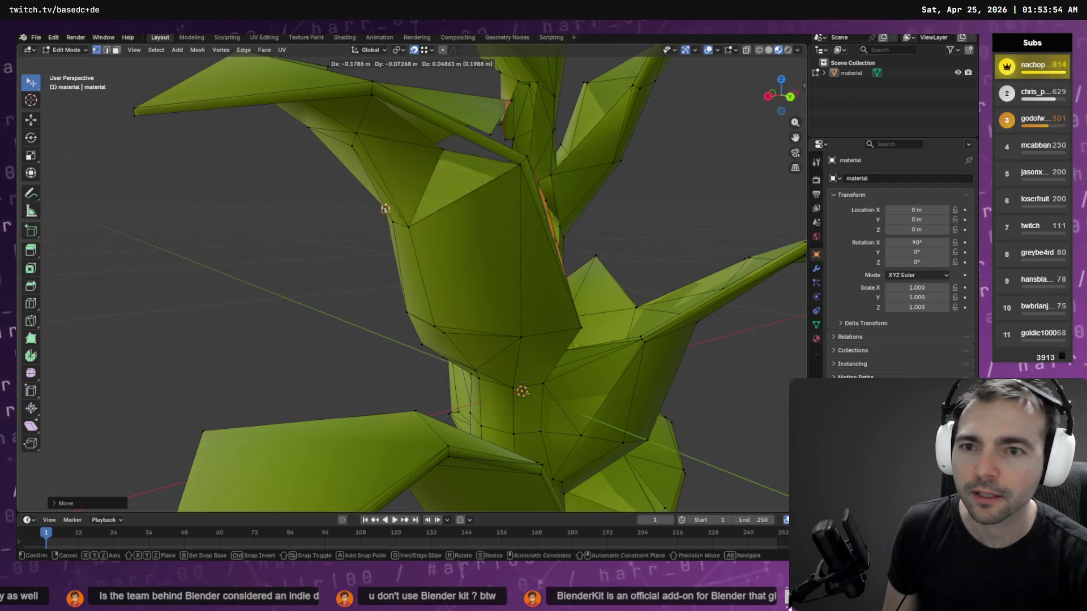
click(445, 145)
- Extrude the edge along the upper leaf to fill the gap at the stalk joint
drag(469, 168, 459, 125)
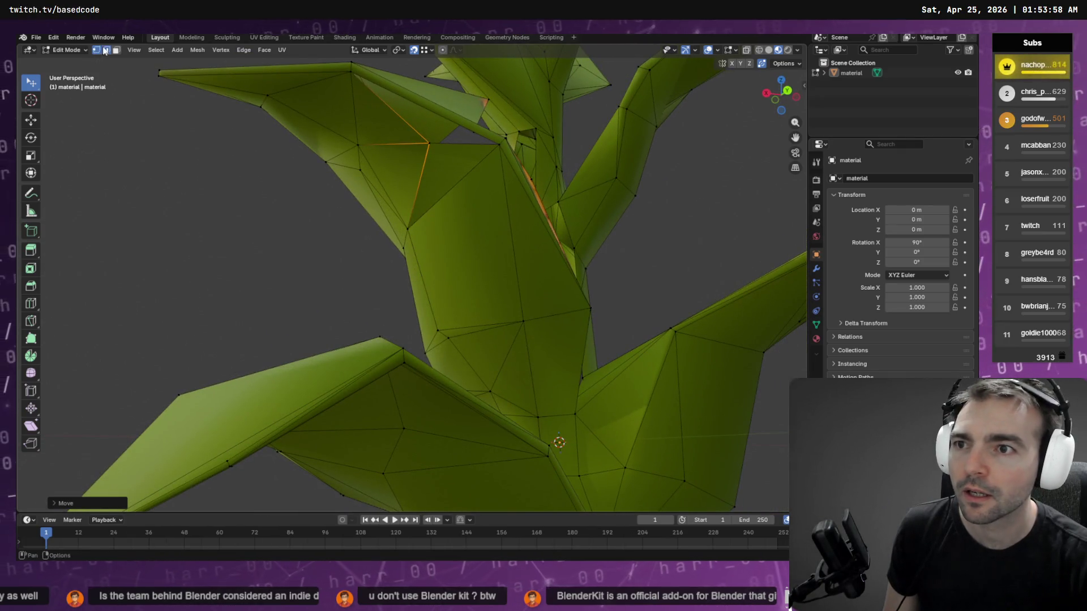
click(106, 51)
click(445, 119)
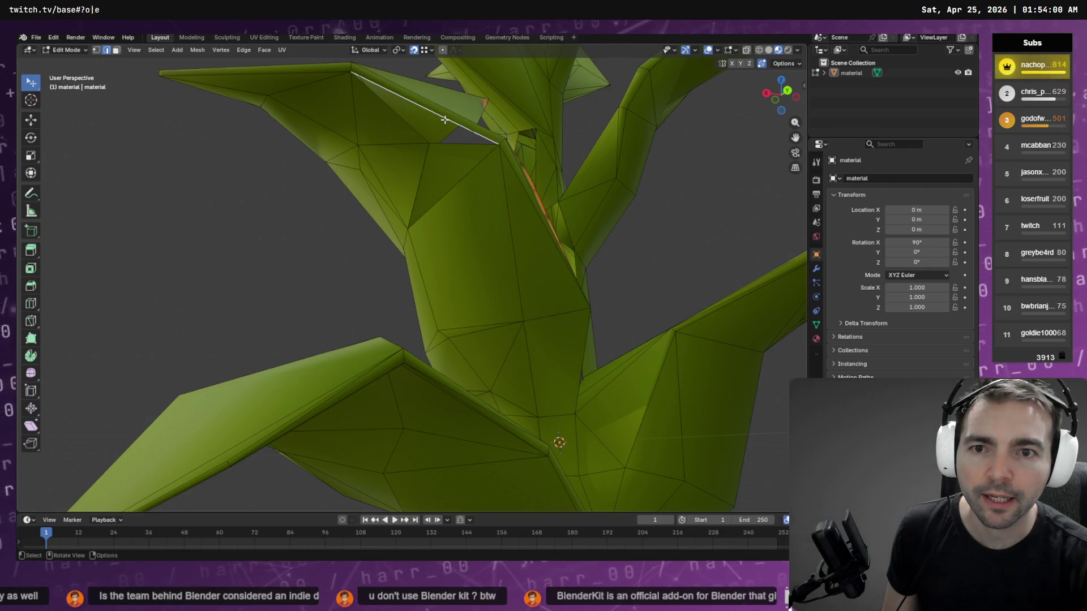
key(e)
click(429, 145)
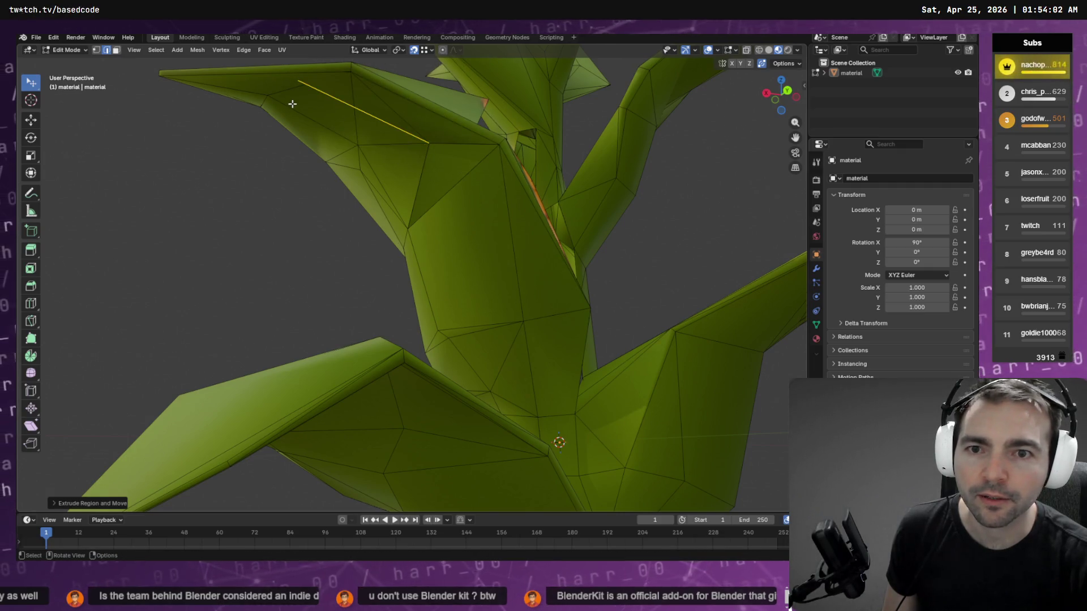
click(96, 50)
click(296, 79)
- Turn on X-ray and move vertices to reshape the leaf-base point
drag(296, 80, 320, 130)
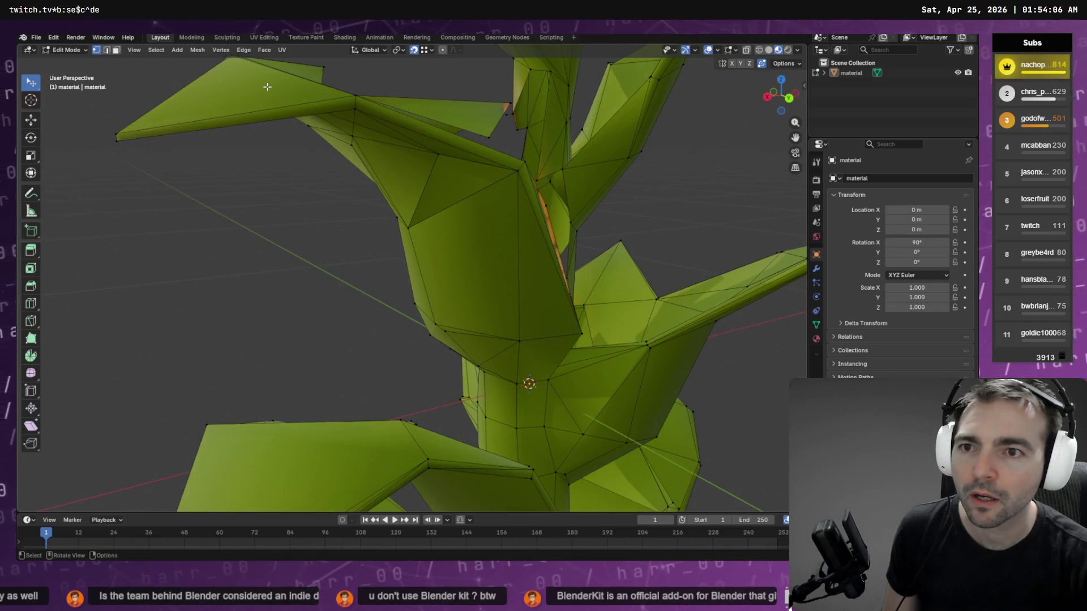
key(alt+z)
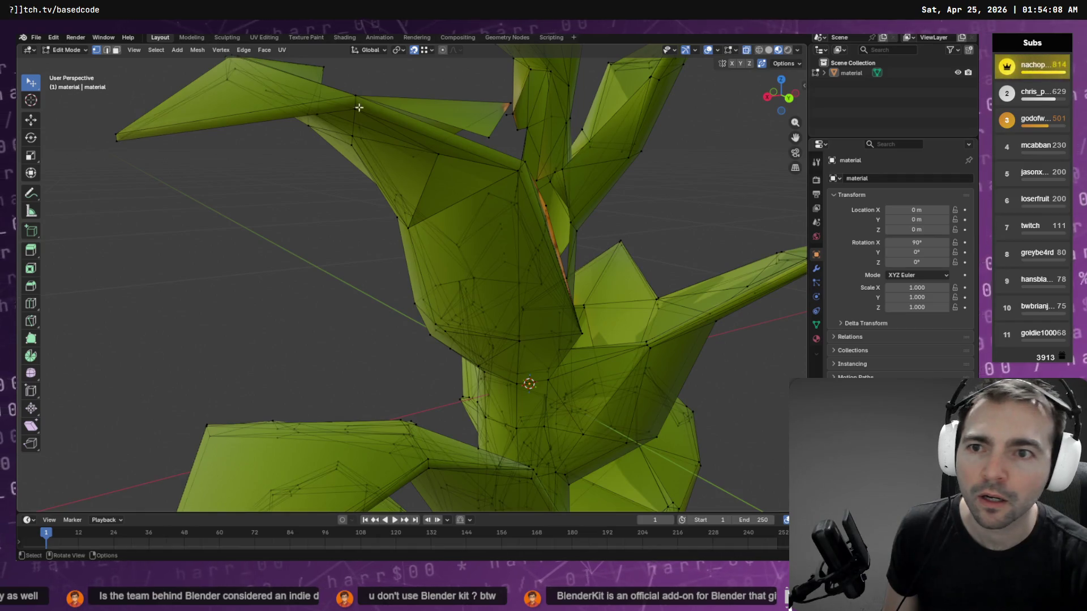
drag(323, 131, 324, 83)
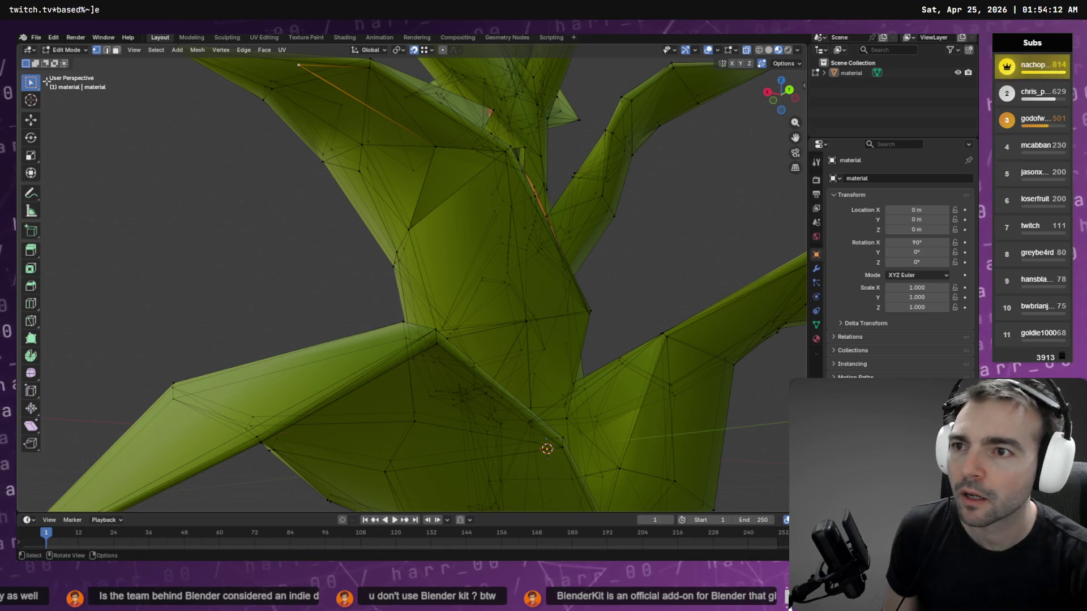
click(32, 120)
drag(313, 66, 385, 70)
mouse_move(385, 69)
mouse_down()
mouse_move(436, 170)
mouse_move(473, 190)
mouse_move(396, 174)
mouse_move(363, 115)
mouse_move(359, 180)
mouse_move(260, 233)
mouse_move(378, 197)
mouse_move(419, 204)
mouse_move(397, 198)
mouse_up()
click(371, 143)
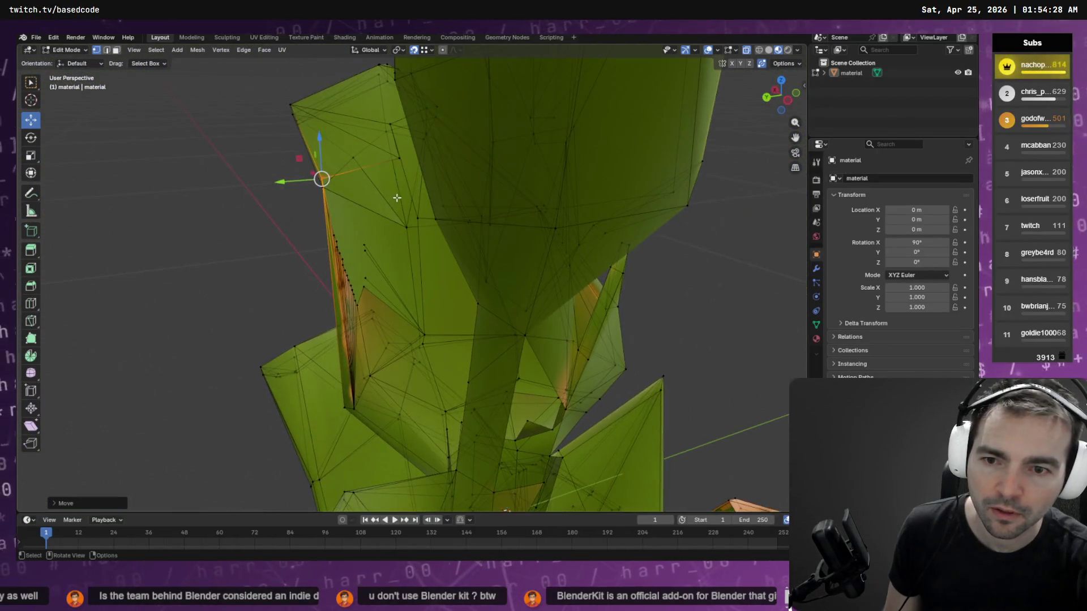
- Delete the stray vertices along the left edge of the stalk joint
drag(381, 236, 360, 294)
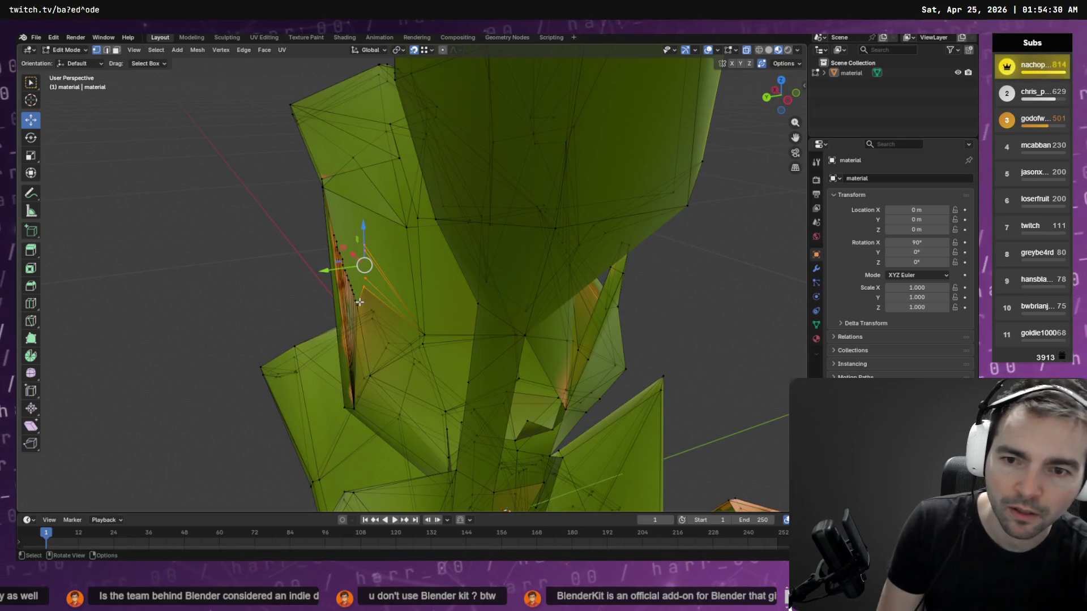
shift+click(356, 285)
key(x)
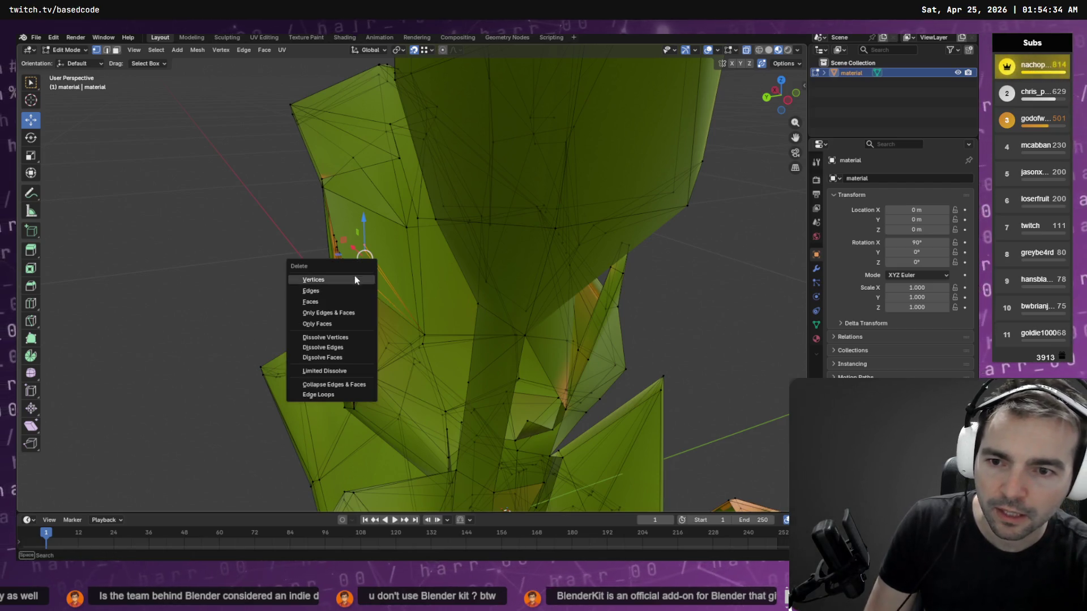
click(355, 277)
mouse_move(355, 279)
mouse_down()
mouse_move(330, 243)
mouse_move(384, 274)
mouse_move(464, 276)
mouse_move(340, 250)
mouse_move(310, 267)
mouse_up()
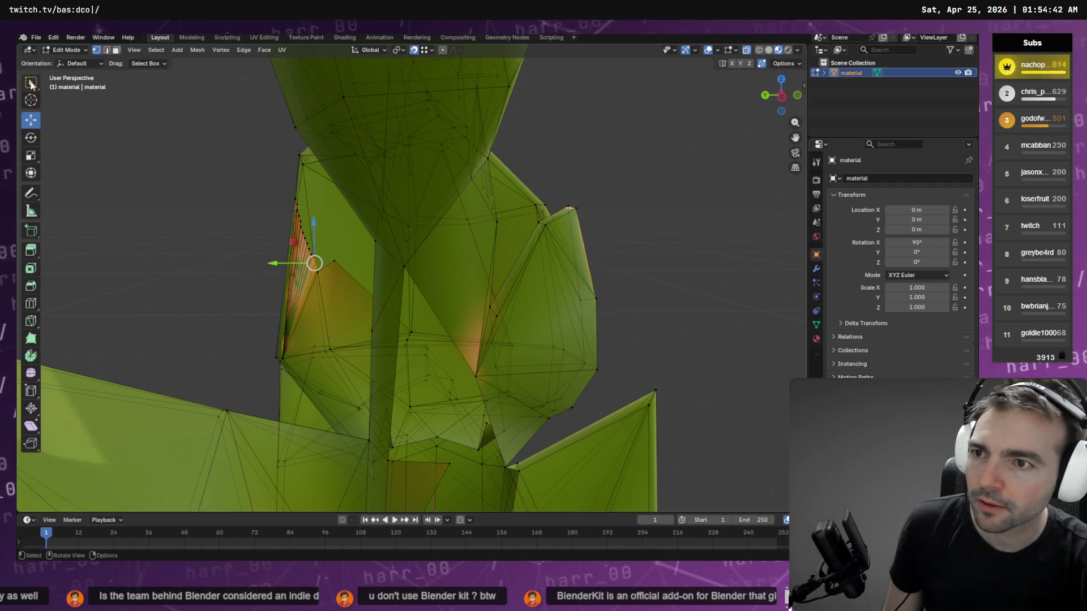
- Lasso-select and delete the faces along the left edge of the joint
drag(36, 88, 80, 128)
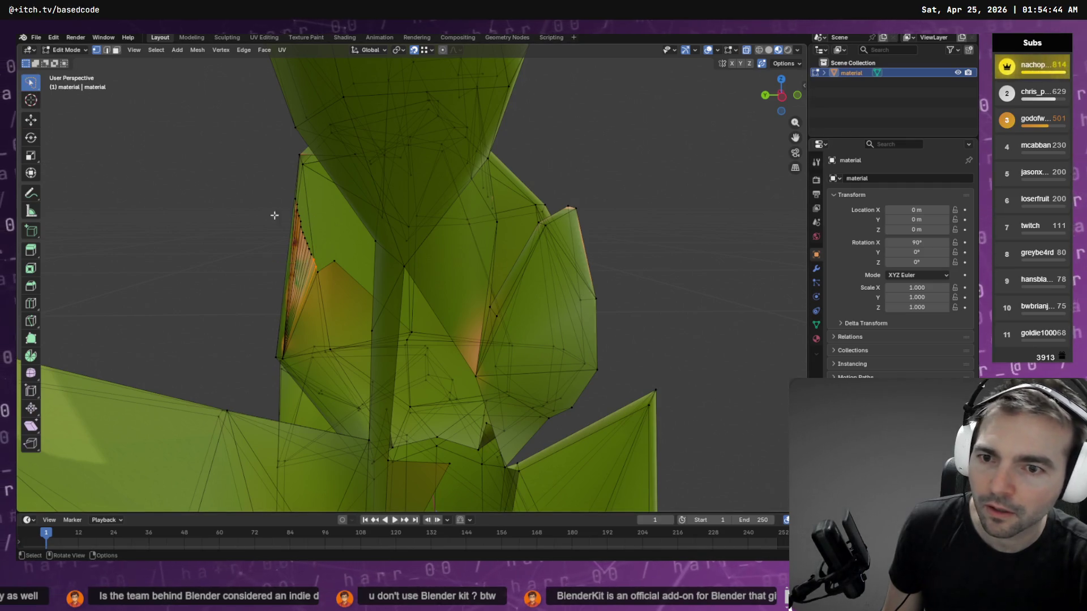
mouse_move(326, 211)
mouse_down()
mouse_move(299, 201)
mouse_move(318, 261)
mouse_up()
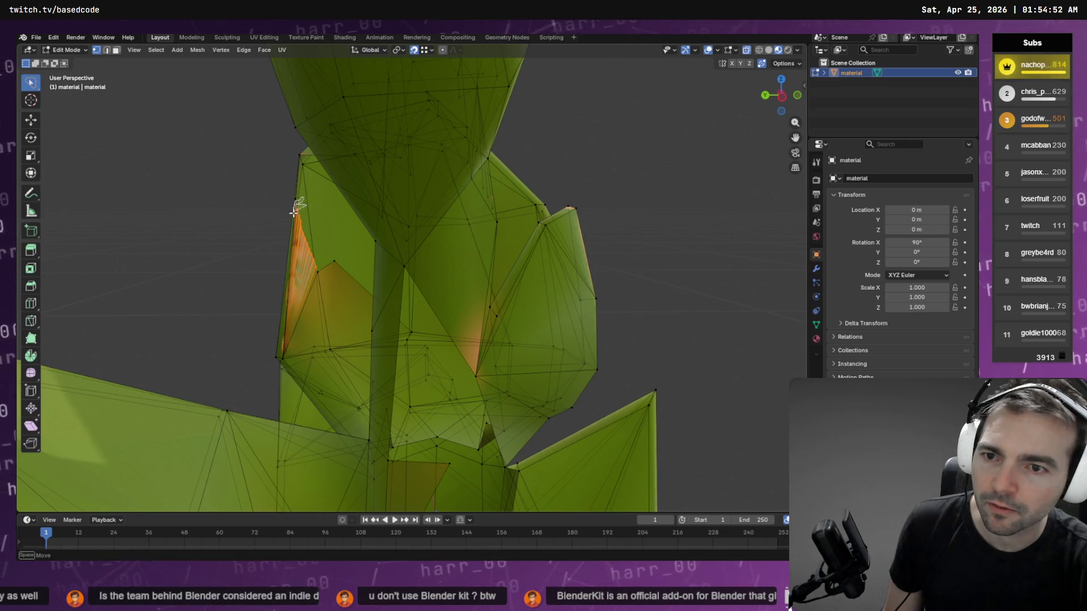
key(x)
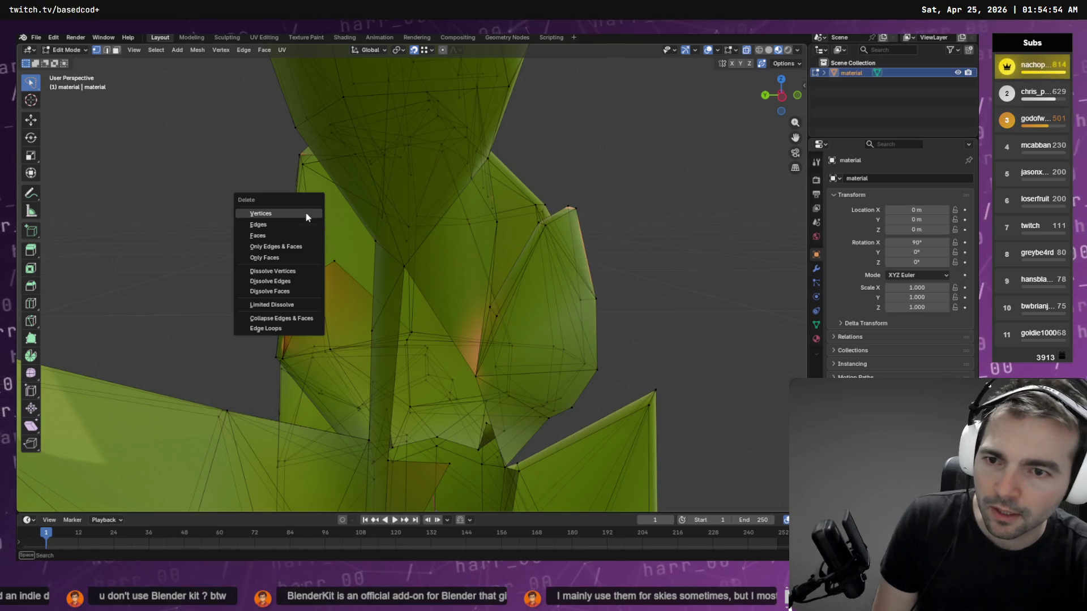
click(305, 212)
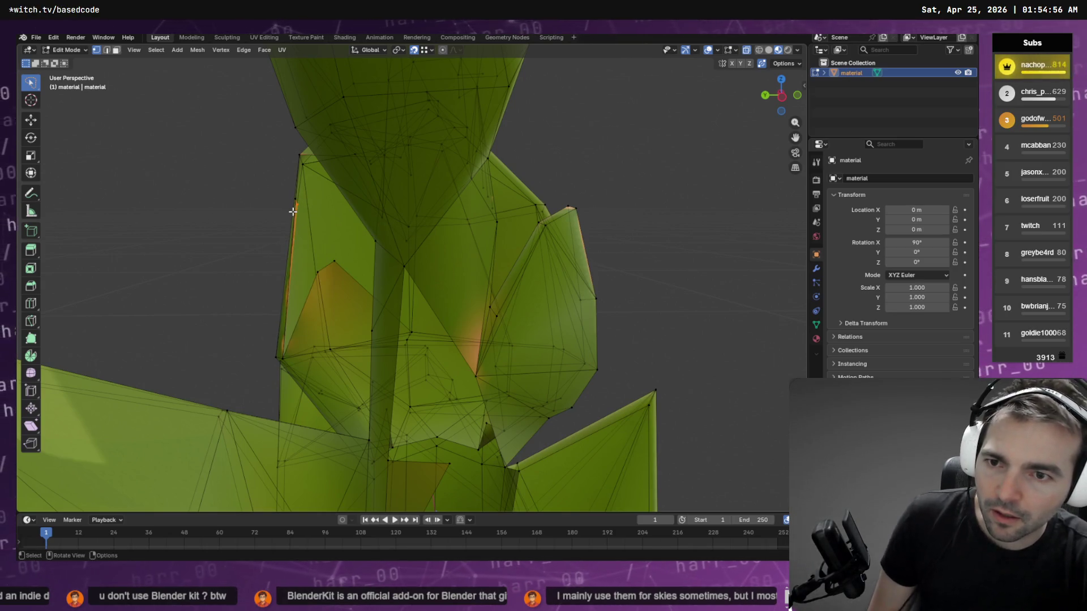
key(x)
click(293, 212)
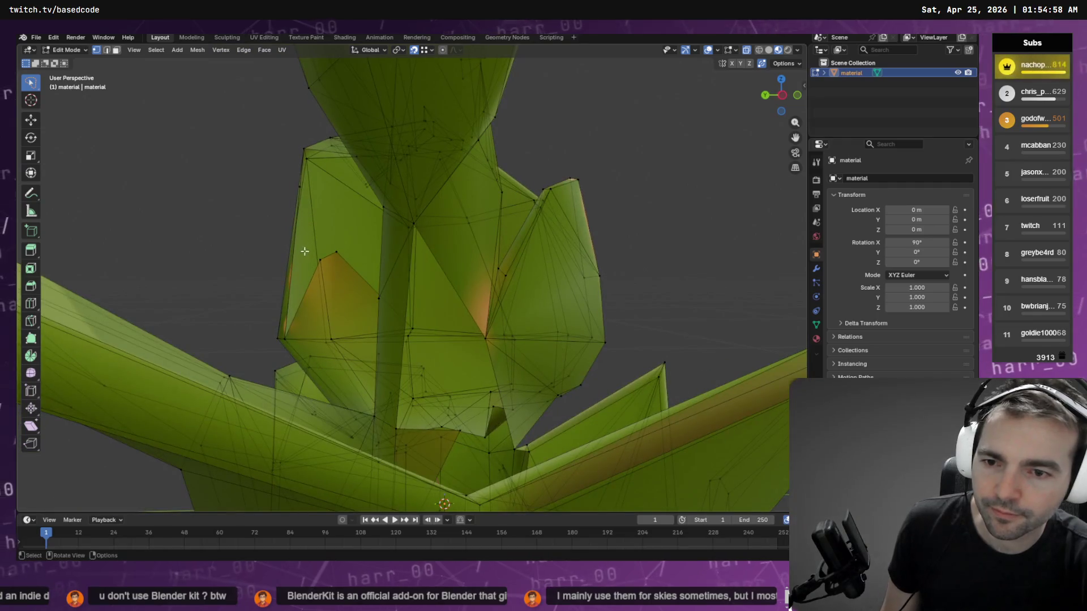
- Extrude the selected edge across the leaf-base gap and drop one vertex lower
key(2)
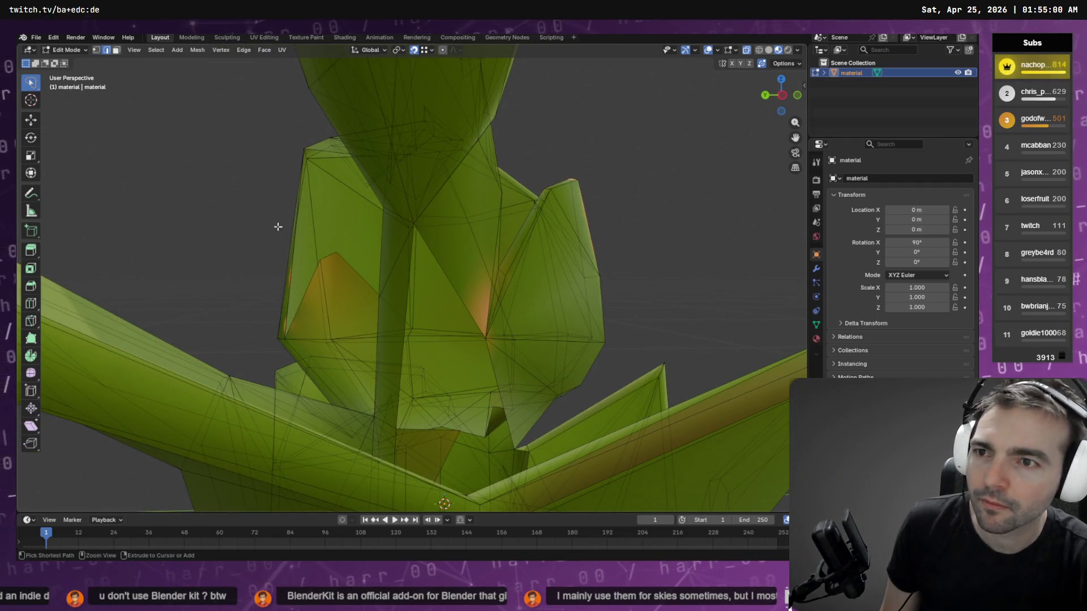
key(e)
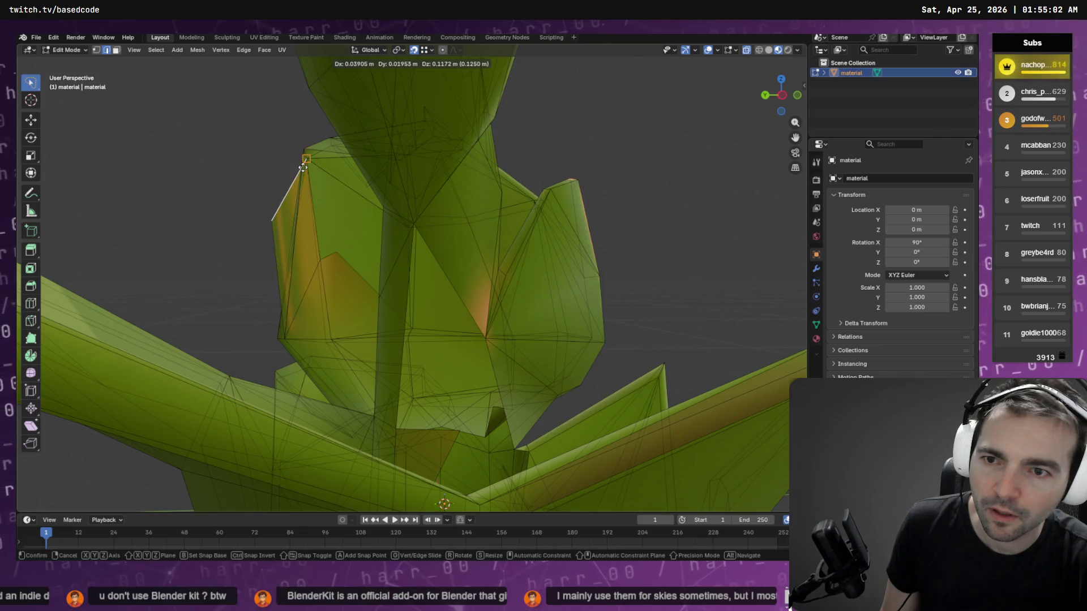
click(266, 262)
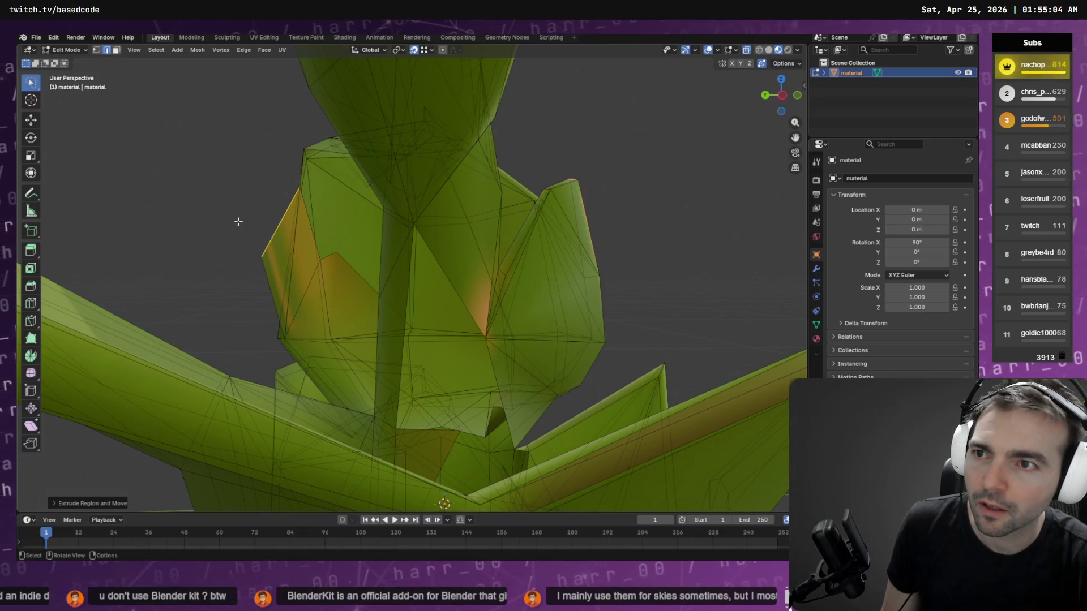
key(1)
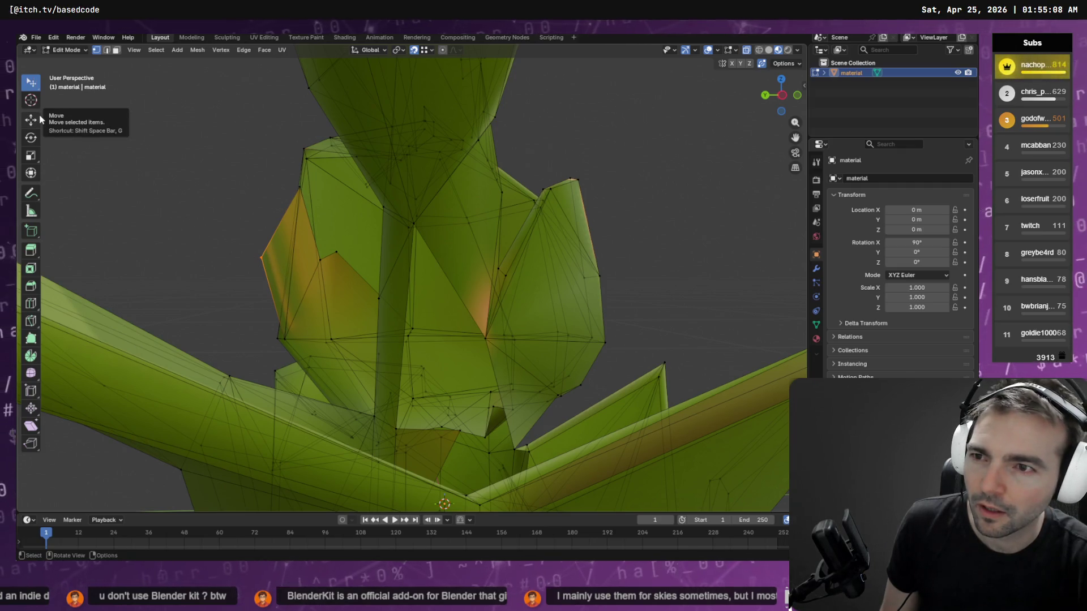
key(g)
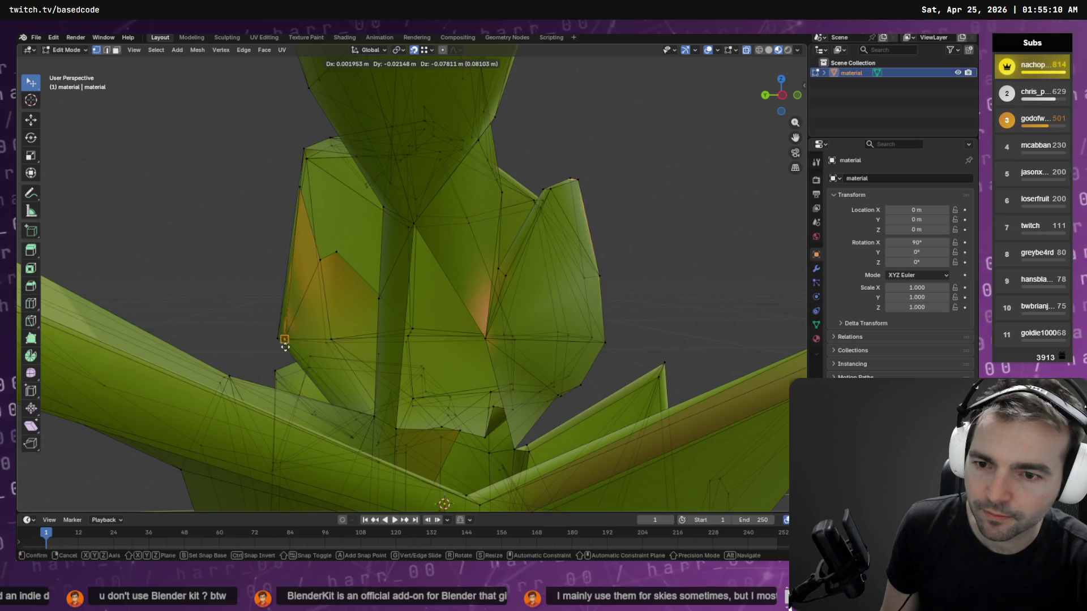
click(285, 346)
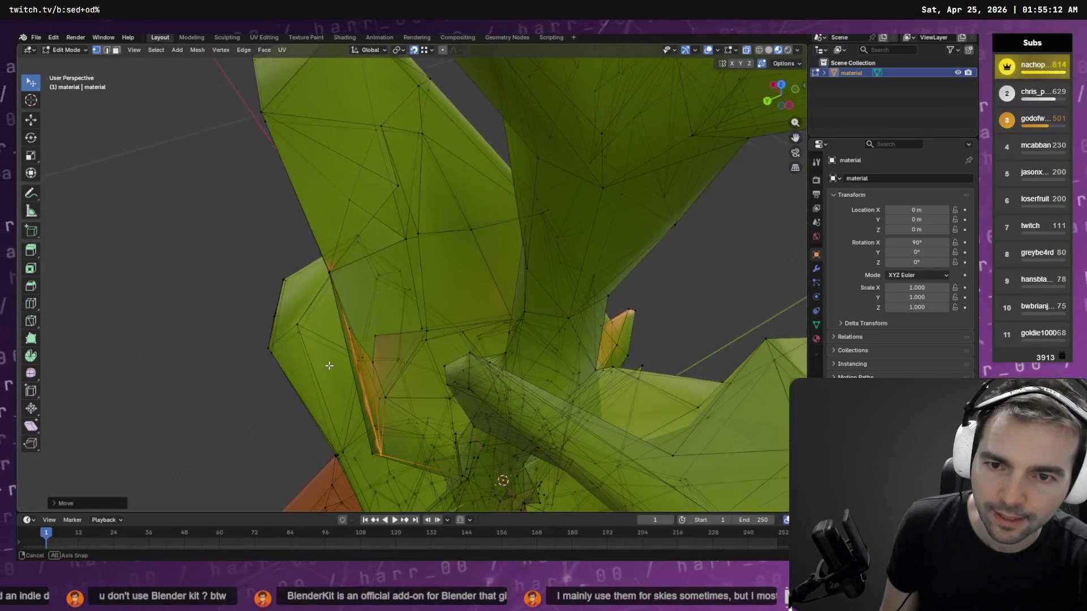
- Pull the edge beside the gap across it and reposition the new edge's lower vertex
key(2)
click(421, 262)
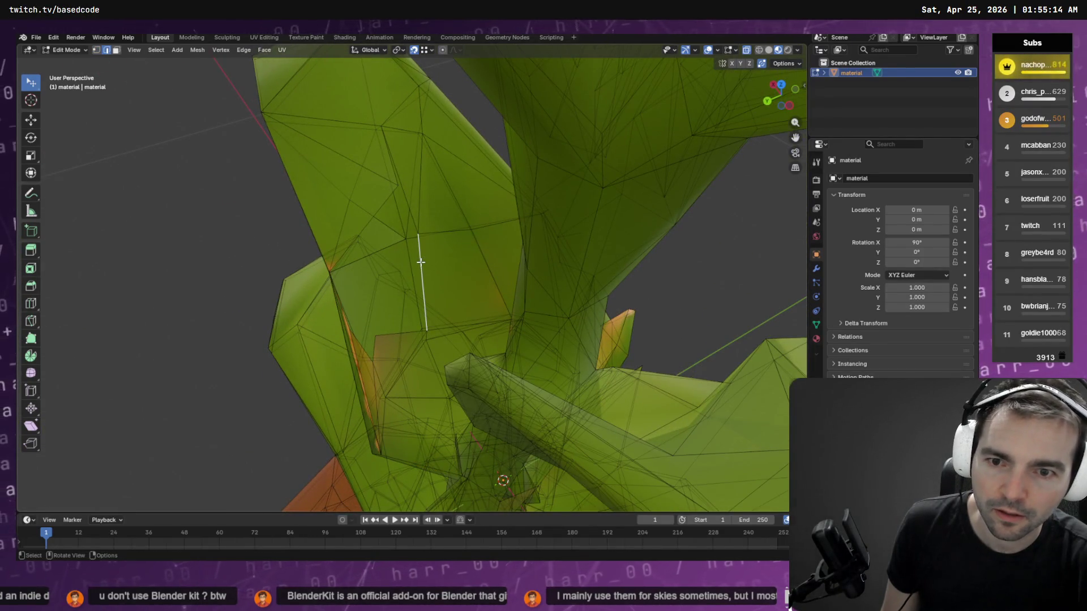
key(g)
click(396, 188)
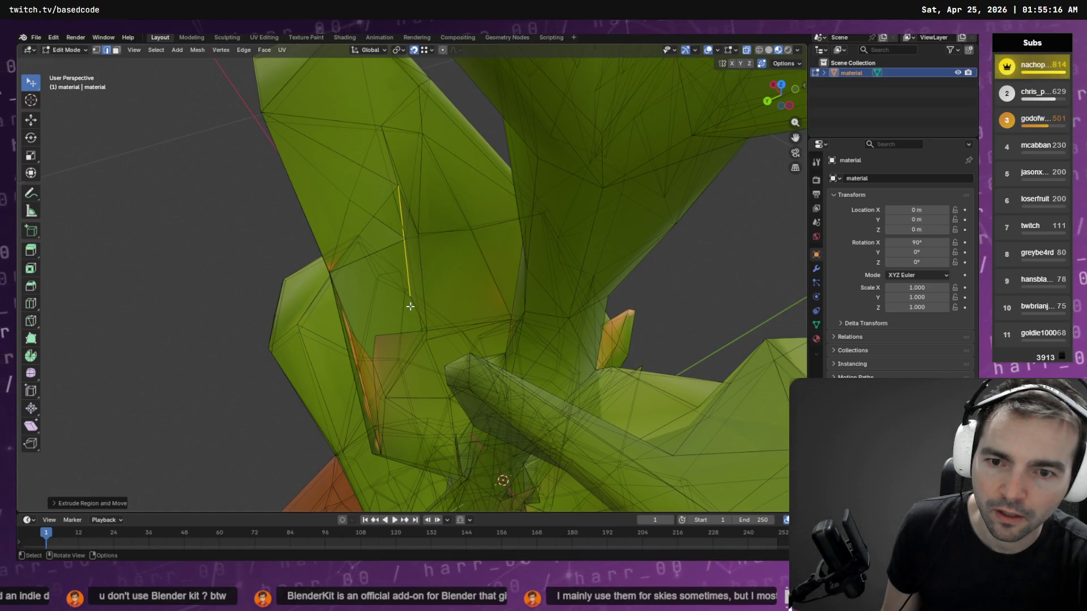
key(1)
click(409, 305)
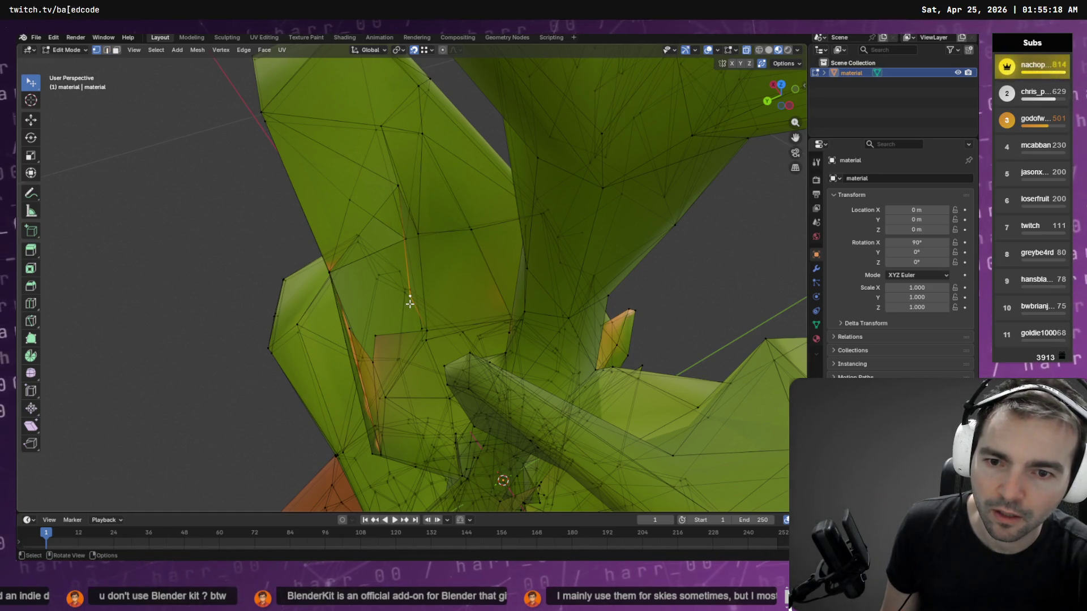
key(g)
click(409, 286)
- Move the remaining gap vertices onto the upper-left leaf corner, then view the whole plant
mouse_move(450, 298)
mouse_down()
mouse_move(426, 257)
mouse_move(394, 279)
mouse_up()
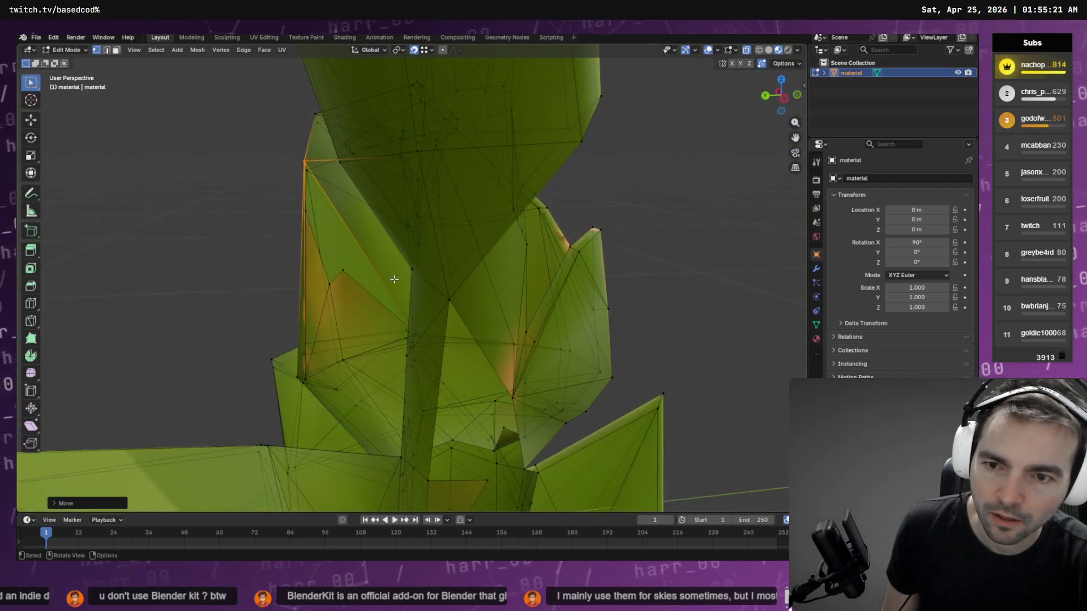
click(344, 268)
click(328, 284)
key(g)
click(343, 277)
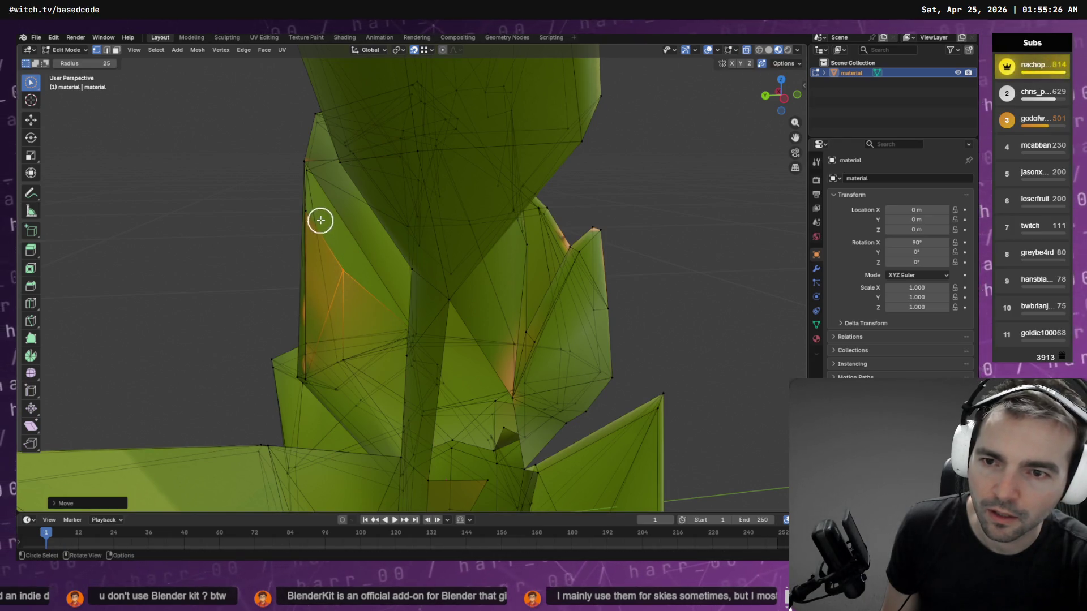
click(308, 212)
key(g)
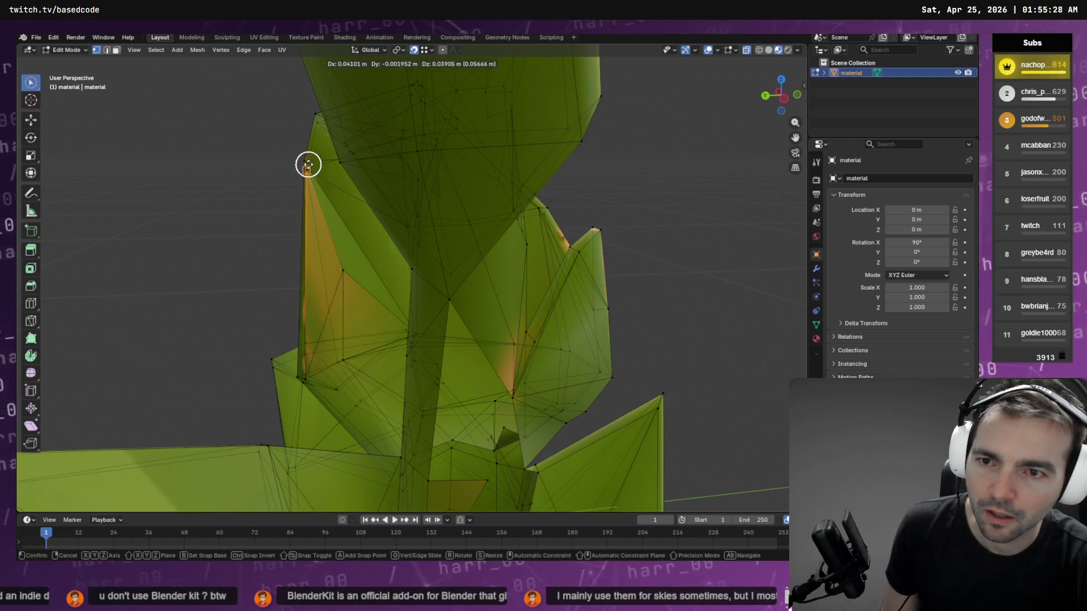
click(307, 164)
click(346, 269)
key(g)
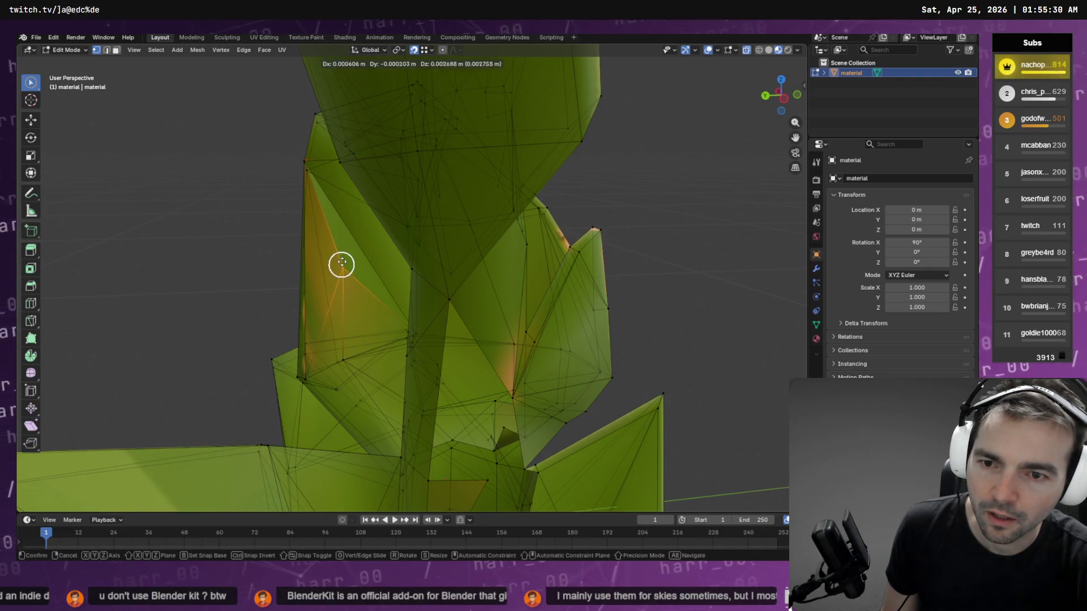
click(308, 163)
mouse_move(313, 209)
mouse_down()
mouse_move(374, 260)
mouse_move(352, 271)
mouse_move(404, 265)
mouse_move(478, 209)
mouse_move(519, 265)
mouse_move(405, 279)
mouse_move(292, 260)
mouse_move(226, 266)
mouse_move(235, 283)
mouse_move(364, 300)
mouse_move(459, 296)
mouse_move(422, 289)
mouse_move(427, 371)
mouse_move(453, 275)
mouse_up()
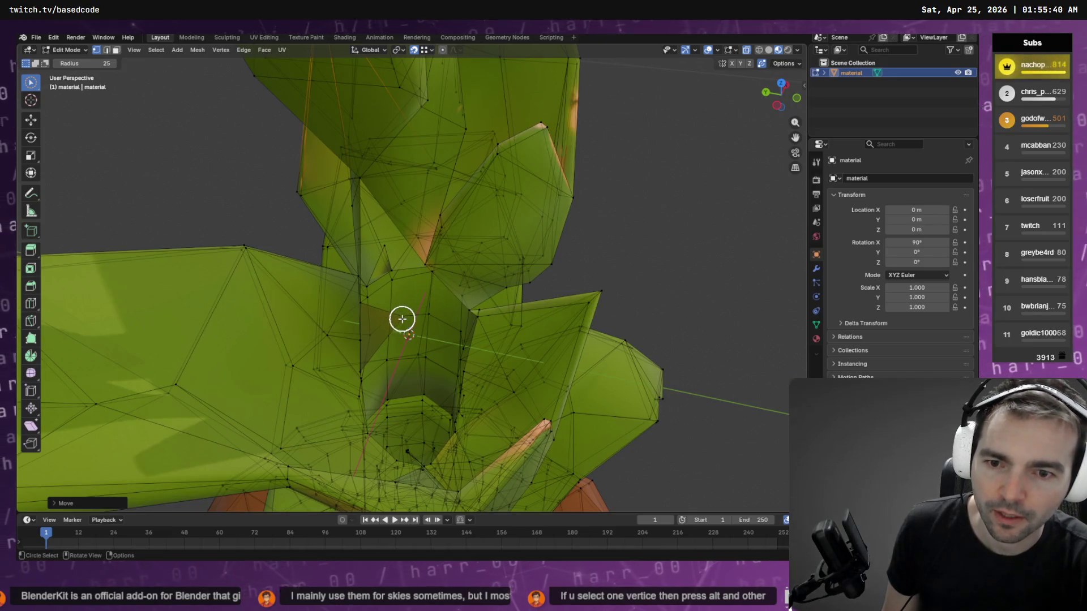
- Extend an edge across the leaf-base gap and place its end vertex on the stalk corner
mouse_move(400, 240)
mouse_down()
mouse_move(436, 245)
mouse_move(436, 223)
mouse_up()
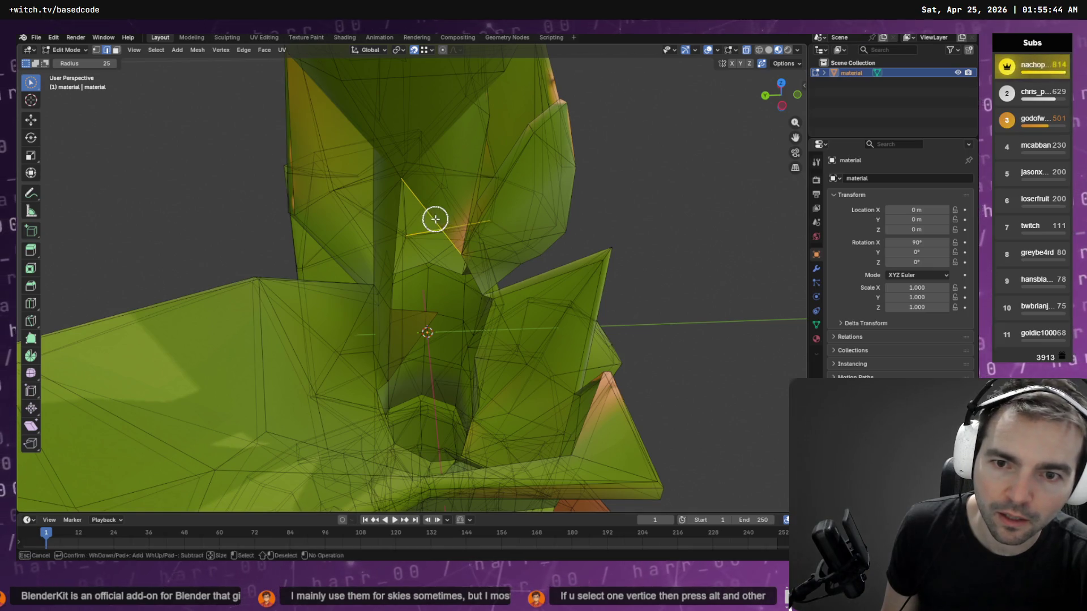
key(g)
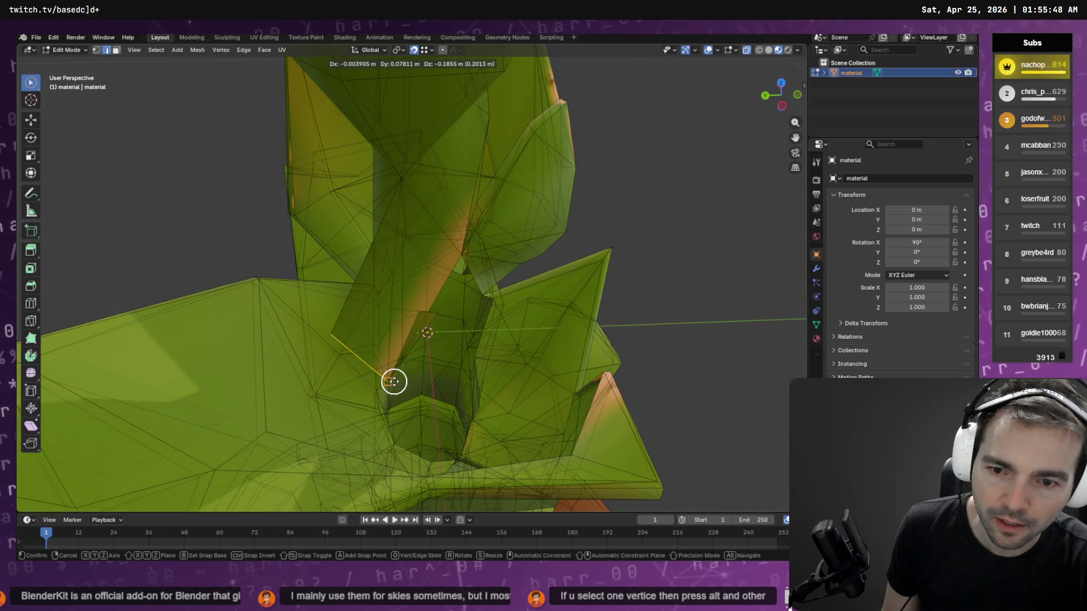
click(385, 383)
mouse_move(385, 384)
mouse_down()
mouse_move(417, 345)
mouse_move(400, 327)
mouse_move(437, 345)
mouse_move(403, 327)
mouse_up()
key(1)
click(318, 318)
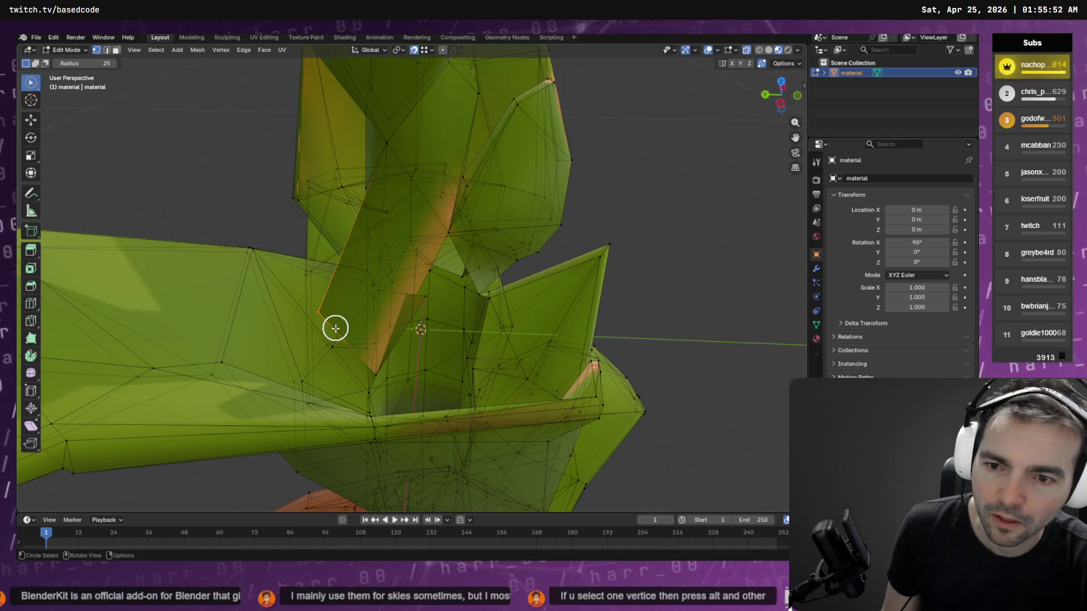
key(g)
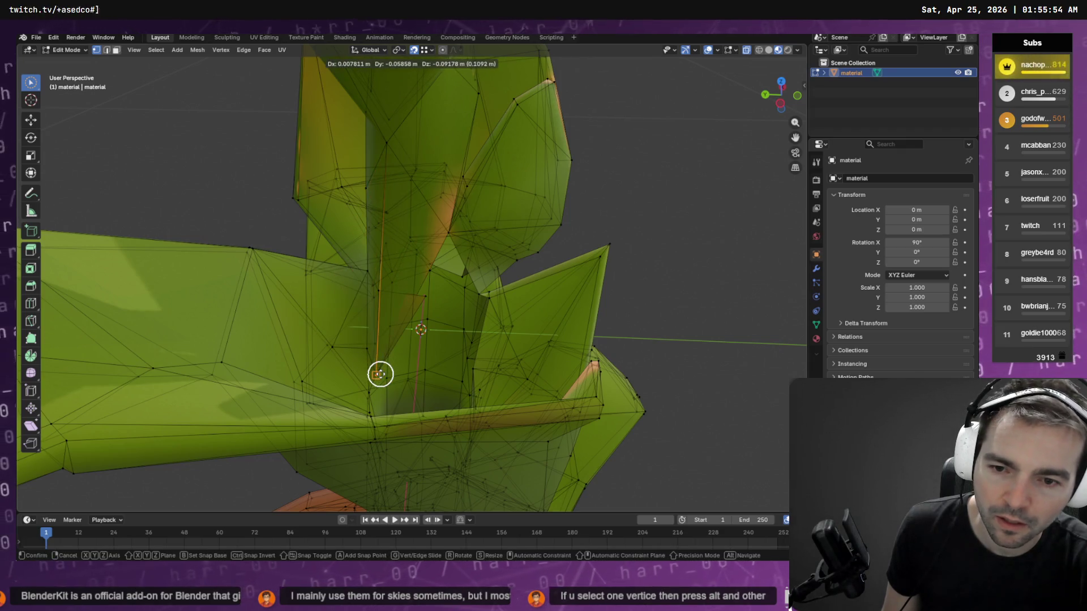
click(379, 373)
- From another angle, raise the vertex to the top of the gap
mouse_move(464, 364)
mouse_down()
mouse_move(495, 355)
mouse_move(478, 359)
mouse_move(444, 288)
mouse_move(505, 337)
mouse_move(497, 325)
mouse_up()
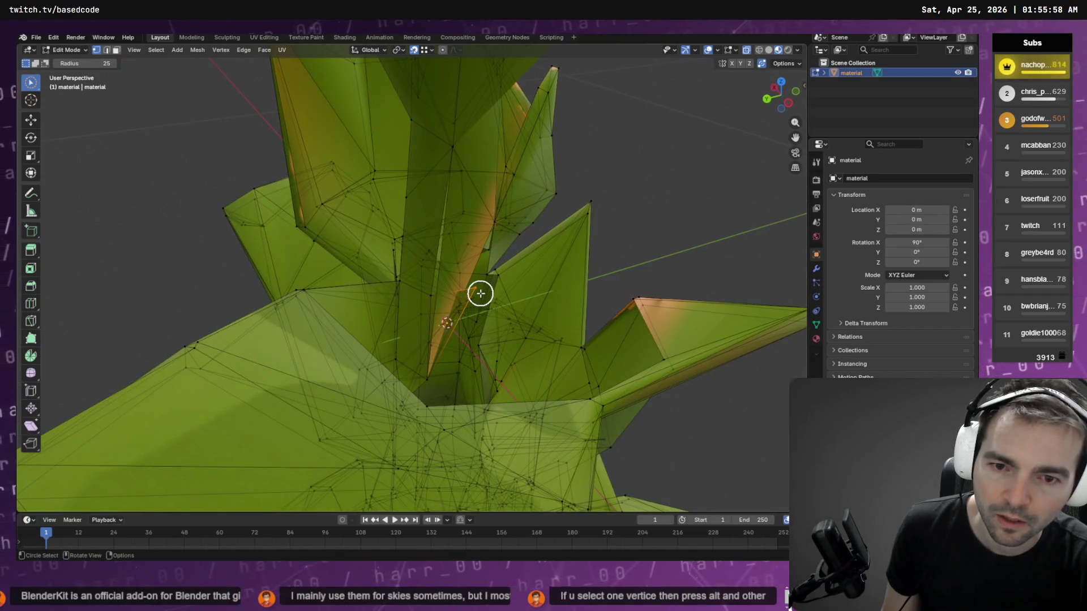
mouse_move(427, 294)
mouse_down()
mouse_move(521, 298)
mouse_move(492, 288)
mouse_move(517, 303)
mouse_up()
key(g)
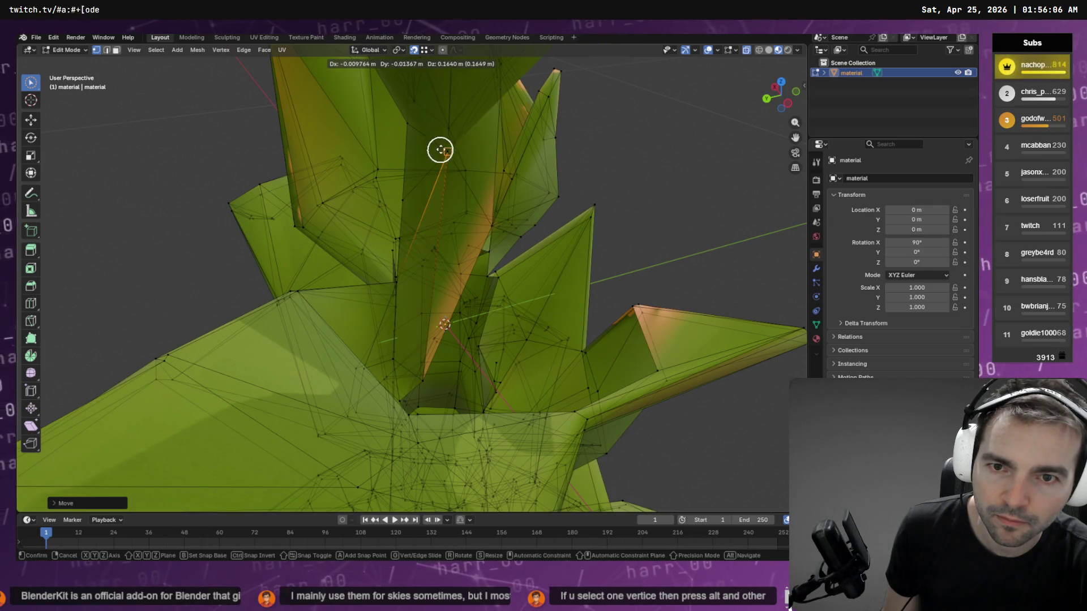
click(444, 151)
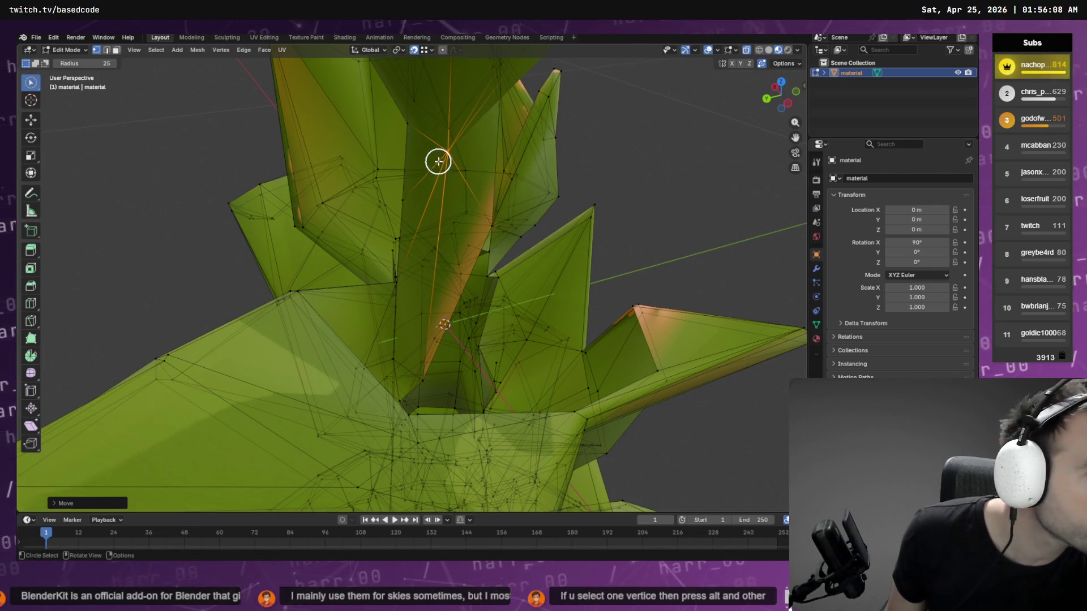
- Approve Codex's dotnet build in the terminal and return to the corn stalk
key(alt+Tab)
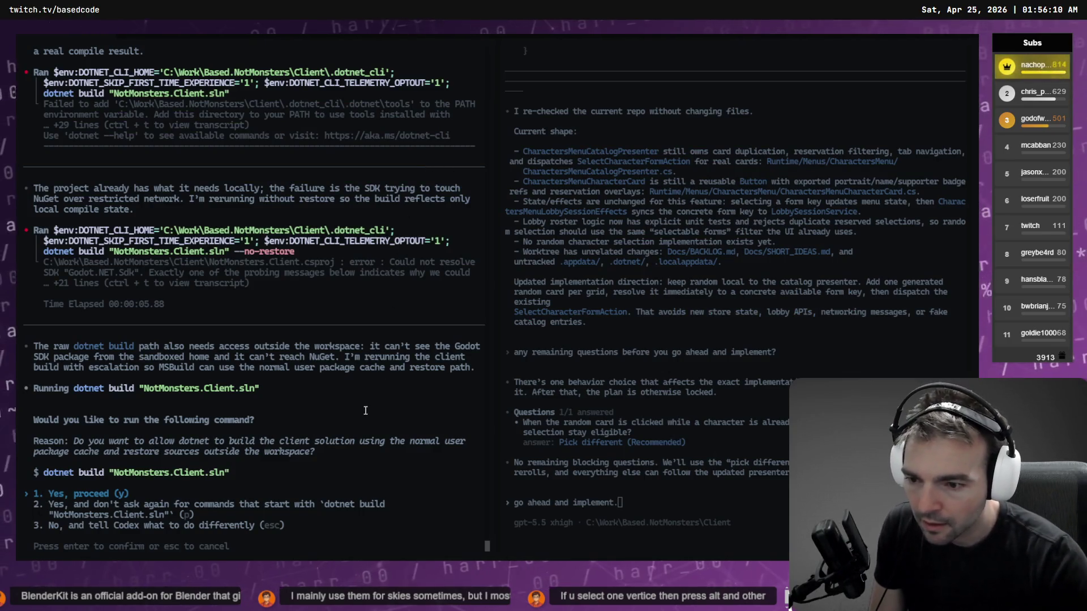
key(Return)
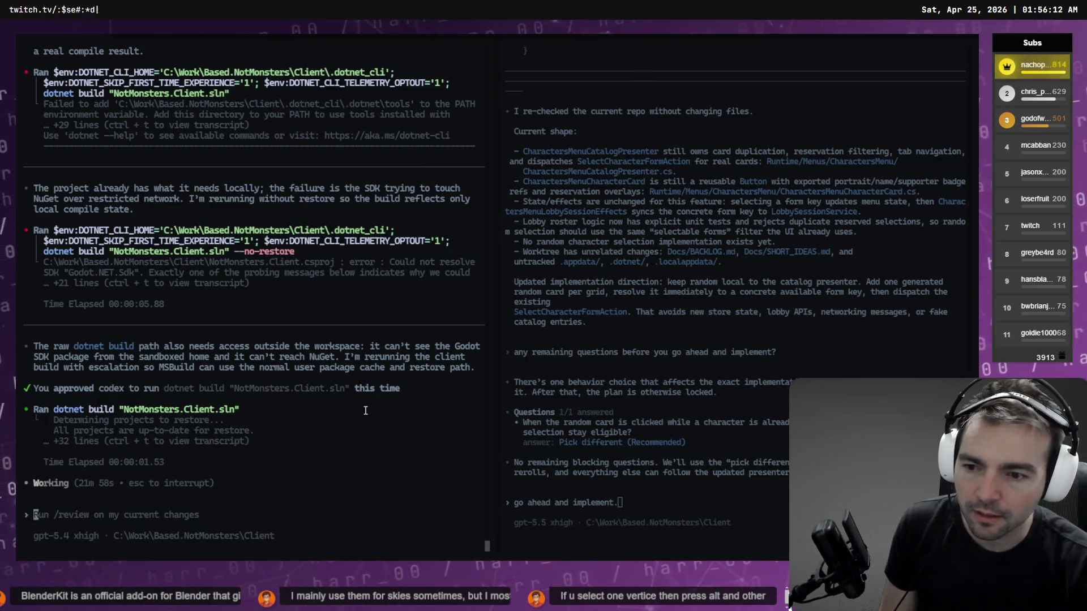
key(alt+Tab)
mouse_move(689, 291)
mouse_down()
mouse_move(568, 259)
mouse_move(646, 284)
mouse_move(653, 316)
mouse_move(589, 277)
mouse_move(570, 300)
mouse_move(623, 306)
mouse_up()
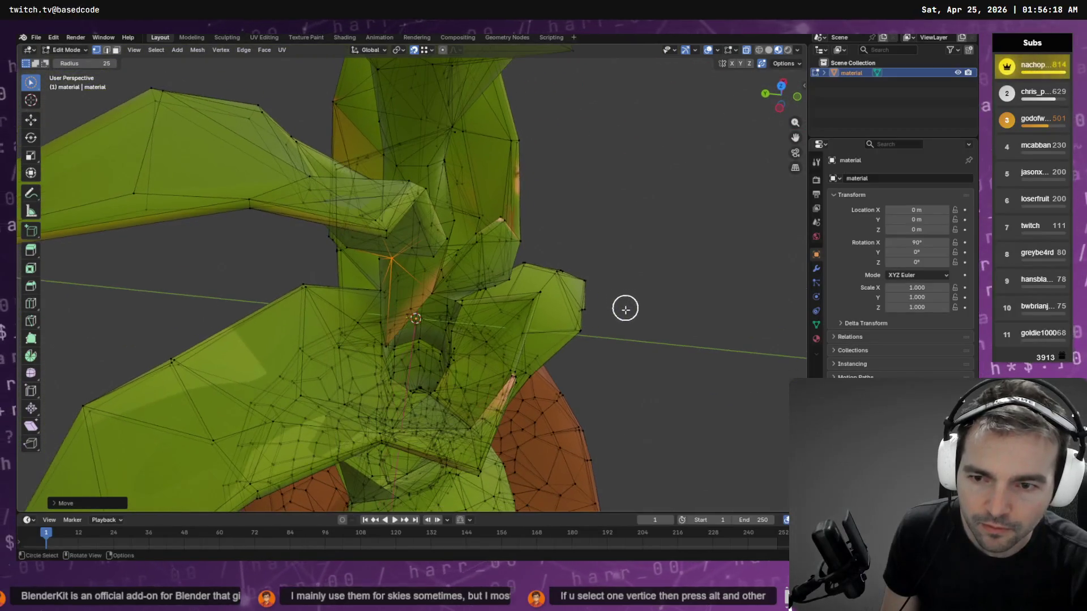
- Switch to solid shading and extrude the stalk-base edge twice up into the gap
click(413, 379)
mouse_move(445, 379)
mouse_down()
mouse_move(407, 364)
mouse_move(432, 393)
mouse_move(415, 413)
mouse_move(390, 401)
mouse_up()
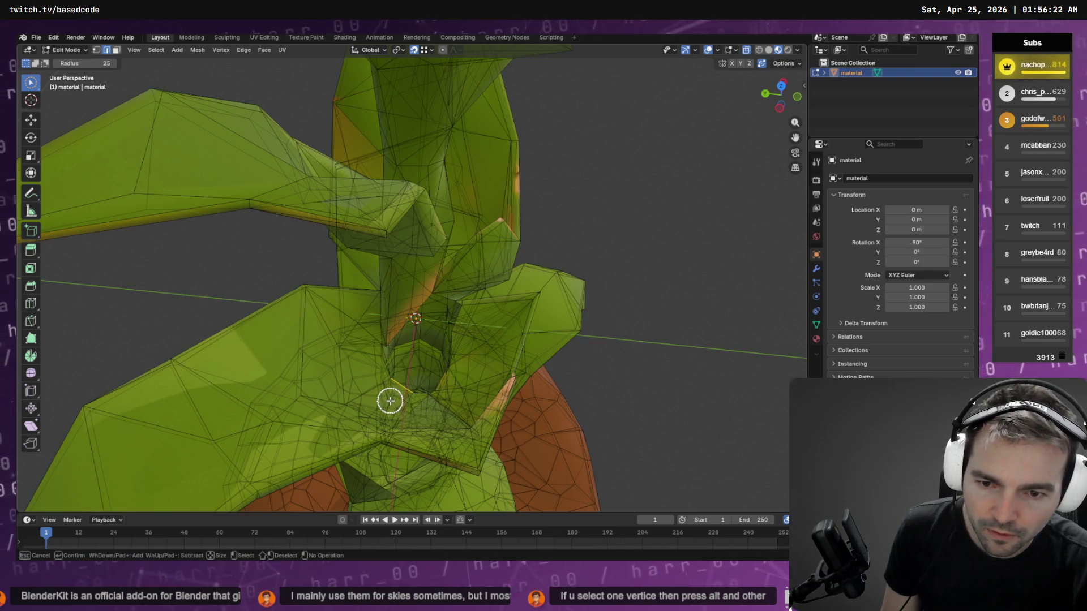
click(749, 51)
mouse_move(582, 260)
mouse_down()
mouse_move(606, 255)
mouse_move(491, 298)
mouse_up()
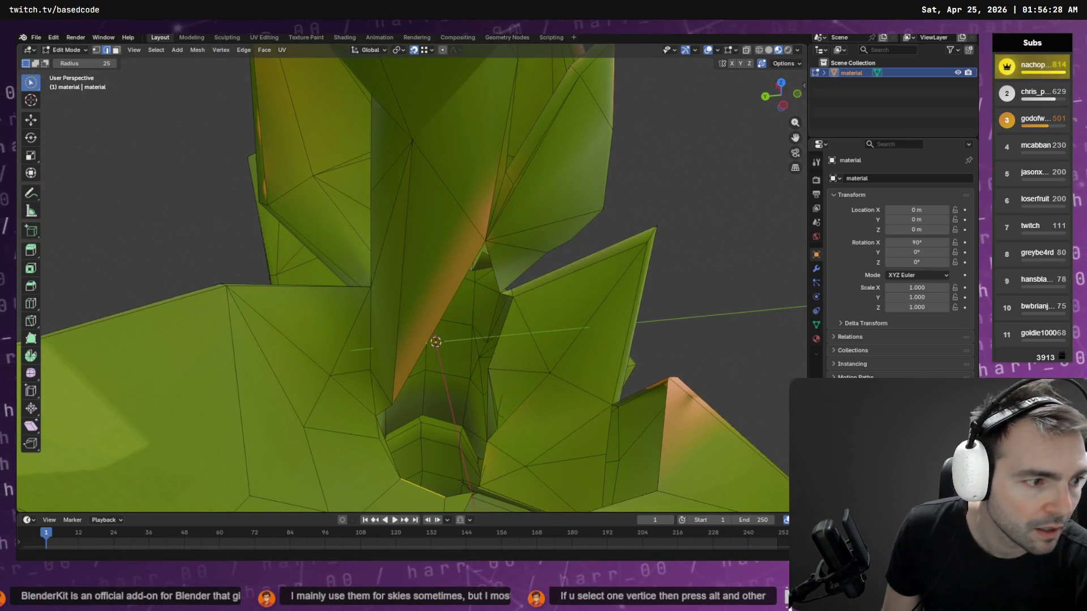
key(e)
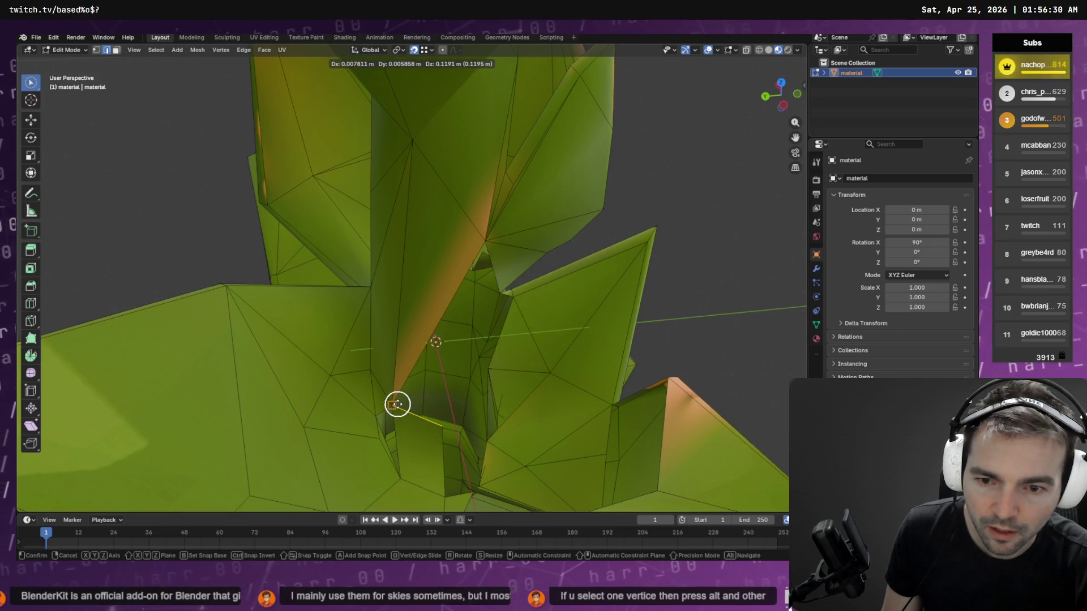
click(397, 404)
key(e)
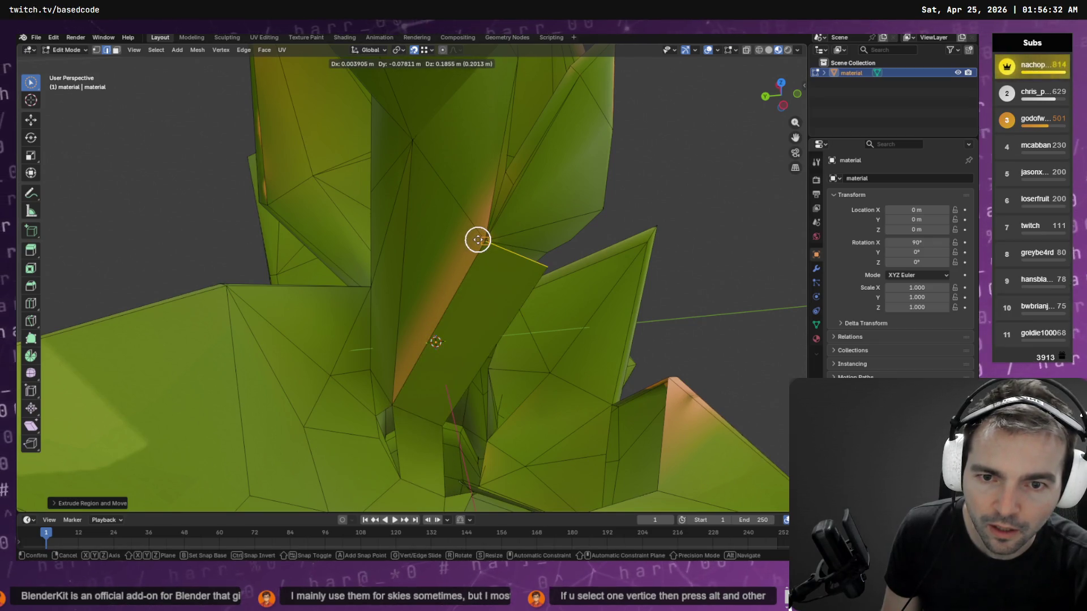
click(478, 239)
- Reposition the new vertex, then slide the gap vertex along the X axis
key(1)
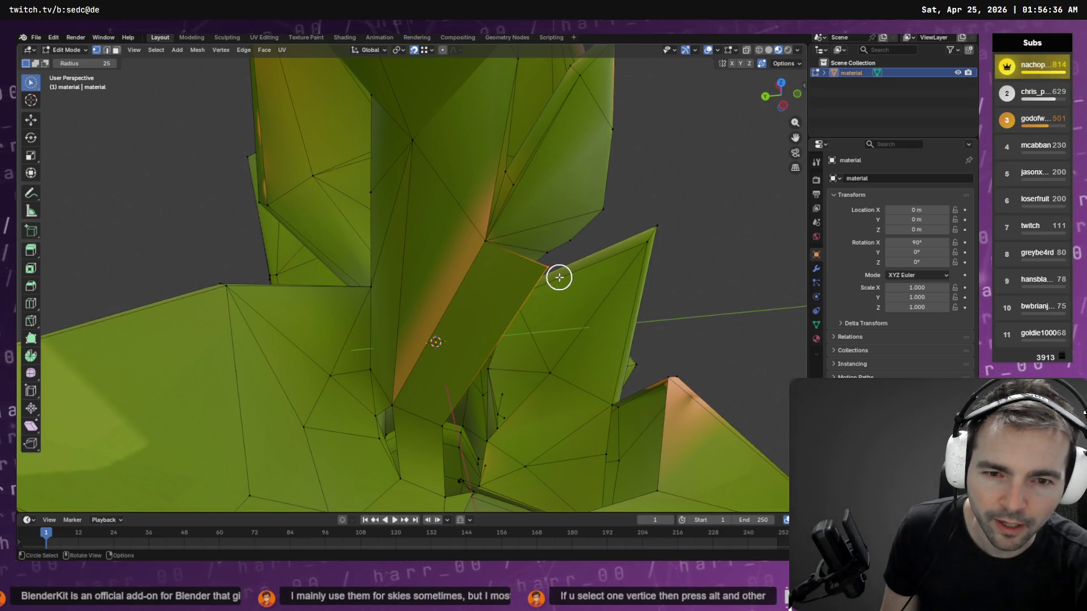
key(g)
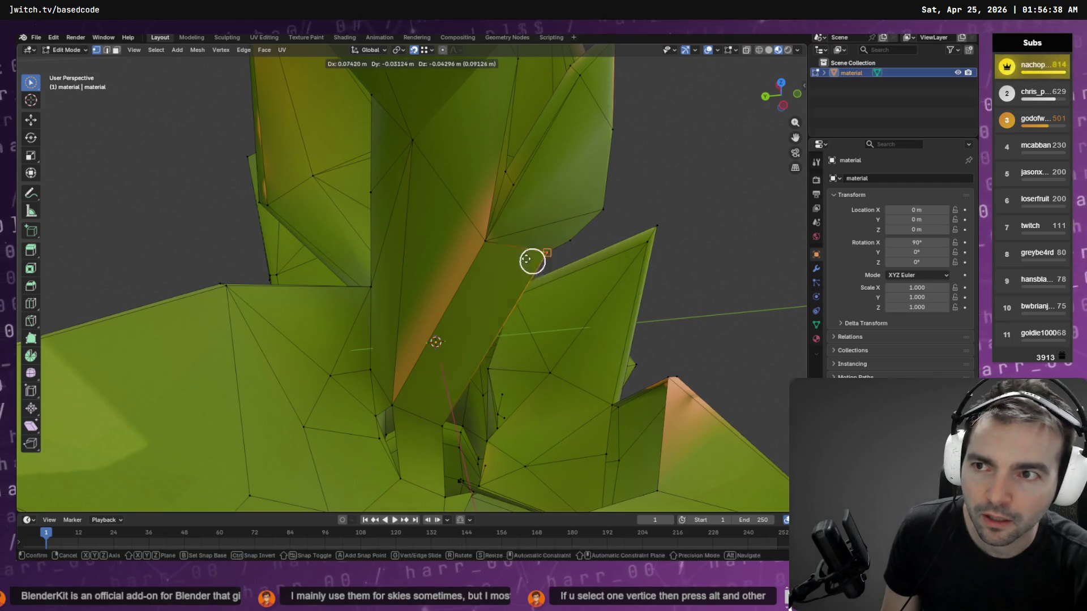
click(493, 241)
mouse_move(490, 246)
mouse_down()
mouse_move(473, 311)
mouse_move(447, 303)
mouse_move(458, 310)
mouse_move(477, 291)
mouse_move(449, 303)
mouse_up()
click(433, 277)
key(g)
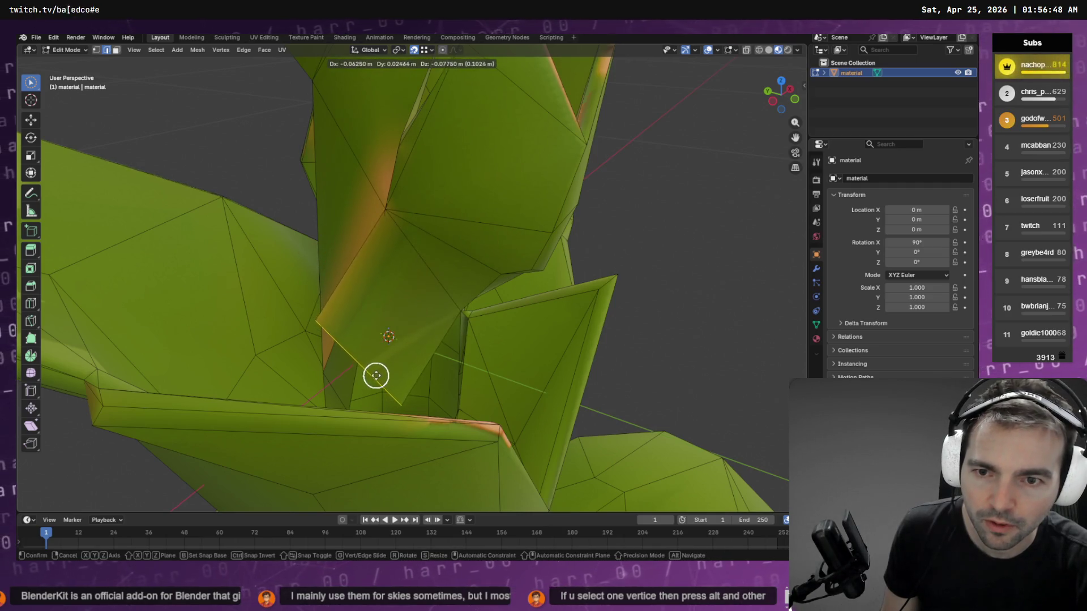
key(z)
key(x)
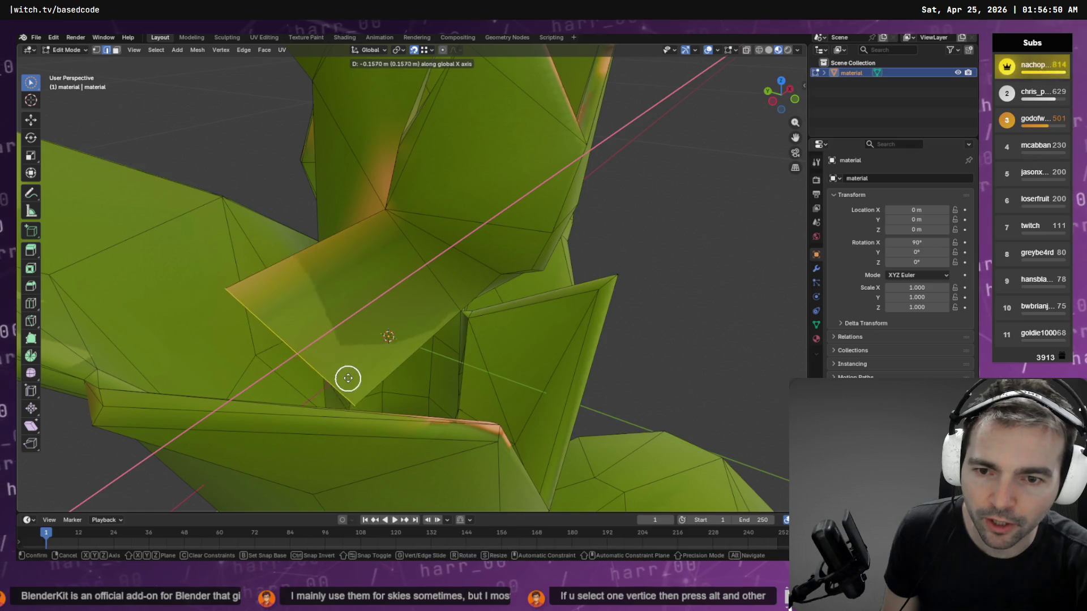
click(348, 411)
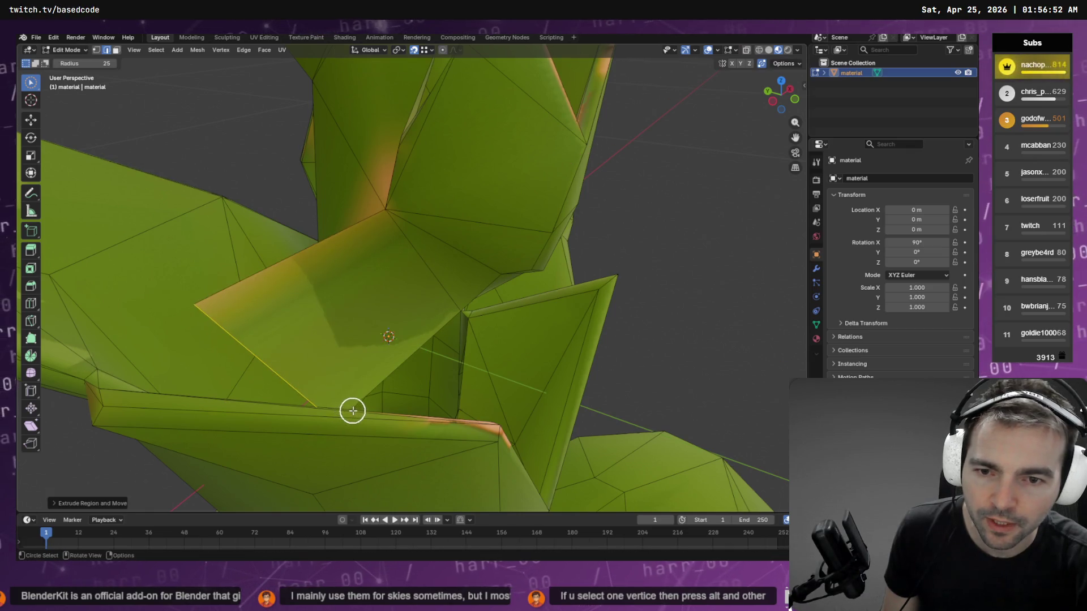
- Move the gap's lower vertices down onto the stalk base to close it
key(g)
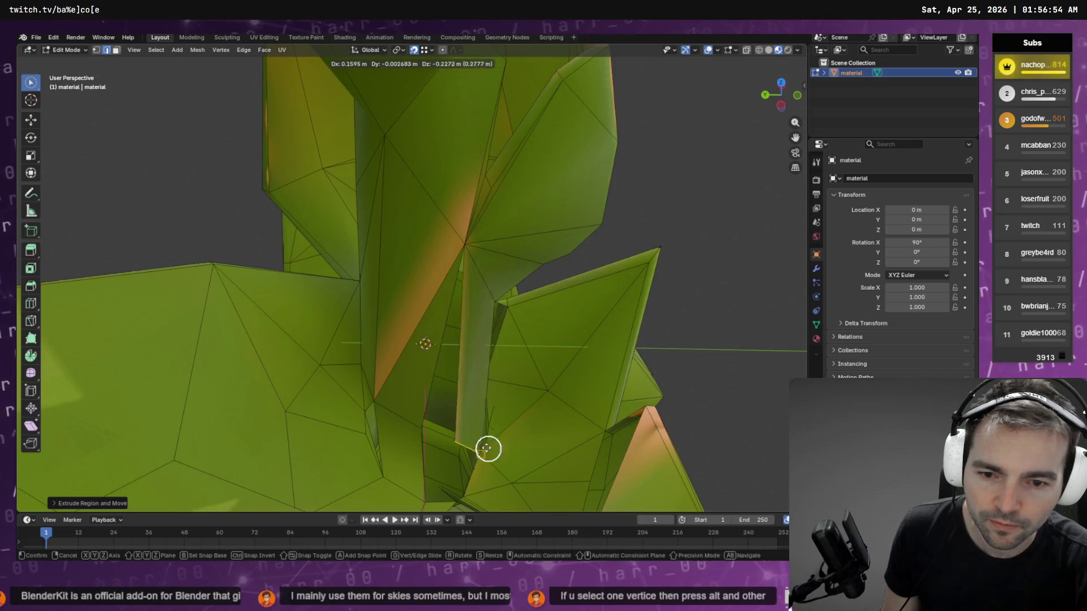
click(415, 428)
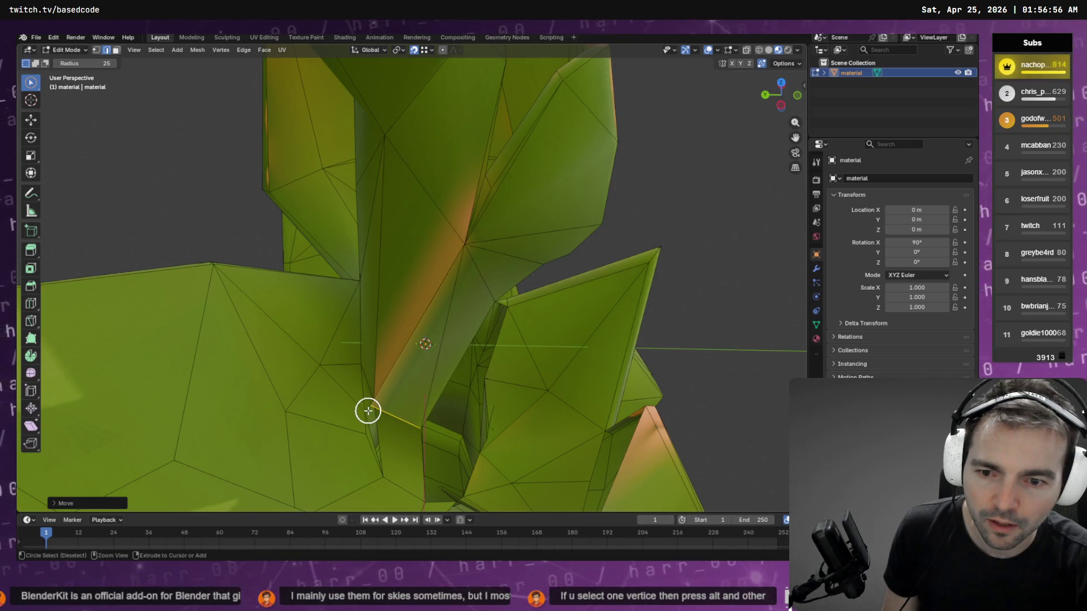
key(1)
click(370, 408)
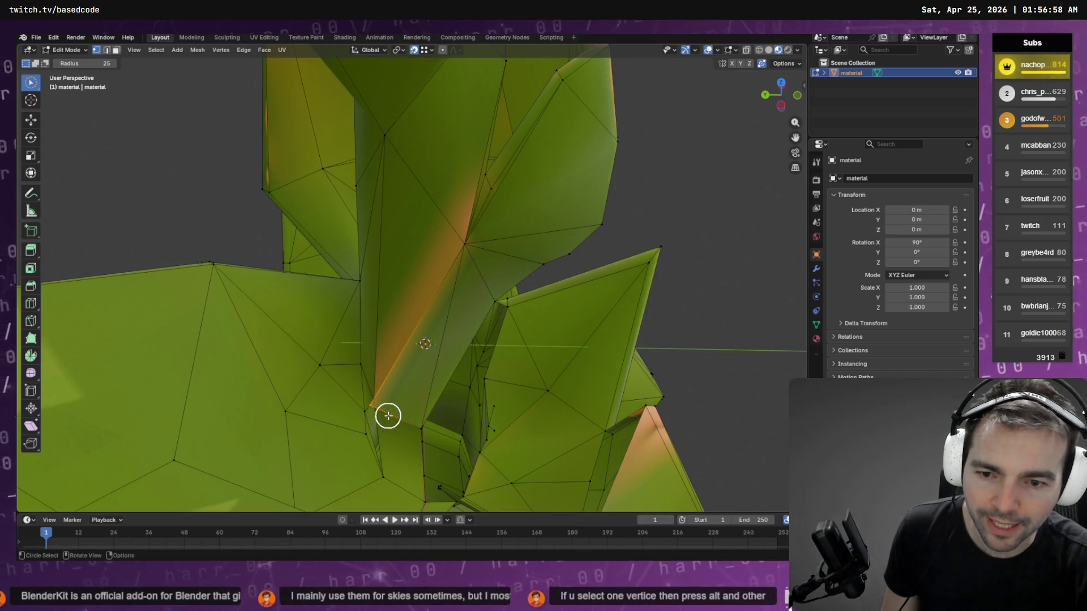
key(g)
click(423, 427)
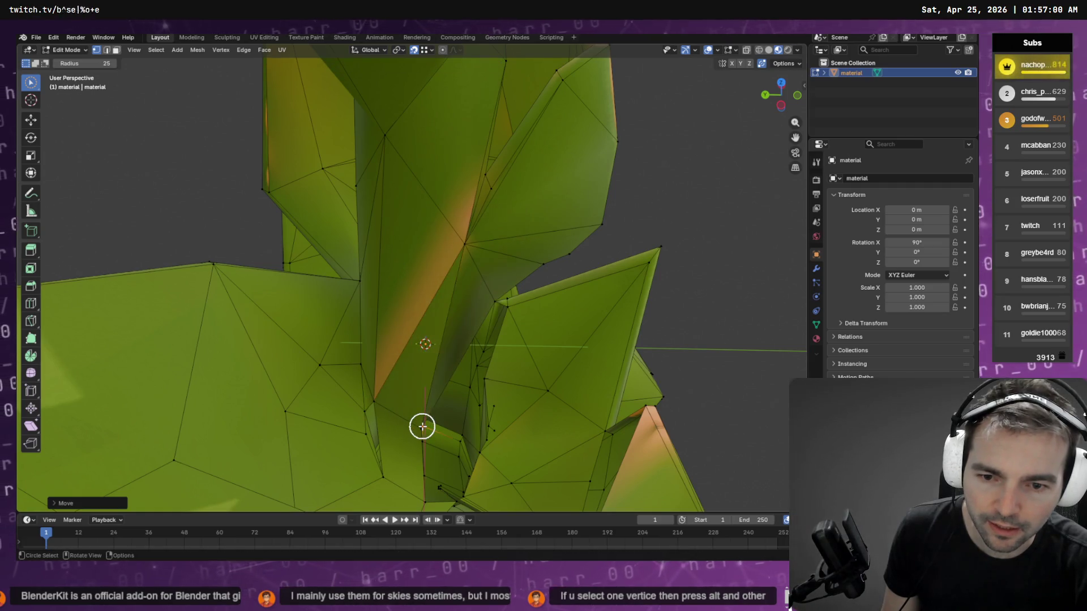
key(g)
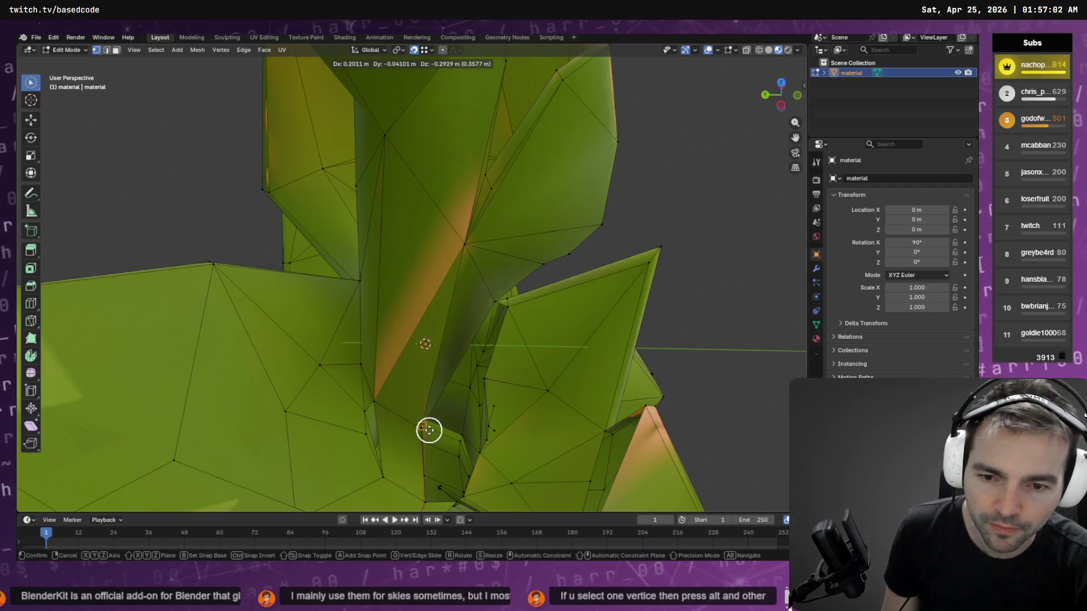
click(420, 426)
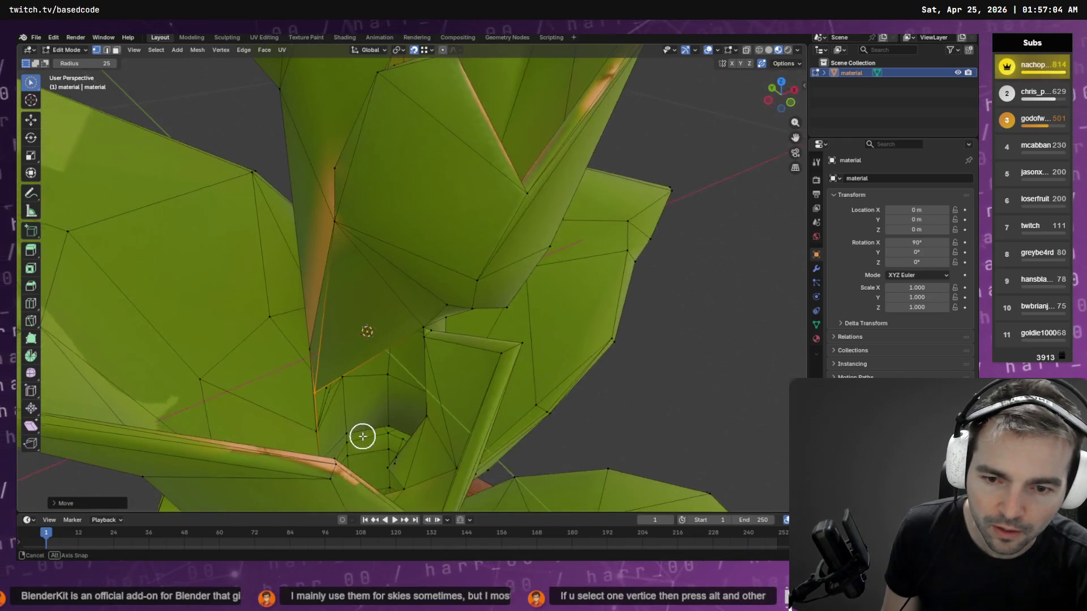
- Select the vertices around the stalk gap, grow the selection, then clear it
click(376, 463)
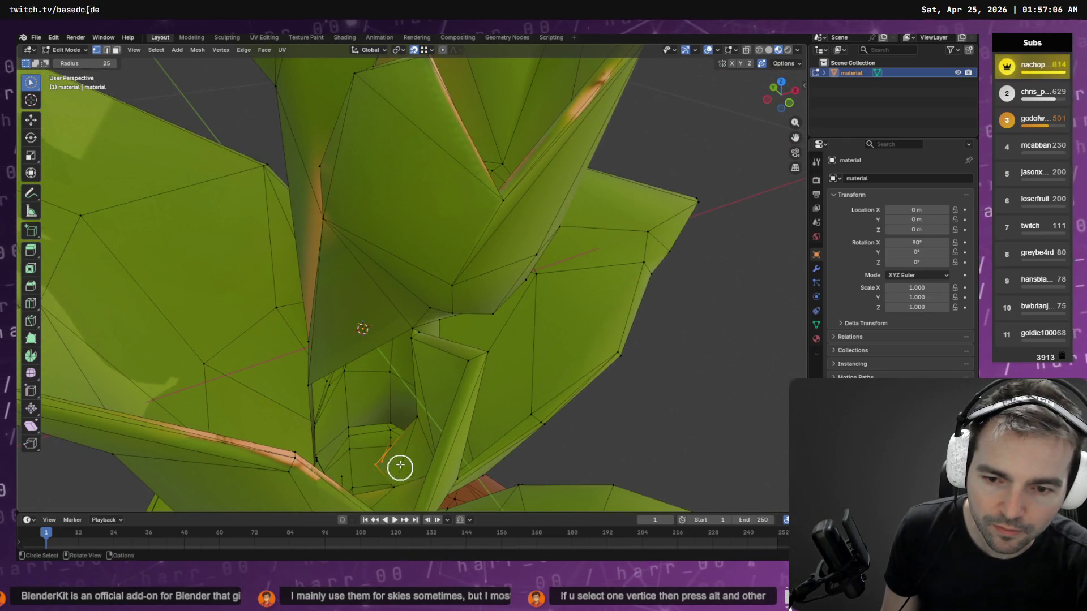
mouse_move(403, 437)
mouse_down()
mouse_move(396, 413)
mouse_move(398, 466)
mouse_move(402, 451)
mouse_up()
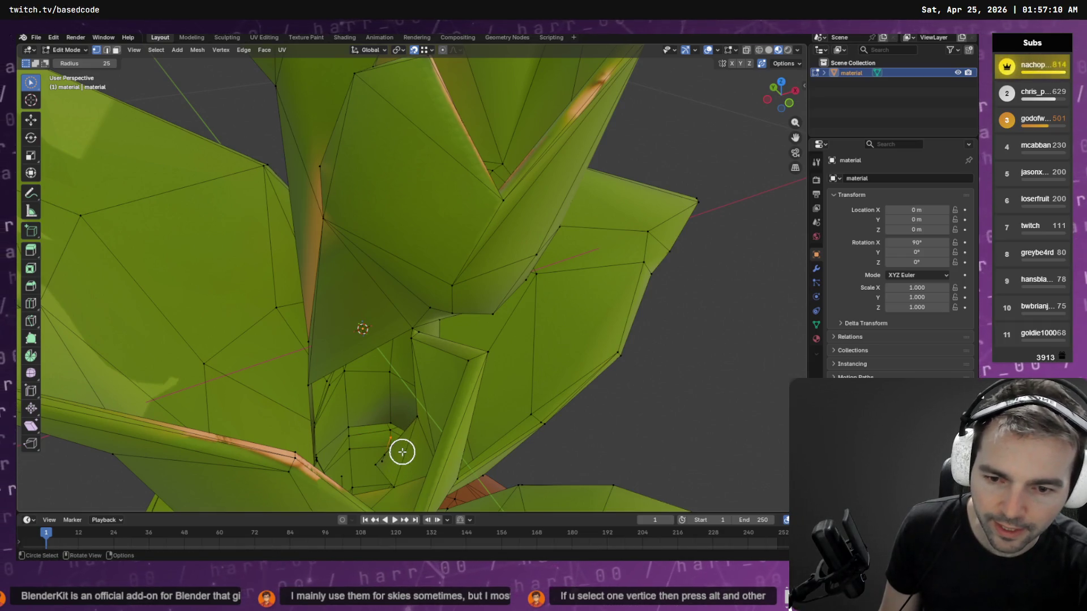
key(q)
click(392, 406)
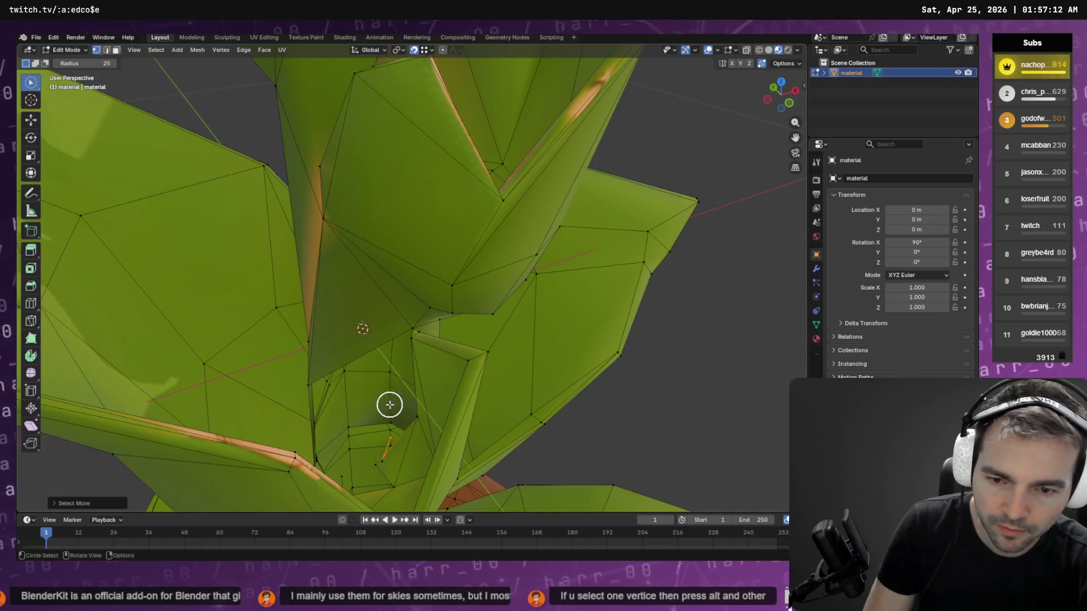
key(q)
click(380, 416)
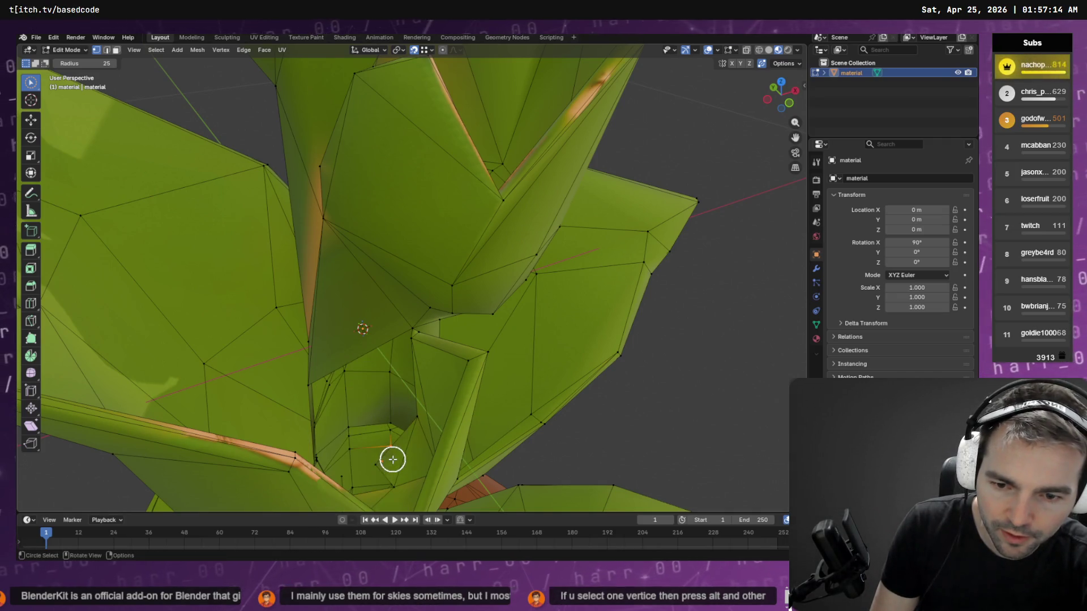
- Dismiss the delete menu and orbit out to see the whole plant
key(q)
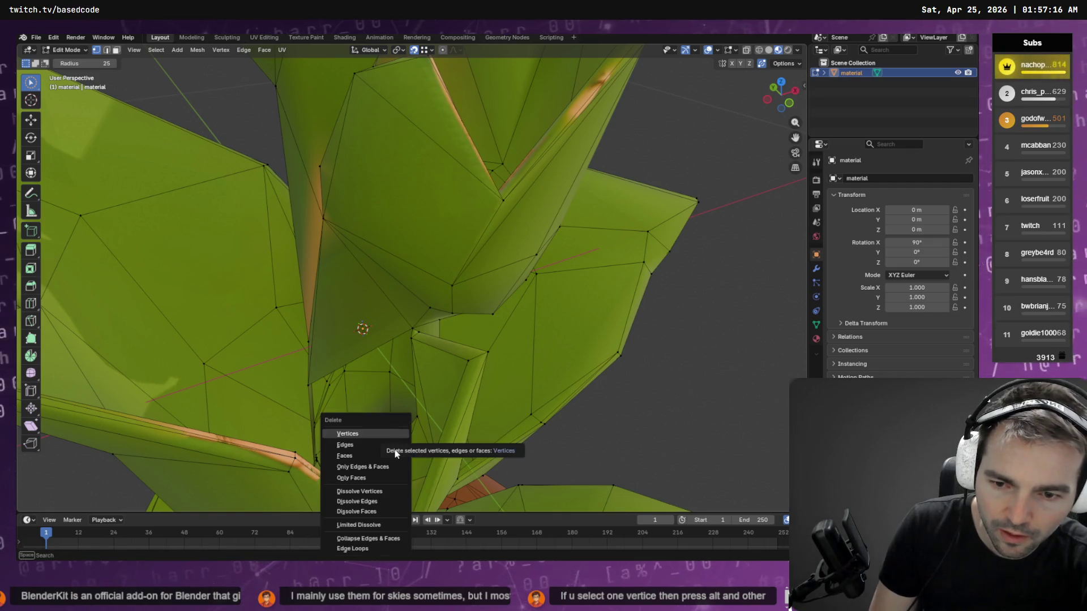
key(Escape)
mouse_move(437, 442)
mouse_down()
mouse_move(456, 454)
mouse_move(456, 429)
mouse_move(368, 442)
mouse_move(403, 420)
mouse_move(385, 381)
mouse_move(398, 449)
mouse_move(415, 320)
mouse_move(510, 240)
mouse_move(583, 323)
mouse_move(563, 285)
mouse_up()
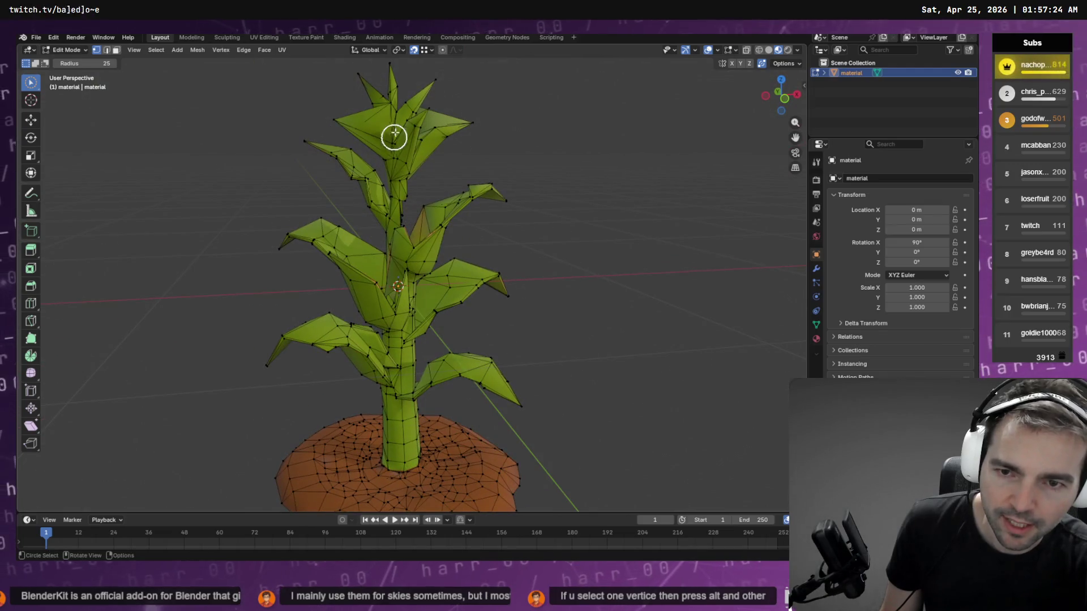
- Approve Codex's pending Godot inspection command, then return and look down on the plant
key(alt+Tab)
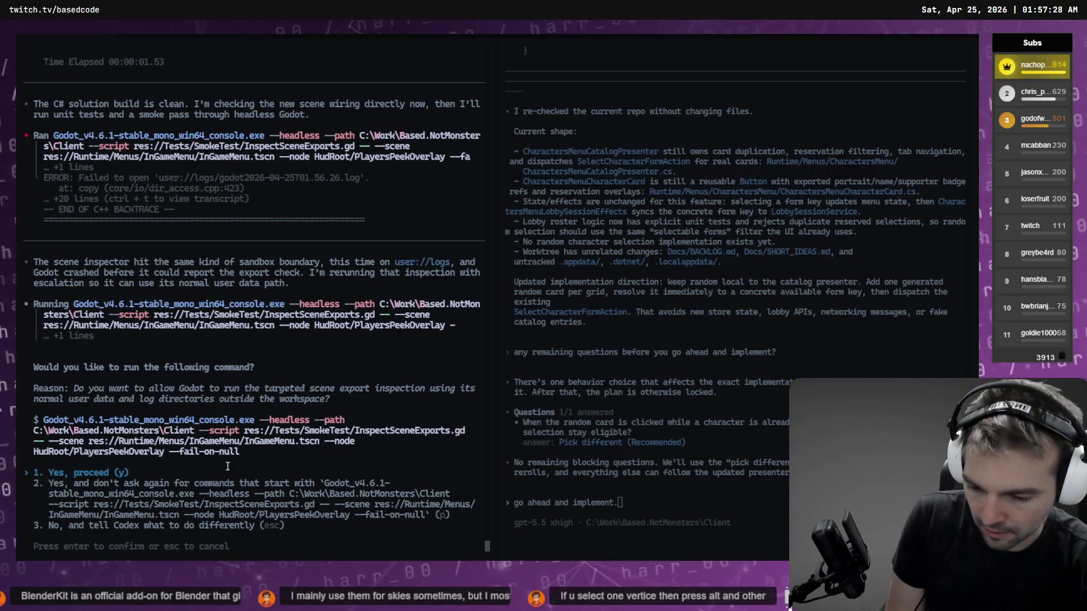
key(Return)
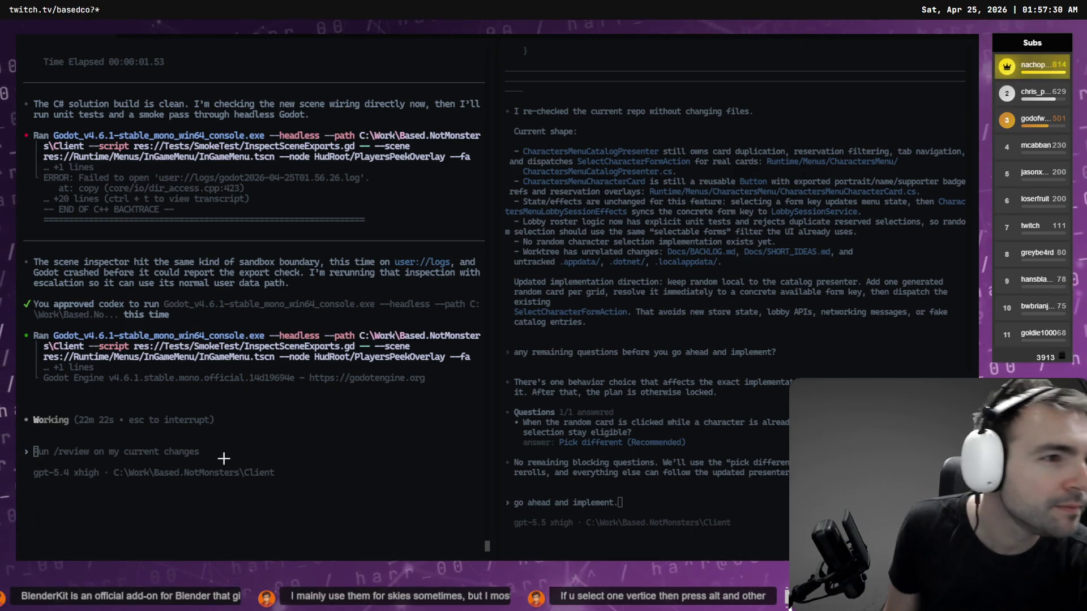
key(alt+Tab)
mouse_move(274, 417)
mouse_down()
mouse_move(332, 379)
mouse_move(371, 402)
mouse_move(420, 397)
mouse_up()
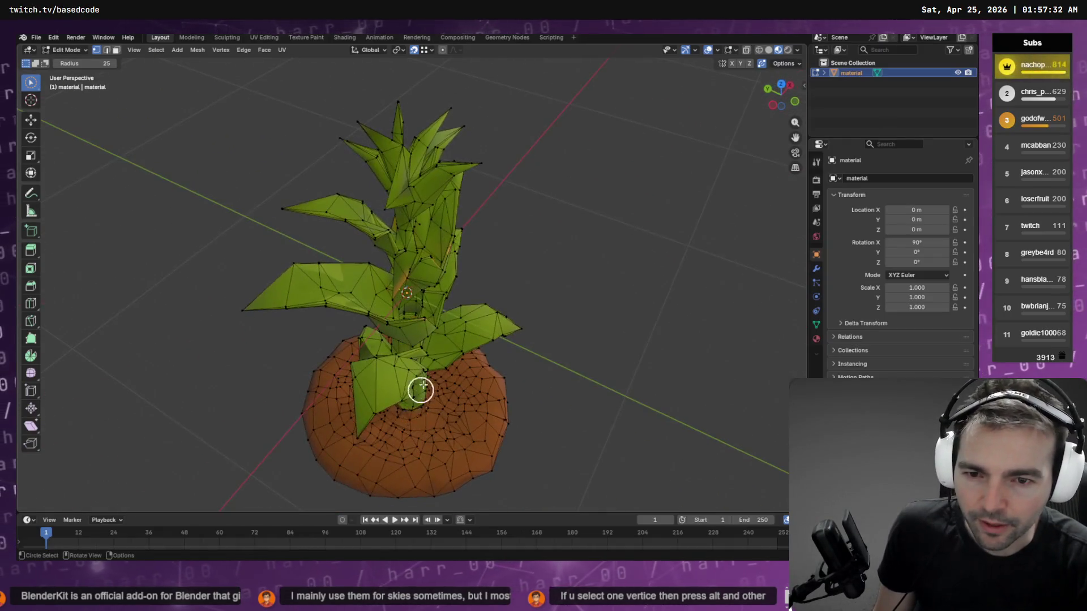
- Zoom into the stalk-base gap, pick vertices there, and switch the select tool to Select Box
scroll(419, 396, up, 6)
key(c)
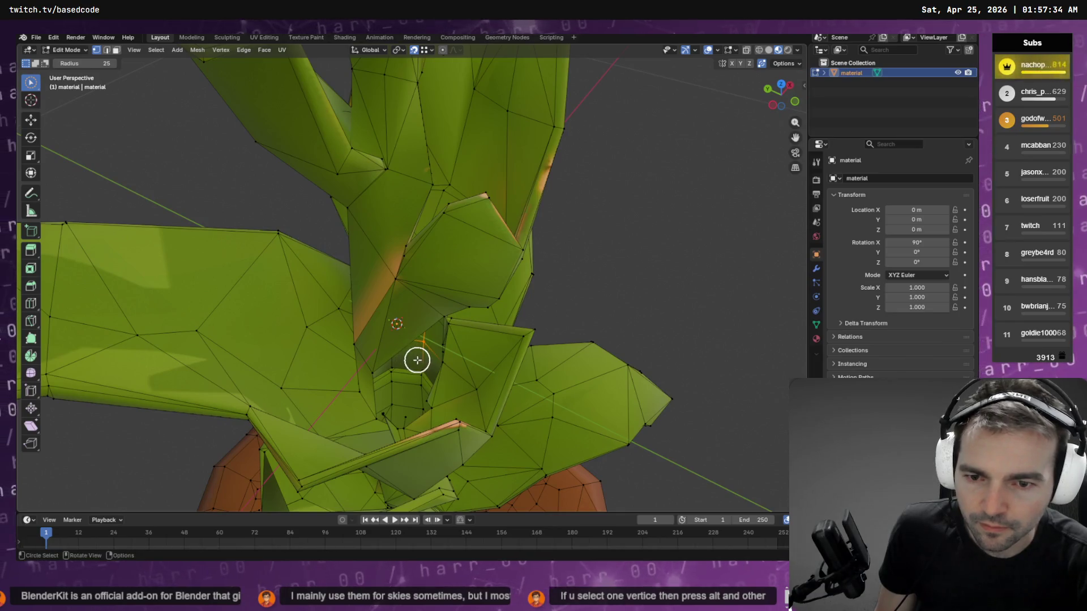
click(377, 369)
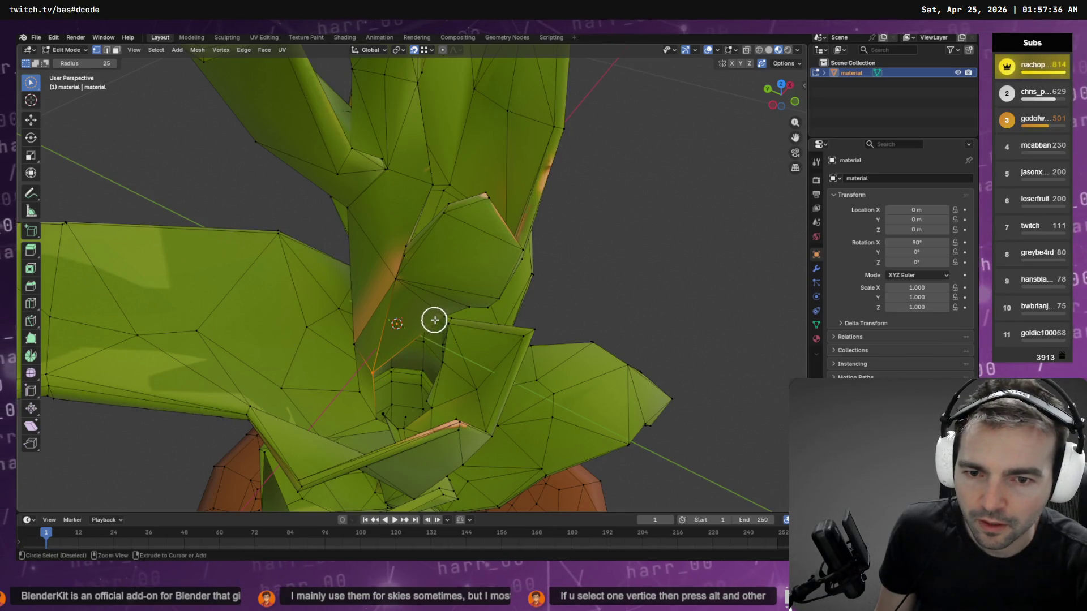
click(412, 341)
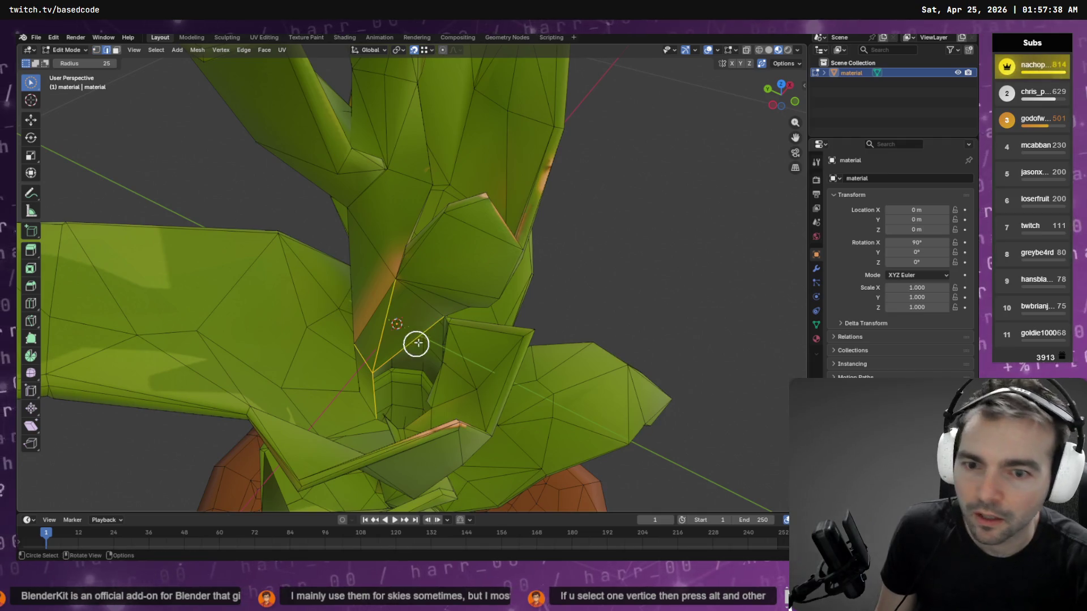
key(c)
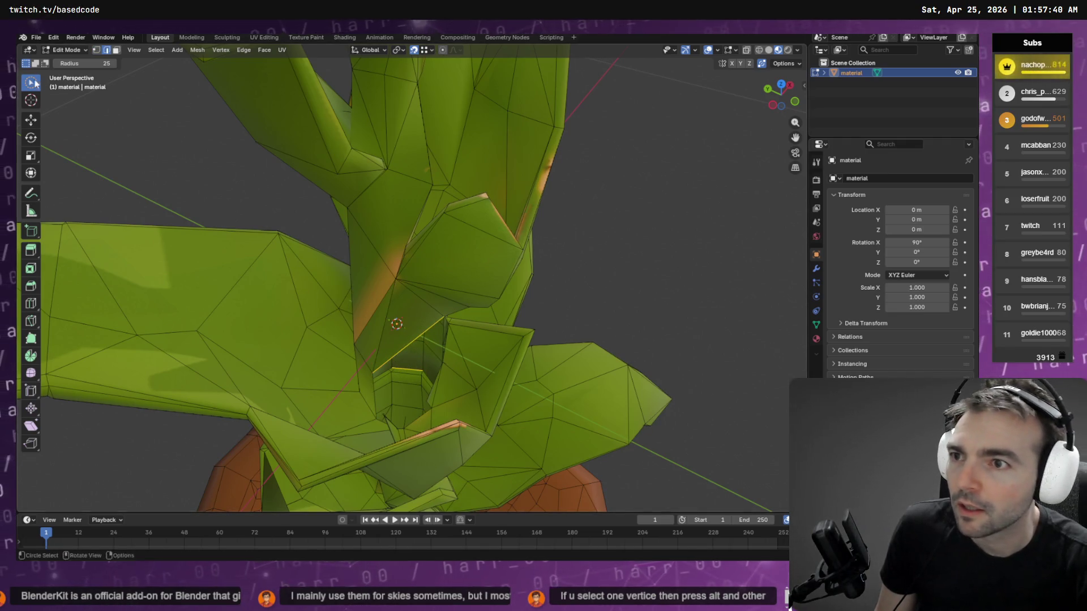
drag(32, 86, 61, 108)
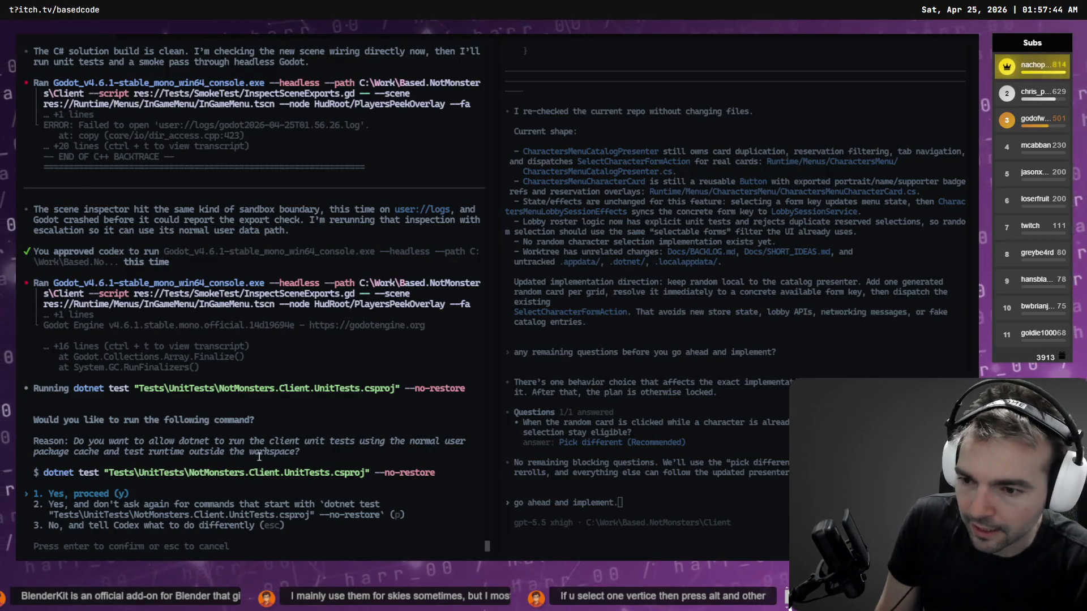
- Approve Codex's dotnet test run, then orbit Blender's view to the stalk base
key(Return)
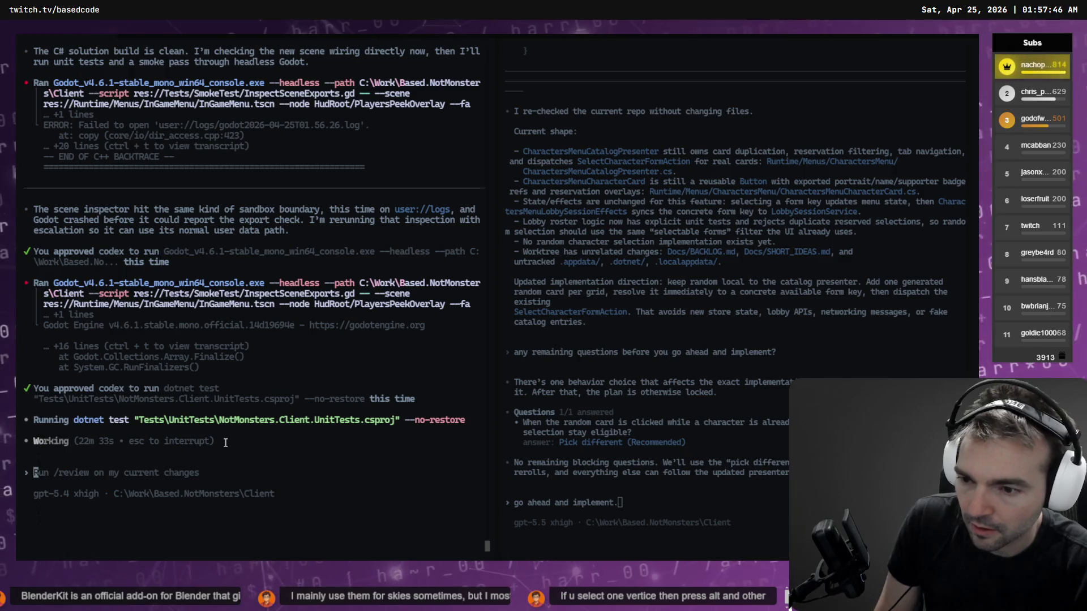
key(alt+Tab)
mouse_move(382, 372)
mouse_down()
mouse_move(391, 388)
mouse_move(408, 319)
mouse_move(428, 374)
mouse_move(501, 364)
mouse_move(424, 355)
mouse_move(405, 433)
mouse_up()
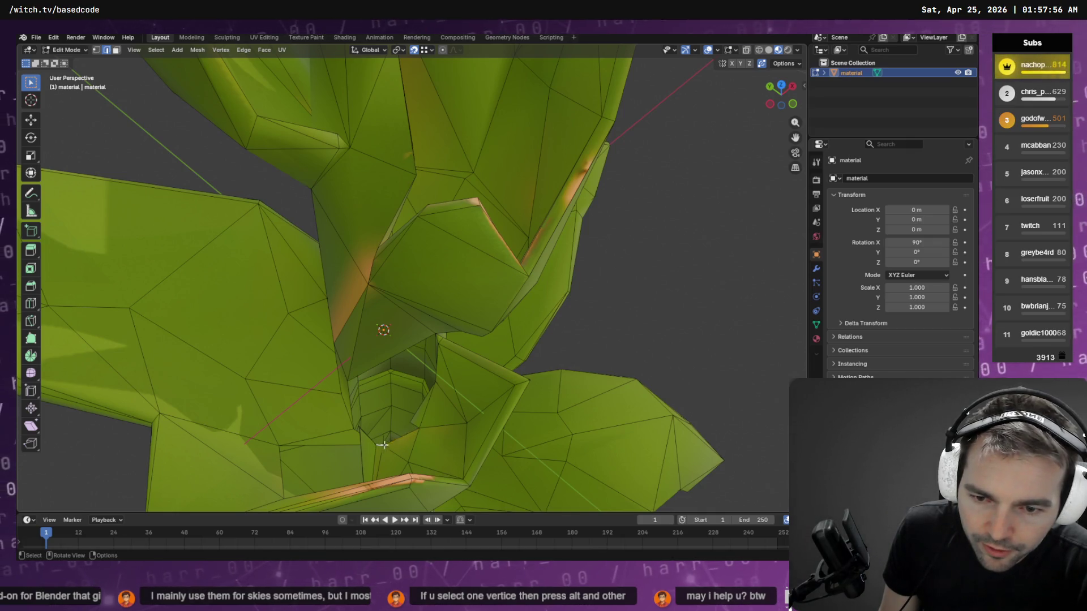
- Extrude the selected vertex across the stalk-base gap and pull a neighbouring vertex toward it
mouse_move(396, 440)
mouse_down()
mouse_move(418, 456)
mouse_move(417, 473)
mouse_move(388, 451)
mouse_move(403, 441)
mouse_move(384, 407)
mouse_up()
key(g)
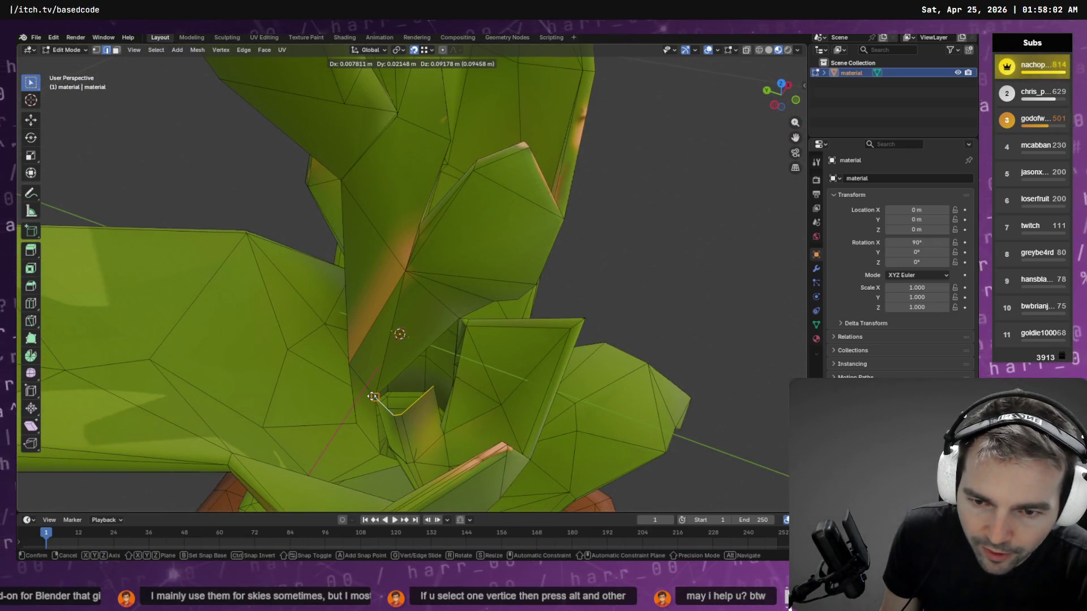
click(376, 397)
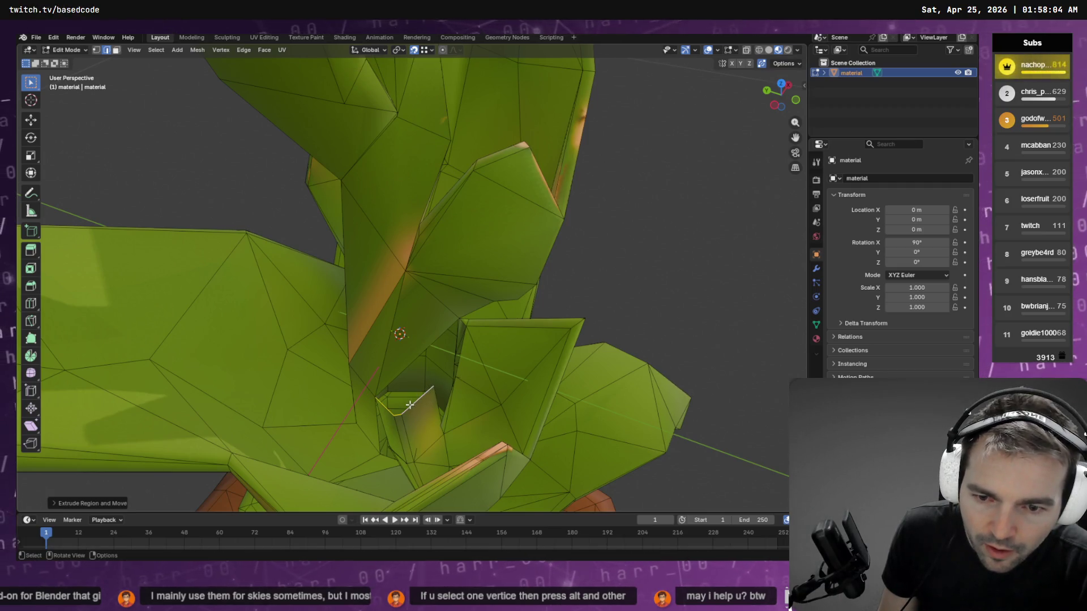
click(432, 390)
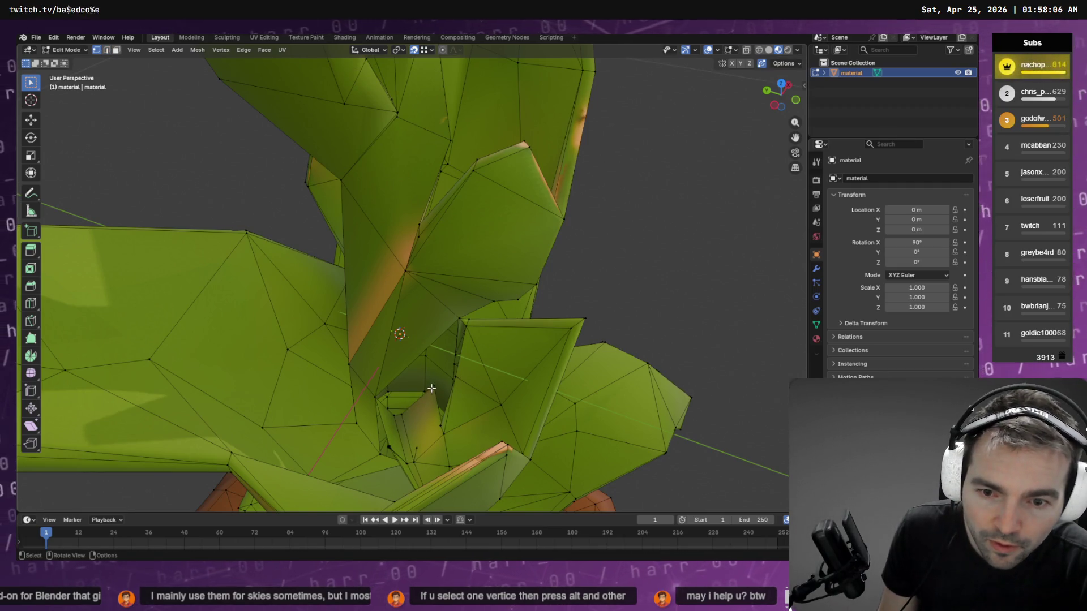
drag(431, 389, 439, 358)
click(438, 370)
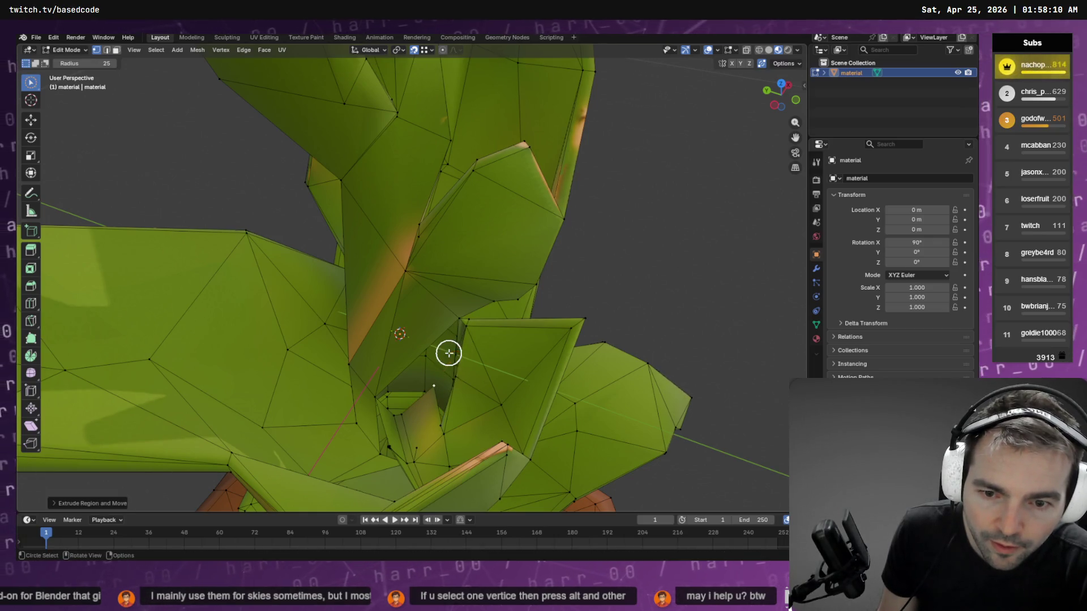
- Delete the stray vertices and move two remaining vertices up onto the leaf edge
key(x)
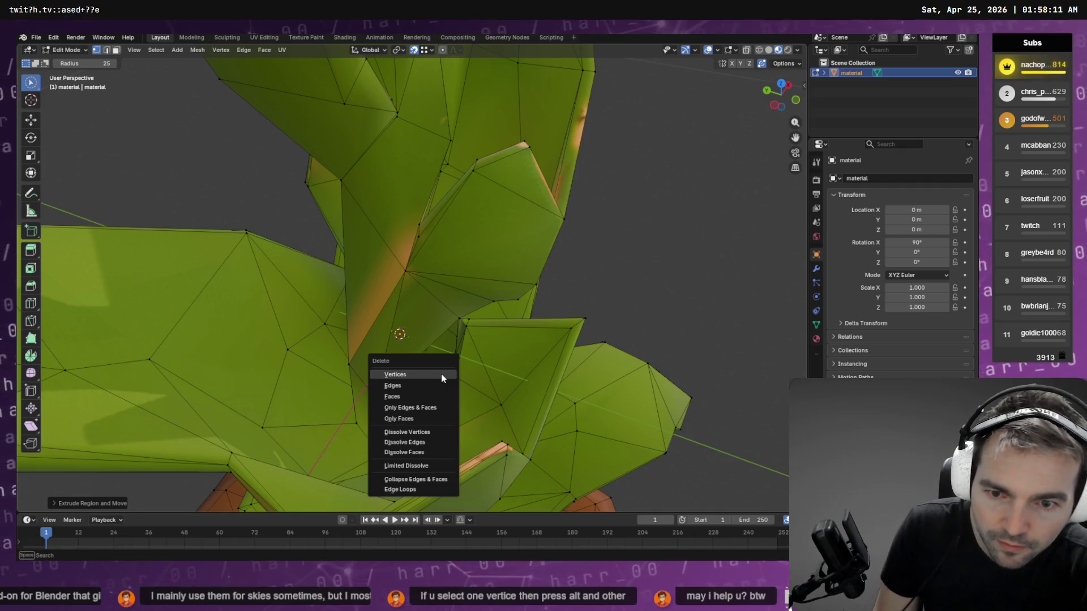
click(442, 374)
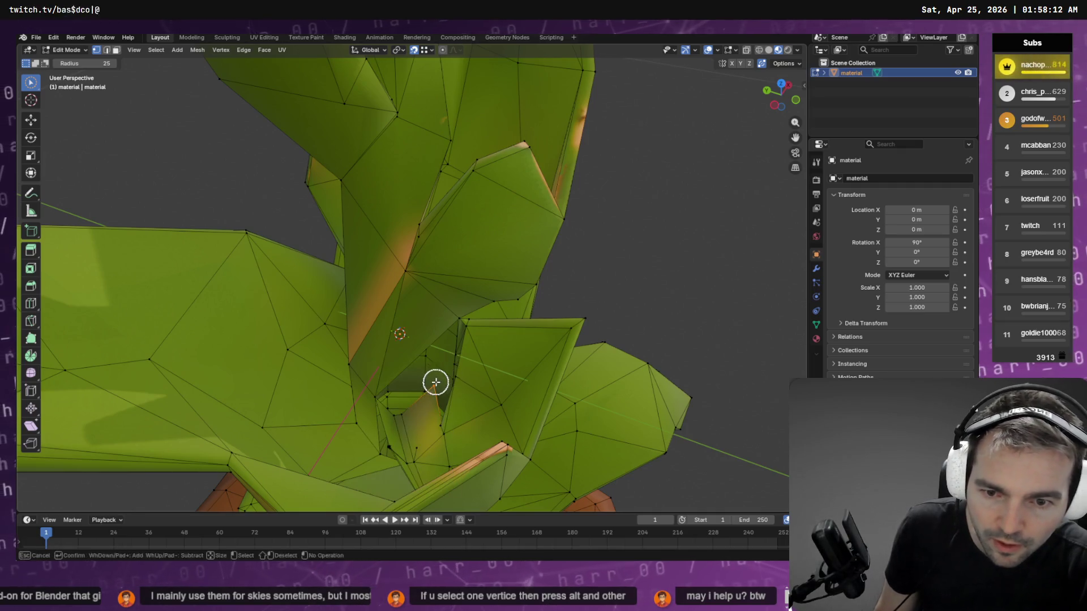
click(435, 382)
key(g)
click(458, 323)
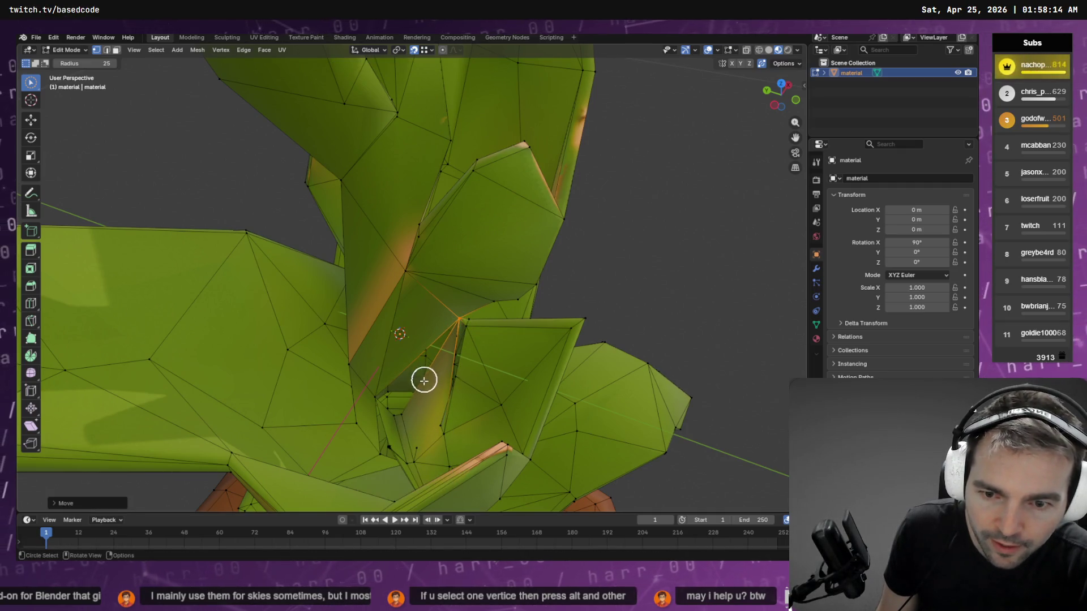
click(409, 413)
key(g)
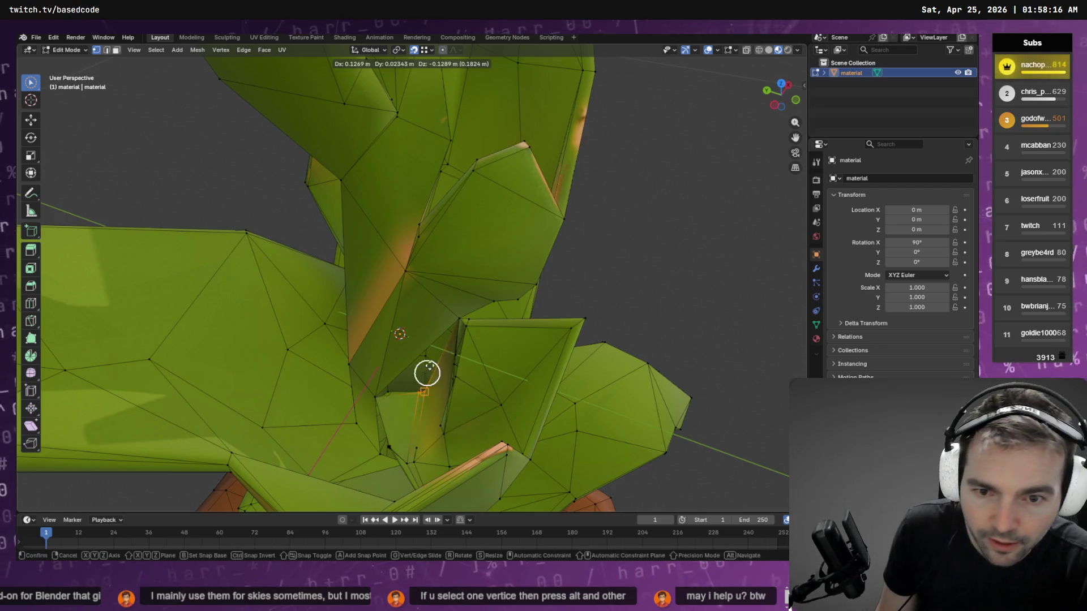
click(444, 336)
- Inspect the patched gap and the stalk's hollow opening, selecting a rim vertex
mouse_move(445, 335)
mouse_down()
mouse_move(512, 341)
mouse_move(366, 231)
mouse_move(417, 289)
mouse_up()
scroll(513, 341, up, 6)
right_click(447, 308)
key(Escape)
mouse_move(458, 258)
mouse_down()
mouse_move(536, 284)
mouse_move(599, 337)
mouse_move(631, 321)
mouse_move(628, 357)
mouse_up()
click(628, 356)
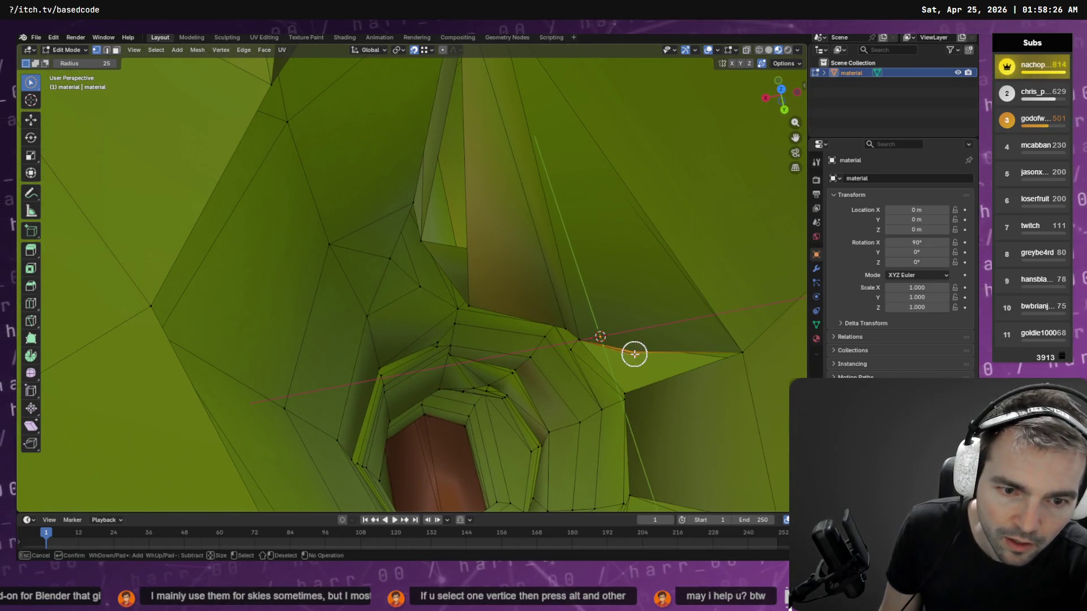
right_click(628, 384)
key(Escape)
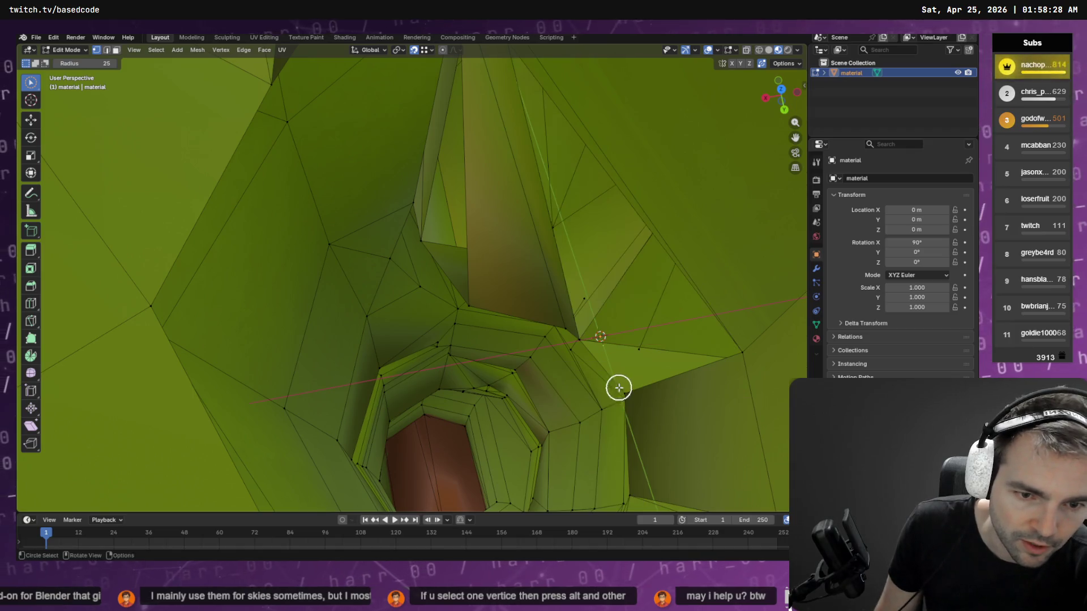